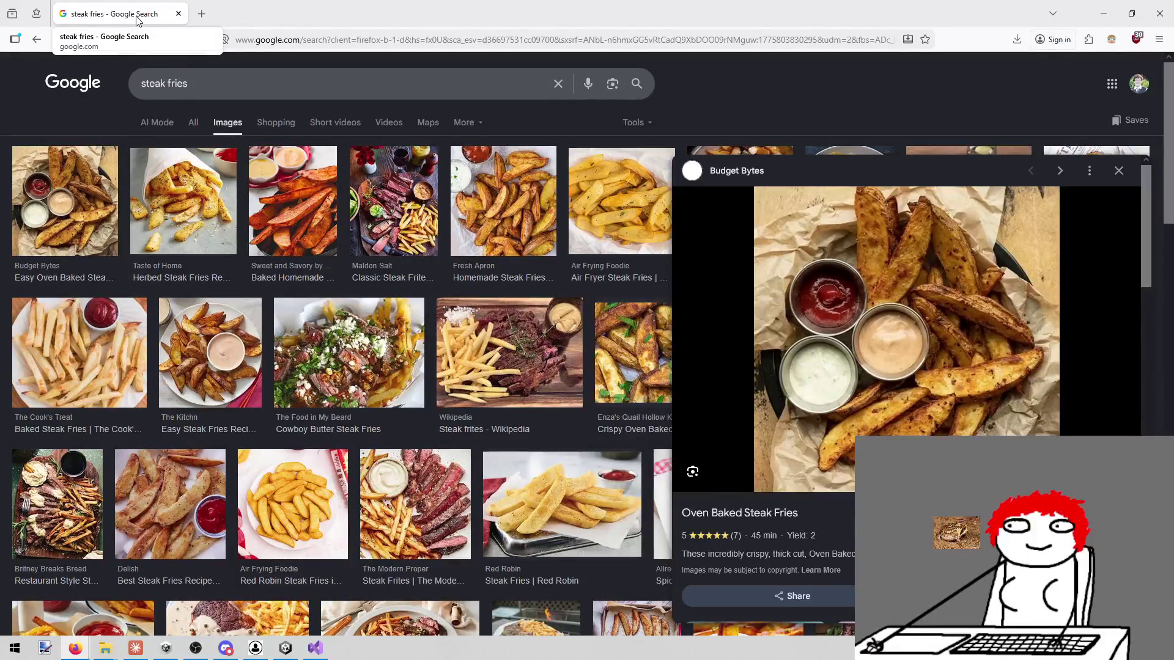
Step: Switch from the steak fries image search to ActionButtonDisplay.cs in Visual Studio
{"action": "key", "text": "alt+Tab"}
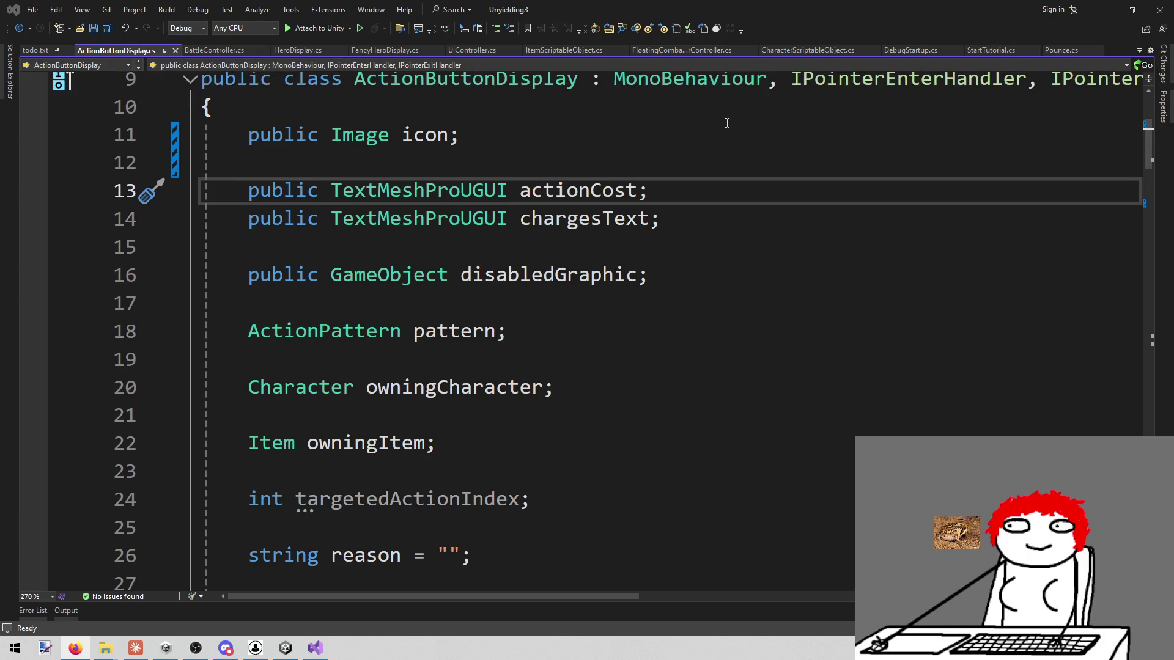
Step: Make two copies of the public TextMeshProUGUI actionCost declaration line
{"action": "left_click", "coordinate": [736, 195]}
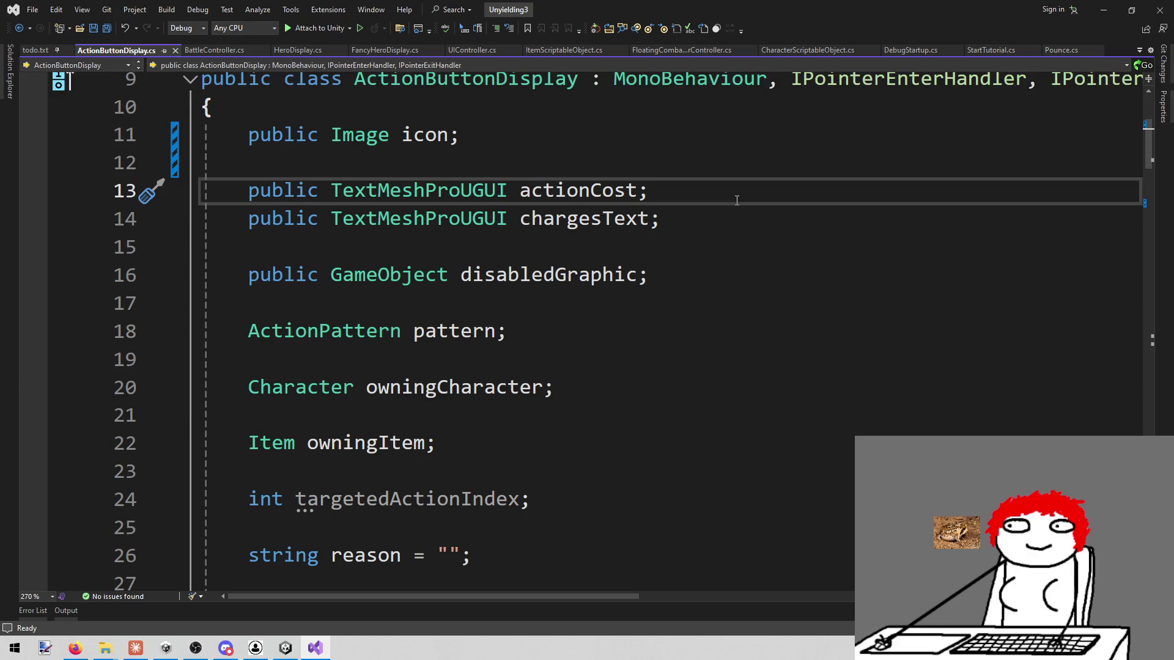
{"action": "key", "text": "shift+Home"}
{"action": "key", "text": "ctrl+c"}
{"action": "key", "text": "End"}
{"action": "key", "text": "Return"}
{"action": "key", "text": "ctrl+v"}
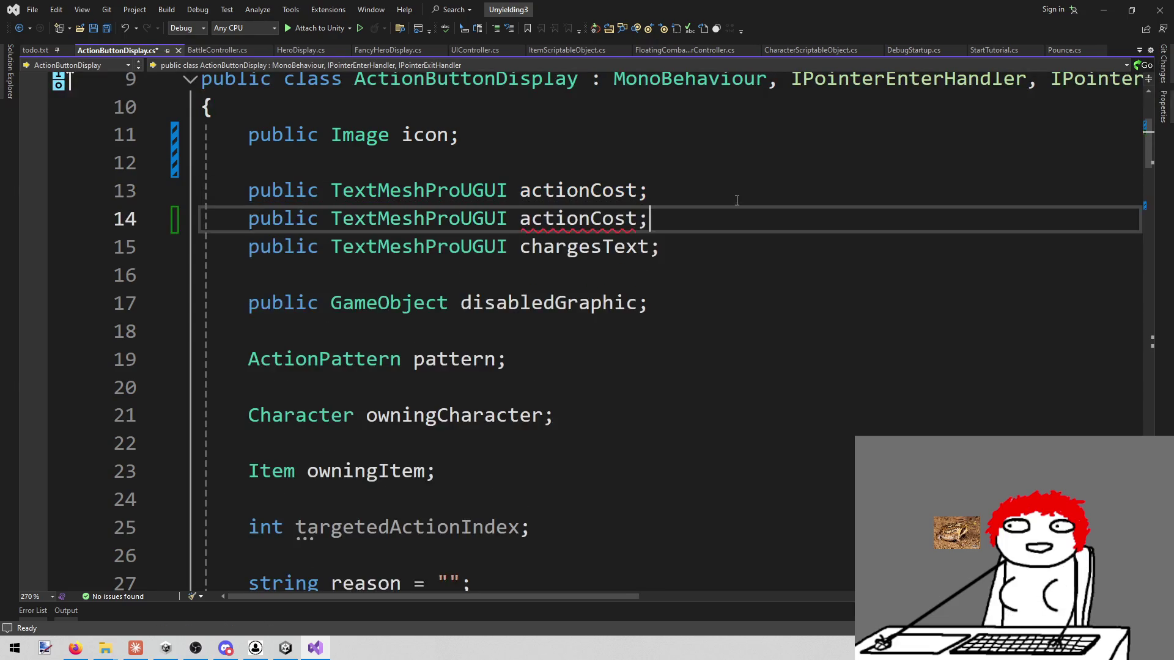
{"action": "key", "text": "Return"}
{"action": "key", "text": "ctrl+v"}
Step: Rename the two copied fields to energyCost and movementCost
{"action": "key", "text": "Up"}
{"action": "key", "text": "Left"}
{"action": "key", "text": "ctrl+shift+Left"}
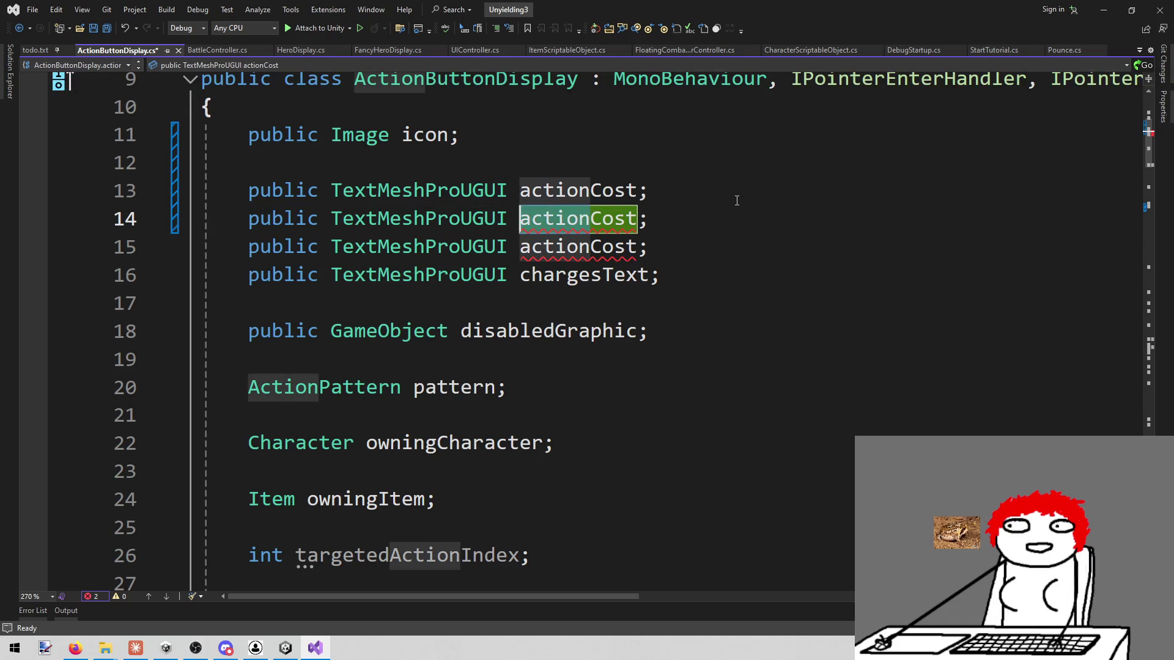
{"action": "type", "text": "energy"}
{"action": "key", "text": "Down"}
{"action": "key", "text": "ctrl+shift+Left"}
{"action": "type", "text": "movement"}
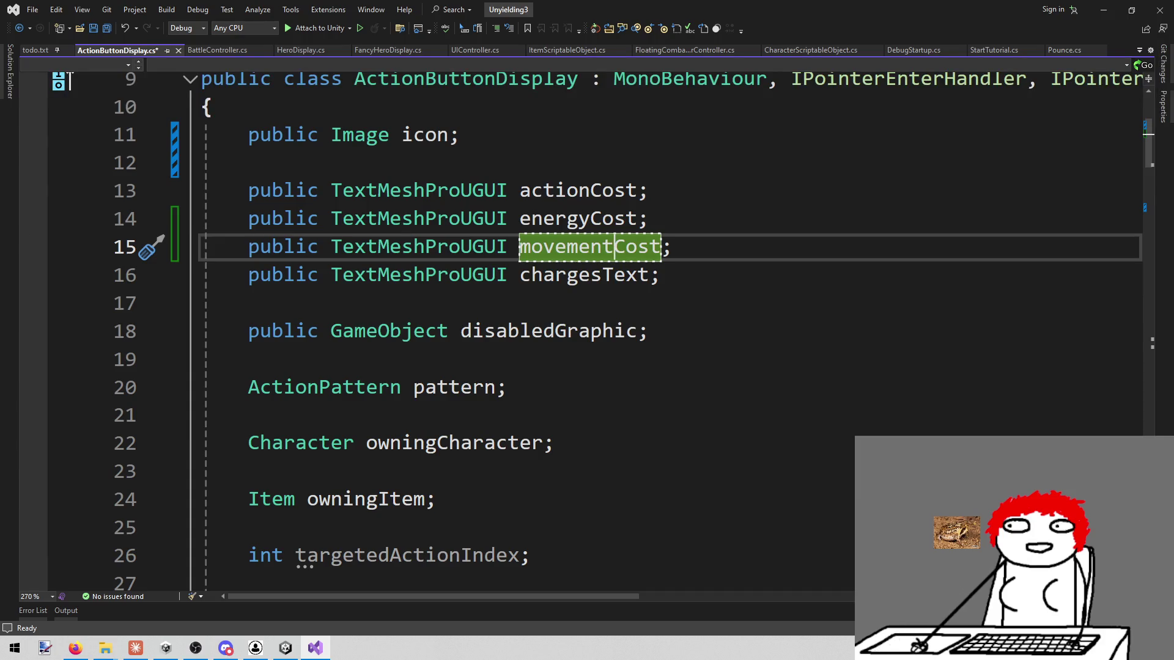
Step: Check the shoe string fries reference images in Firefox, then finish the movementCost field
{"action": "key", "text": "alt+Tab"}
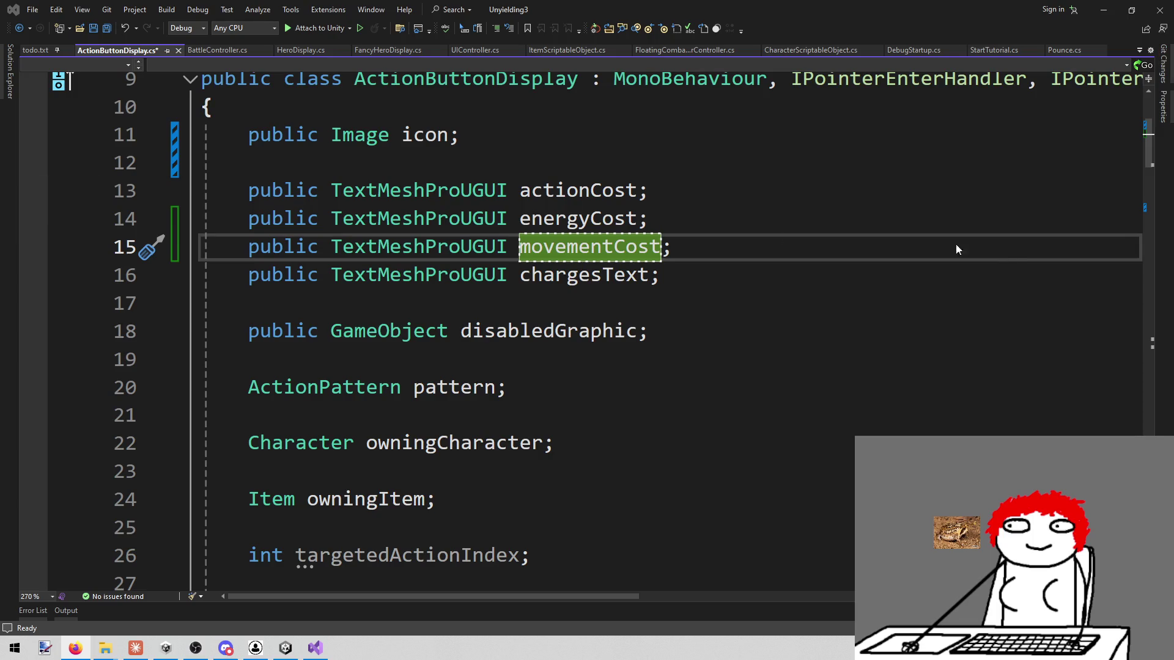
{"action": "key", "text": "alt+Tab"}
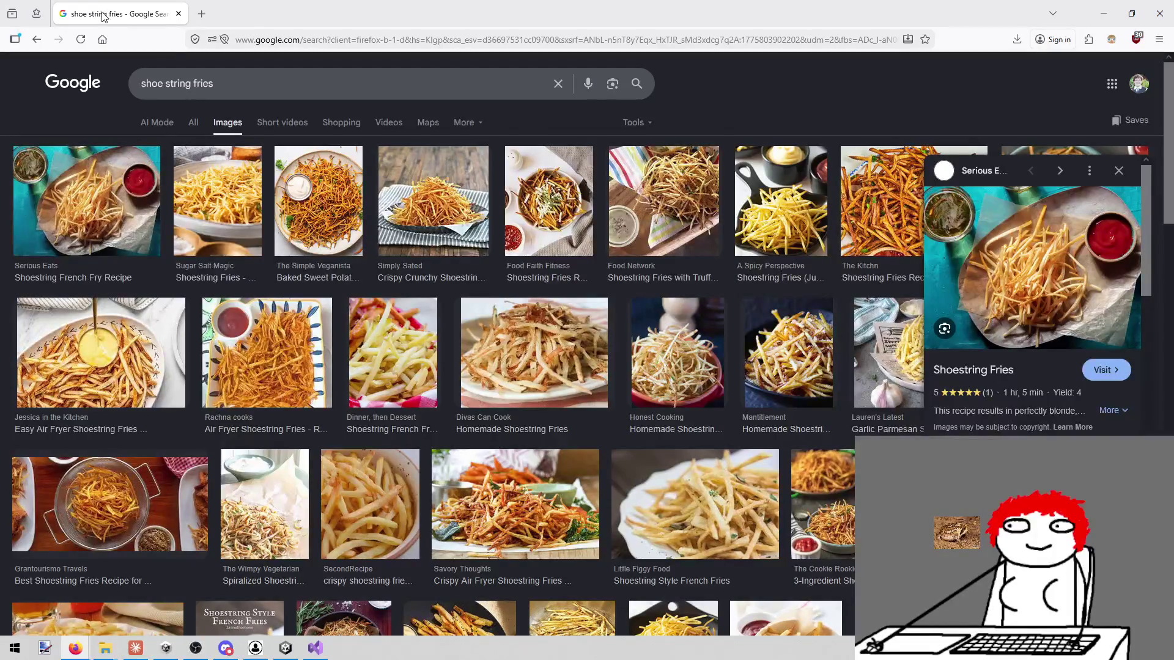
{"action": "key", "text": "alt+Tab"}
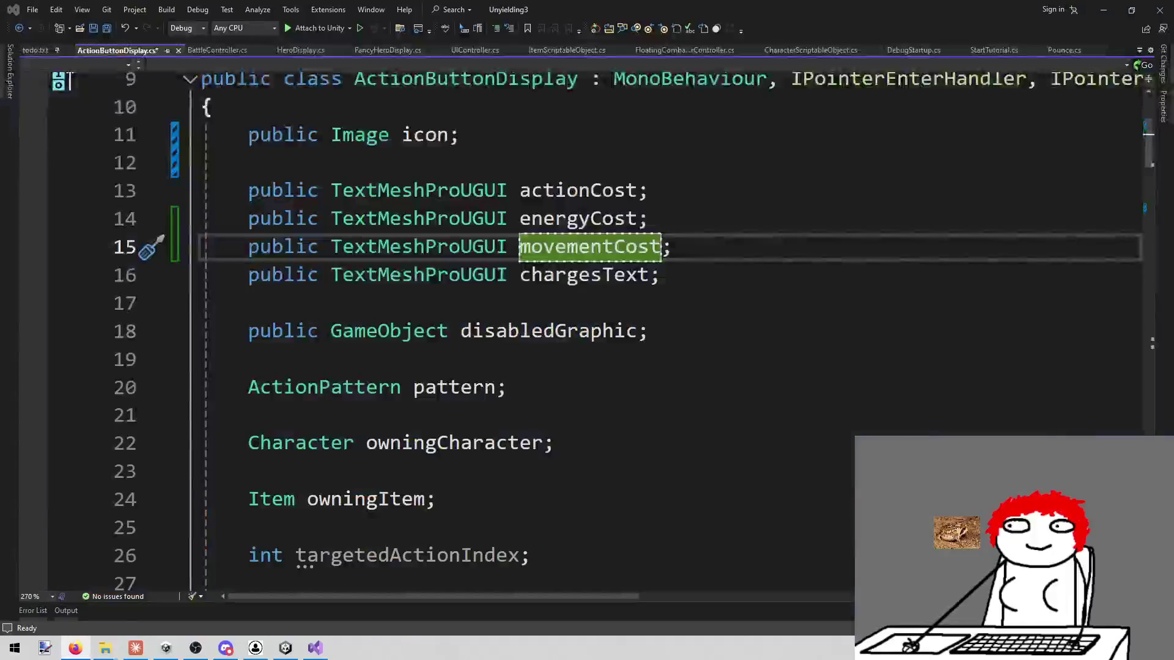
{"action": "left_click", "coordinate": [727, 275]}
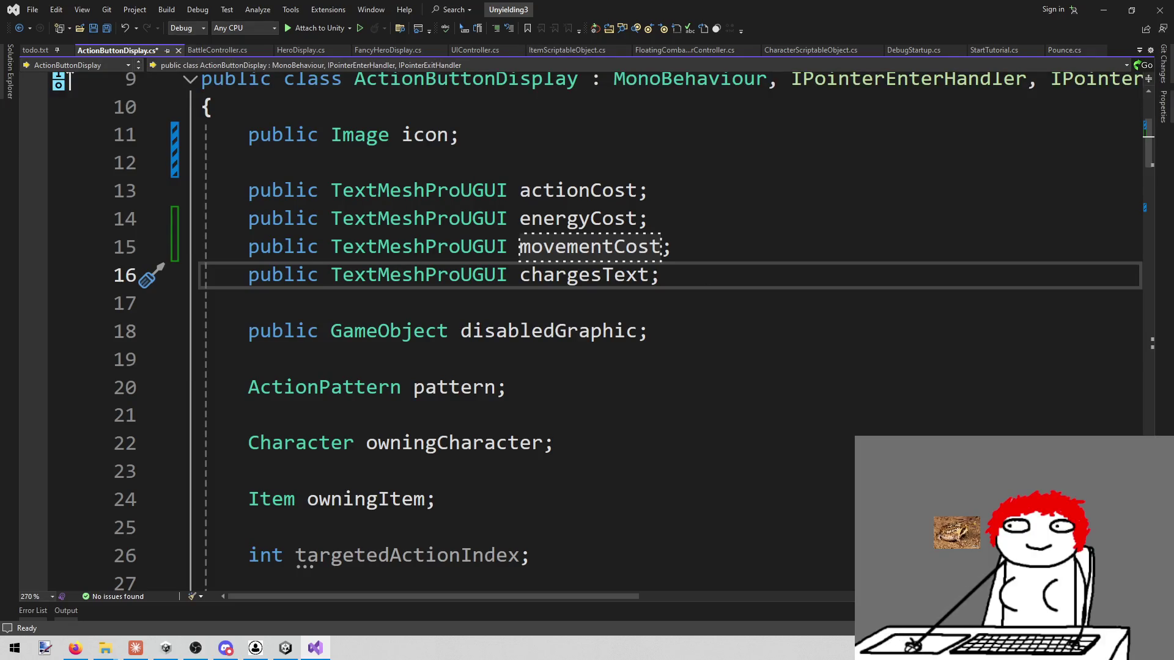
{"action": "key", "text": "alt+Tab"}
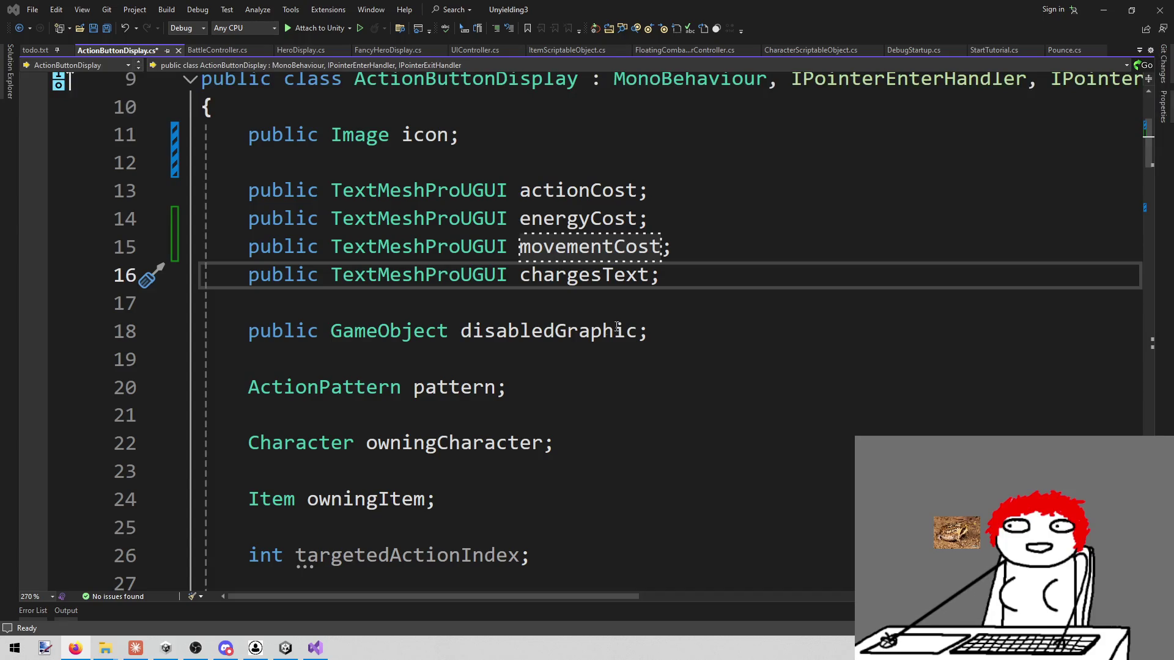
{"action": "left_click", "coordinate": [758, 263]}
{"action": "left_click", "coordinate": [672, 247]}
Step: Uncomment the actionCost.text assignment in Set() and add a blank line above it
{"action": "scroll", "coordinate": [733, 330], "scroll_direction": "down", "scroll_amount": 15}
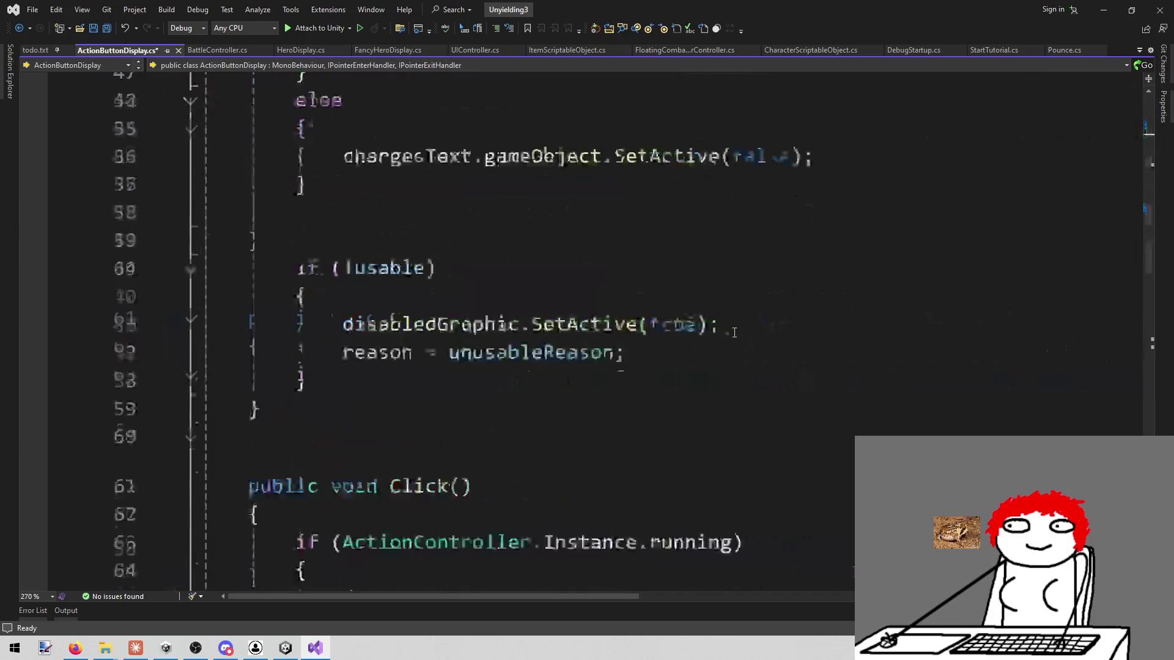
{"action": "scroll", "coordinate": [747, 315], "scroll_direction": "up", "scroll_amount": 10}
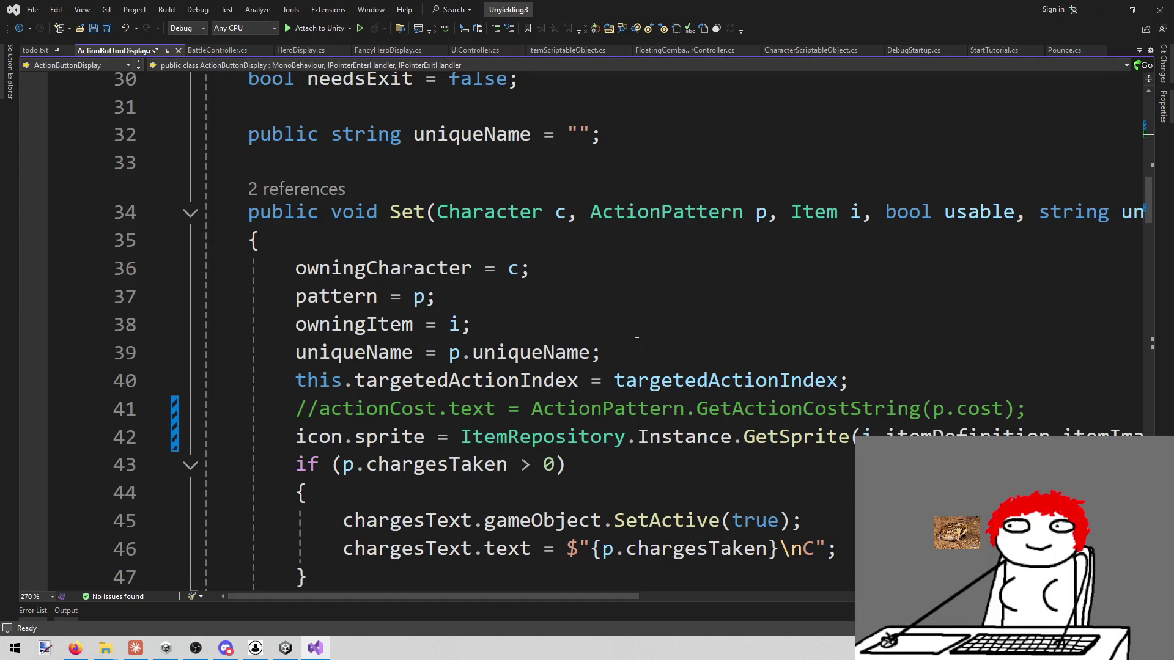
{"action": "left_click", "coordinate": [308, 409]}
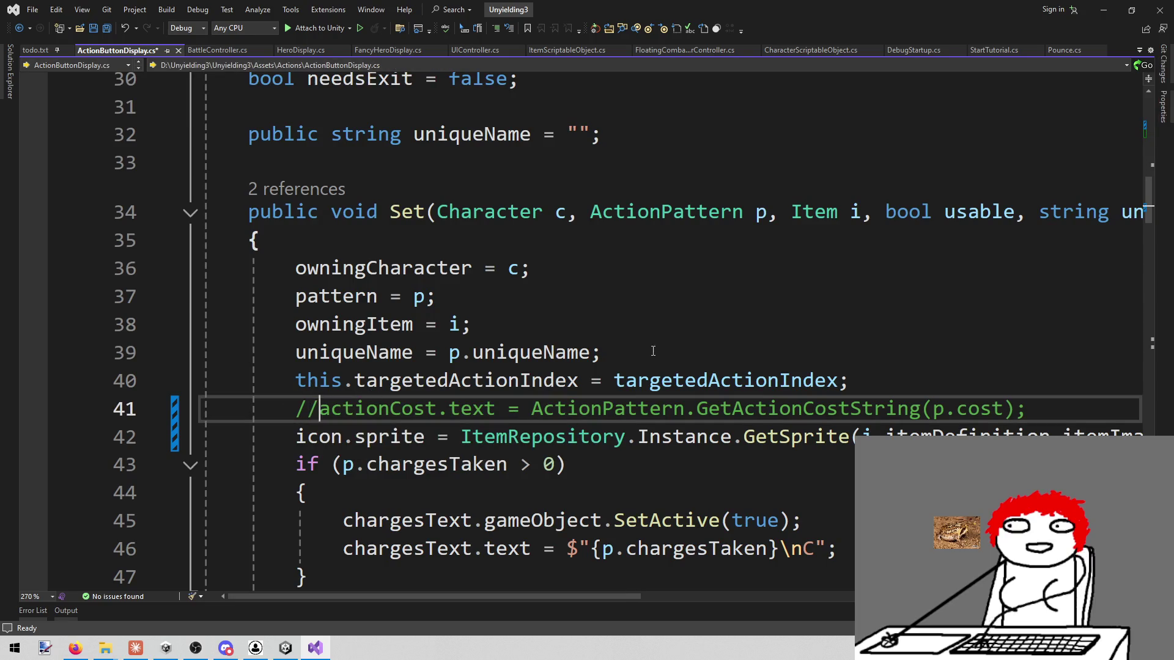
{"action": "key", "text": "BackSpace"}
{"action": "key", "text": "Delete"}
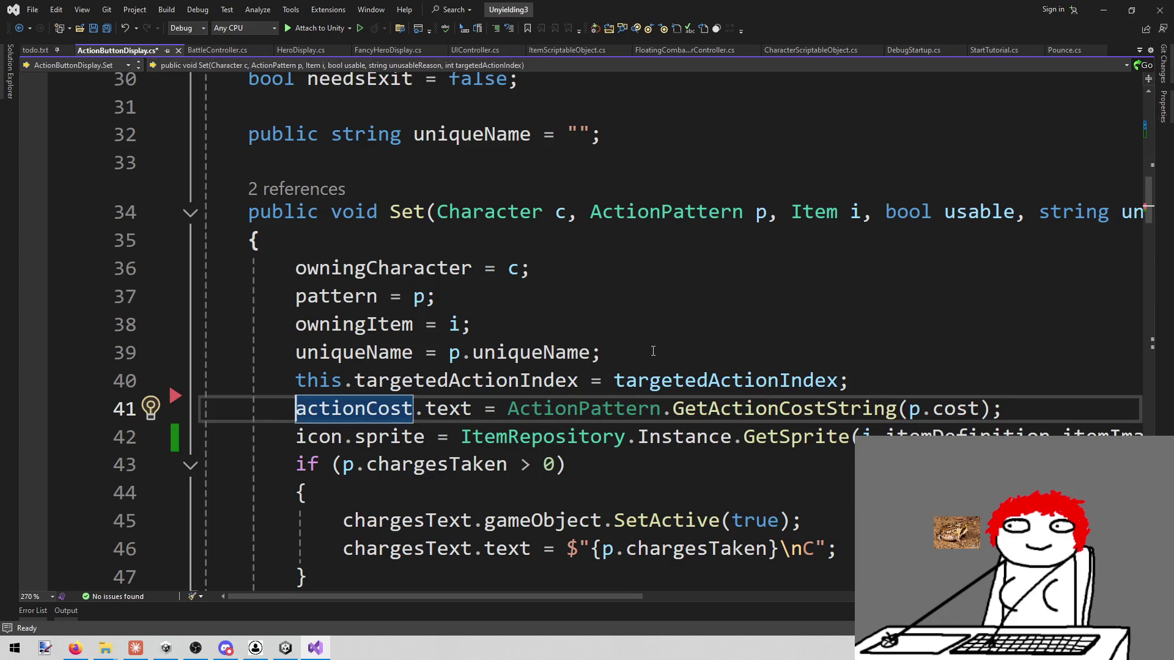
{"action": "key", "text": "ctrl+Return"}
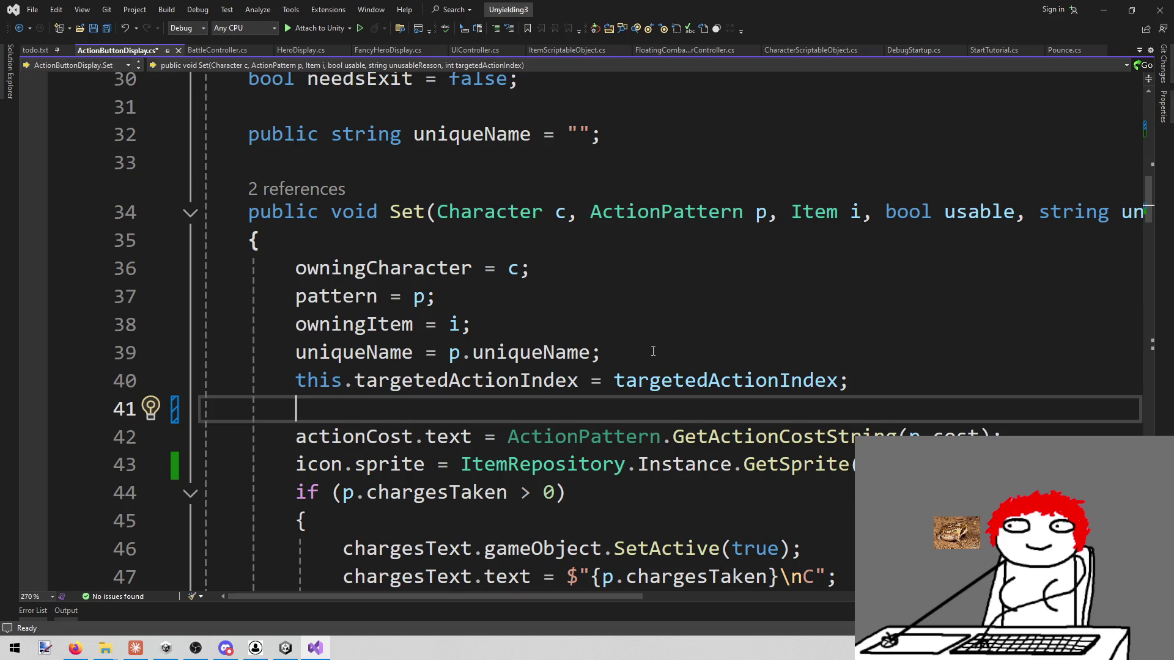
Step: Write an if (p.cost.actions > 0) condition with an opening brace above the assignment
{"action": "type", "text": "if ("}
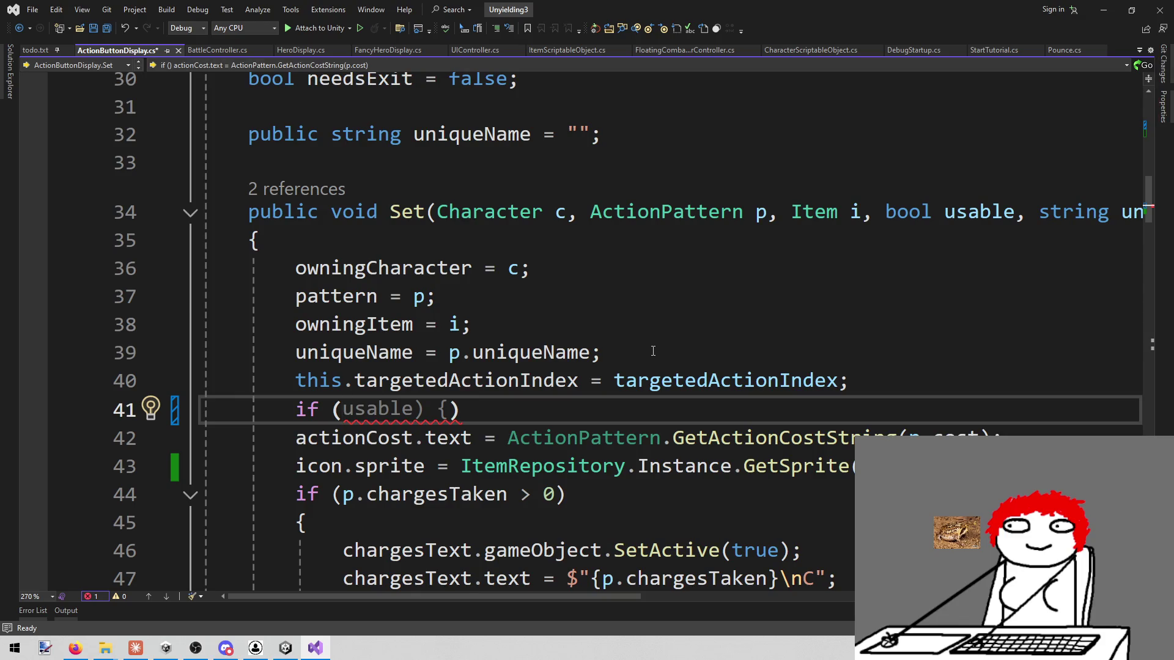
{"action": "type", "text": "i"}
{"action": "key", "text": "BackSpace"}
{"action": "type", "text": "pc"}
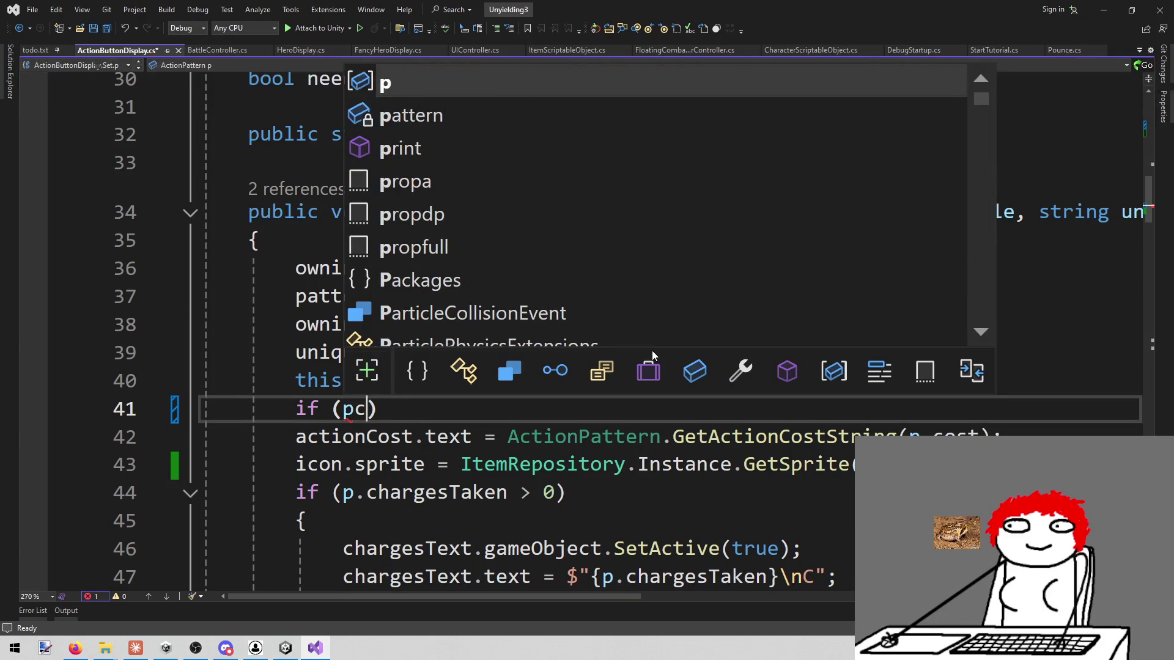
{"action": "key", "text": "BackSpace"}
{"action": "type", "text": ".p"}
{"action": "key", "text": "BackSpace"}
{"action": "type", "text": "cost"}
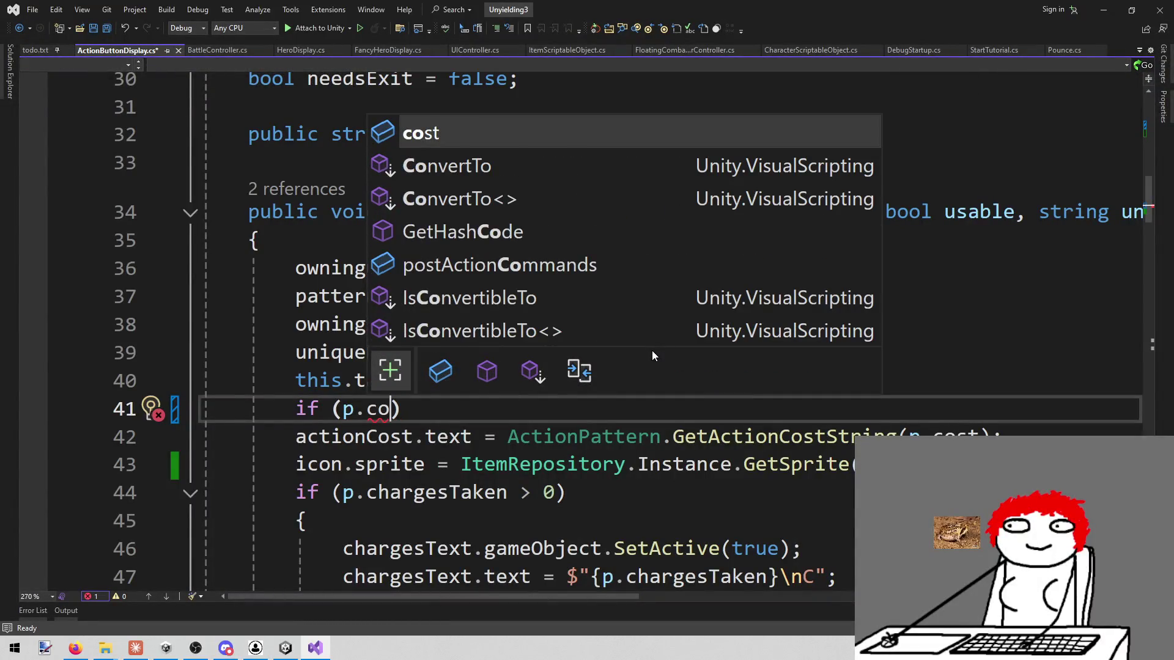
{"action": "type", "text": "."}
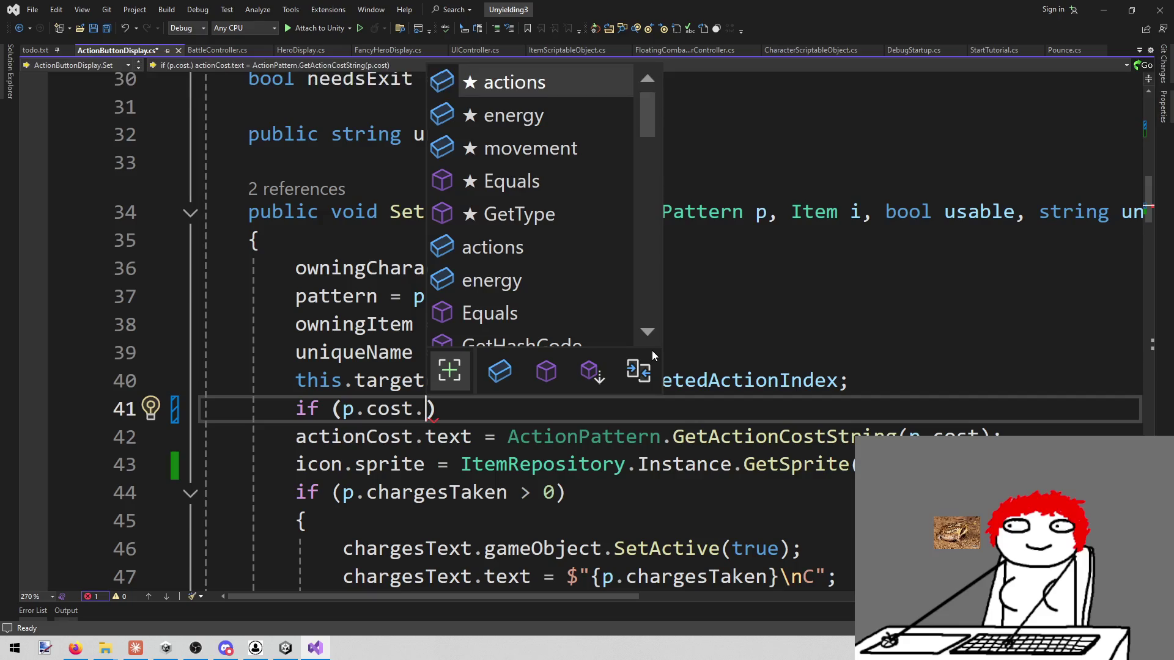
{"action": "key", "text": "Tab"}
{"action": "type", "text": "> 0"}
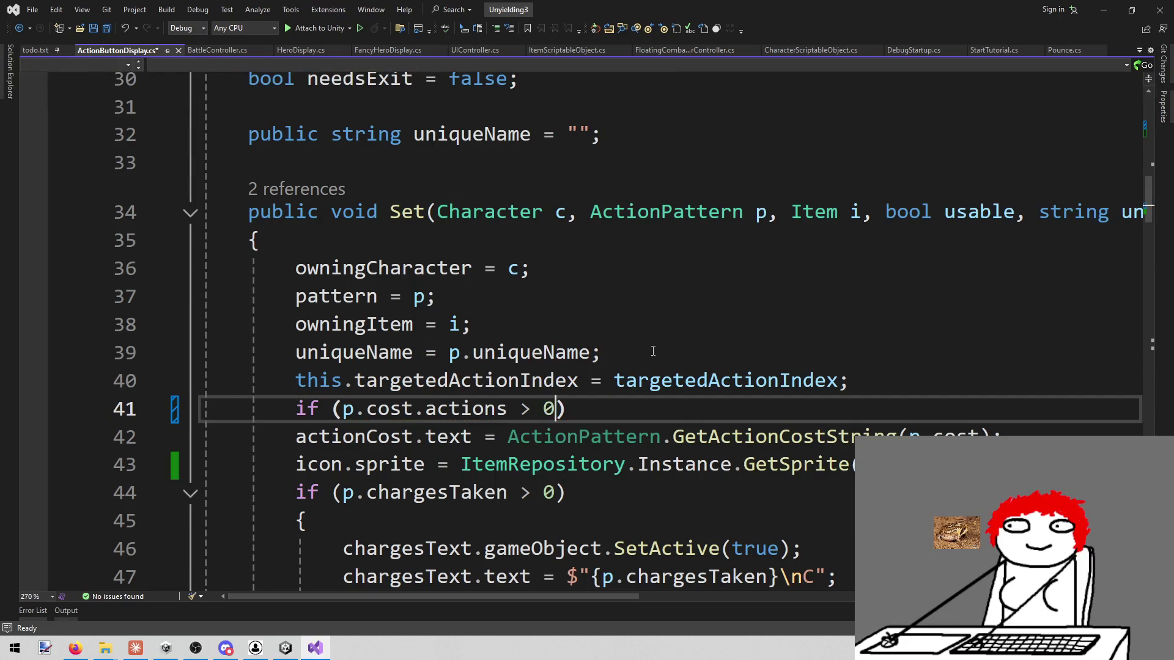
{"action": "key", "text": "End"}
{"action": "key", "text": "Return"}
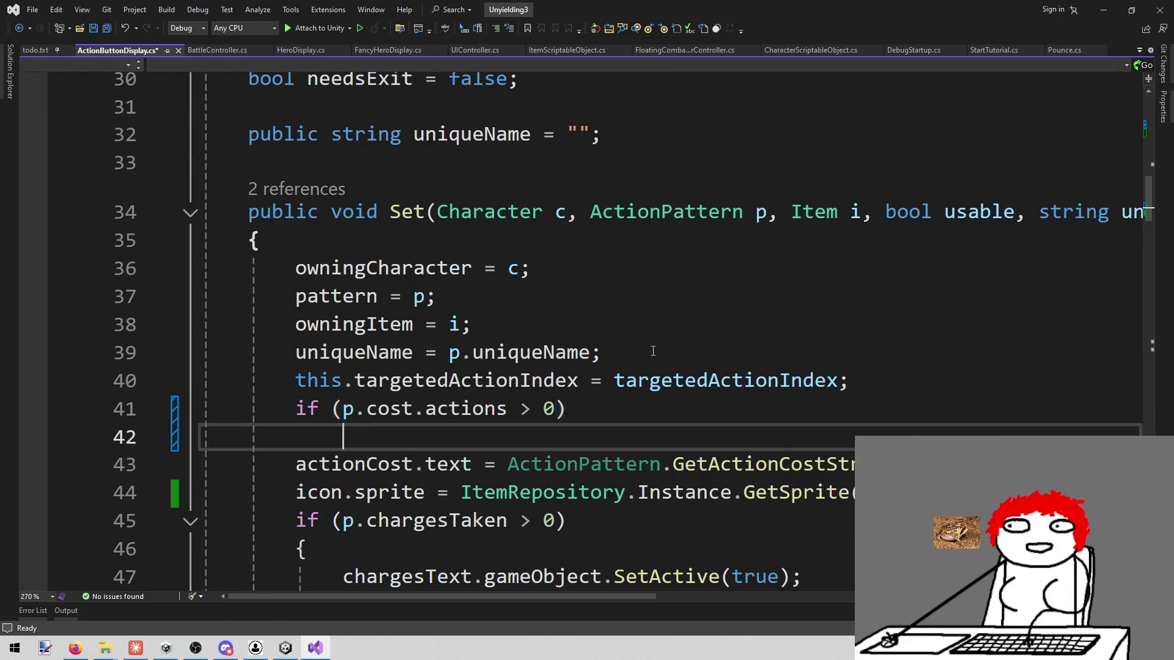
{"action": "type", "text": "{"}
{"action": "key", "text": "Return"}
Step: Move the actionCost.text assignment inside the if block's braces
{"action": "key", "text": "Down"}
{"action": "key", "text": "Down"}
{"action": "key", "text": "Home"}
{"action": "key", "text": "shift+End"}
{"action": "key", "text": "ctrl+x"}
{"action": "key", "text": "Up"}
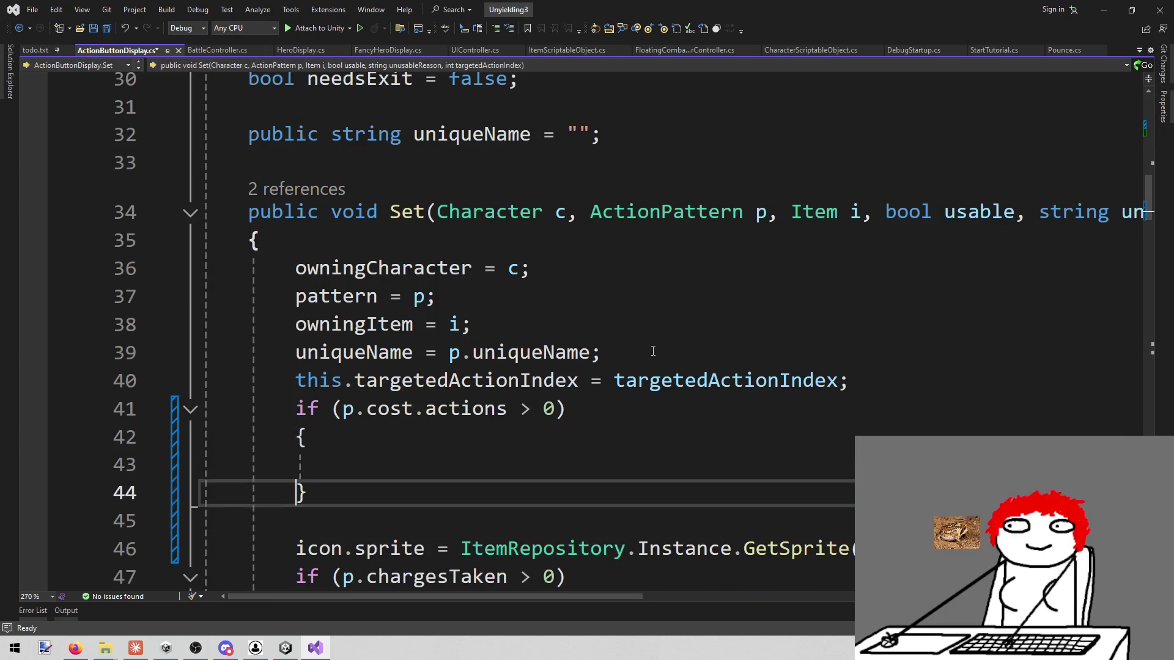
{"action": "key", "text": "Up"}
{"action": "key", "text": "ctrl+v"}
Step: Replace the assigned value with p.cost.actions.ToString()
{"action": "key", "text": "ctrl+shift+Left"}
{"action": "key", "text": "ctrl+shift+Left"}
{"action": "key", "text": "ctrl+shift+Left"}
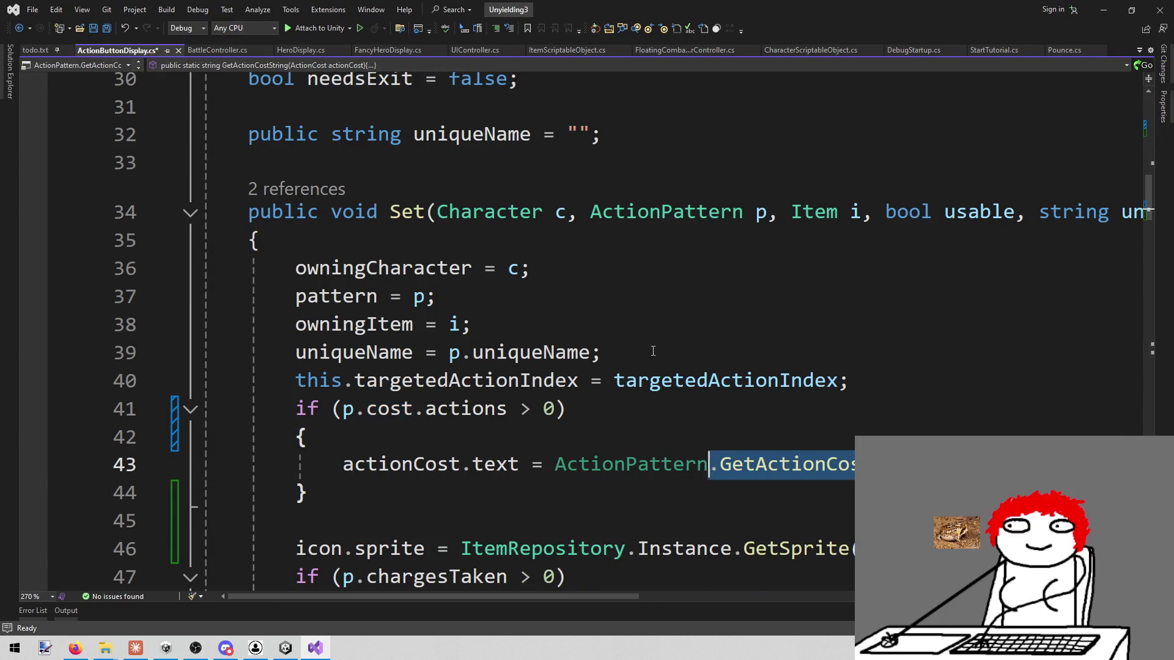
{"action": "key", "text": "ctrl+shift+Left"}
{"action": "key", "text": "ctrl+shift+Left"}
{"action": "key", "text": "ctrl+shift+Right"}
{"action": "key", "text": "Delete"}
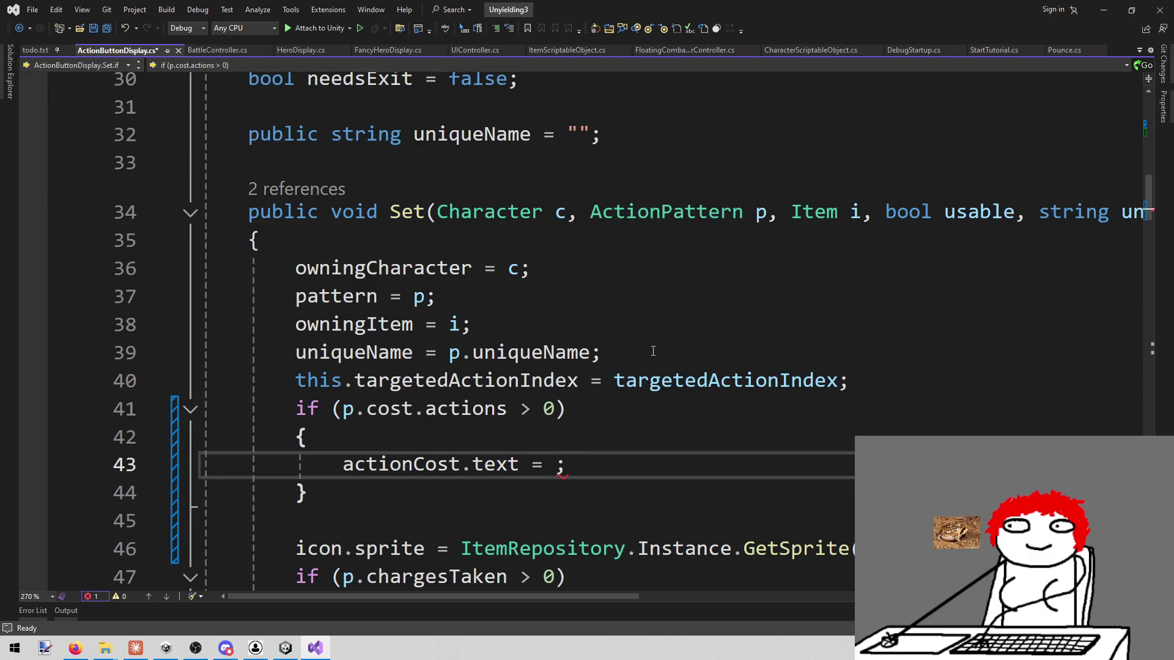
{"action": "type", "text": "p.cost.ac"}
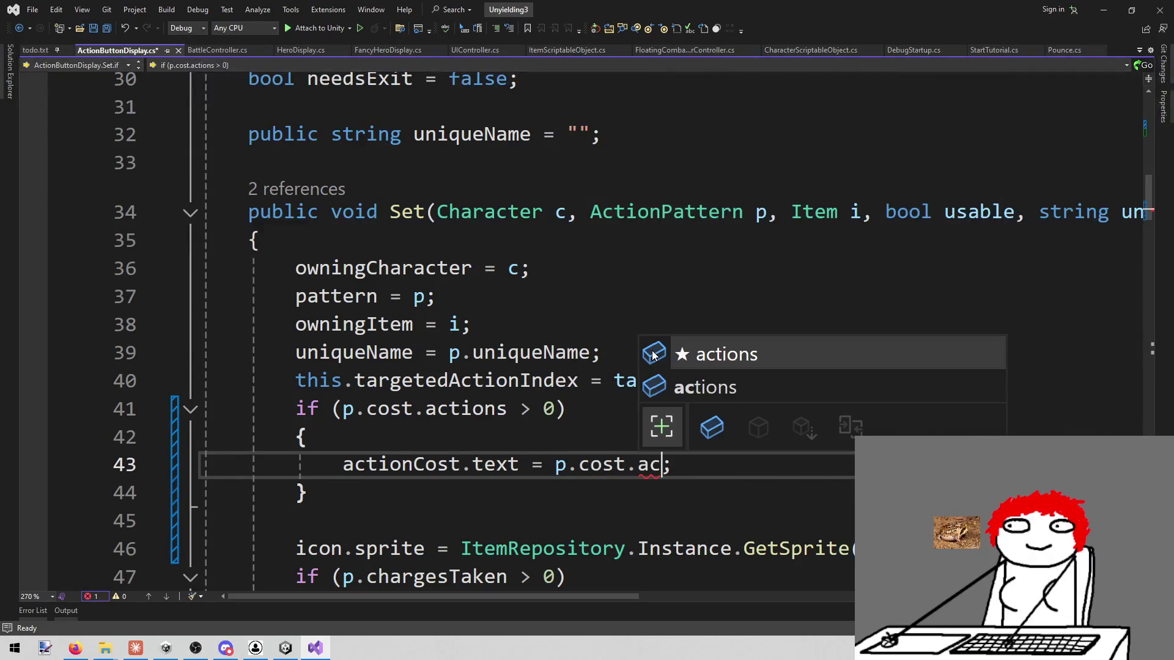
{"action": "key", "text": "Tab"}
{"action": "type", "text": ".ac"}
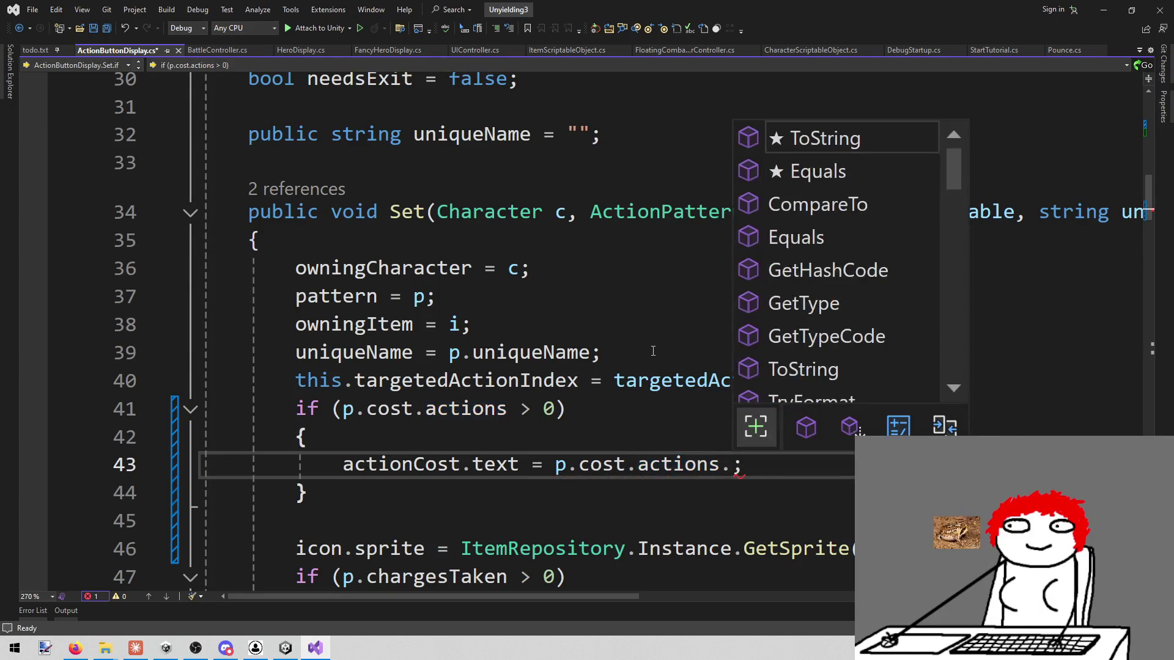
{"action": "type", "text": "tio"}
{"action": "key", "text": "Tab"}
{"action": "type", "text": "()"}
{"action": "key", "text": "End"}
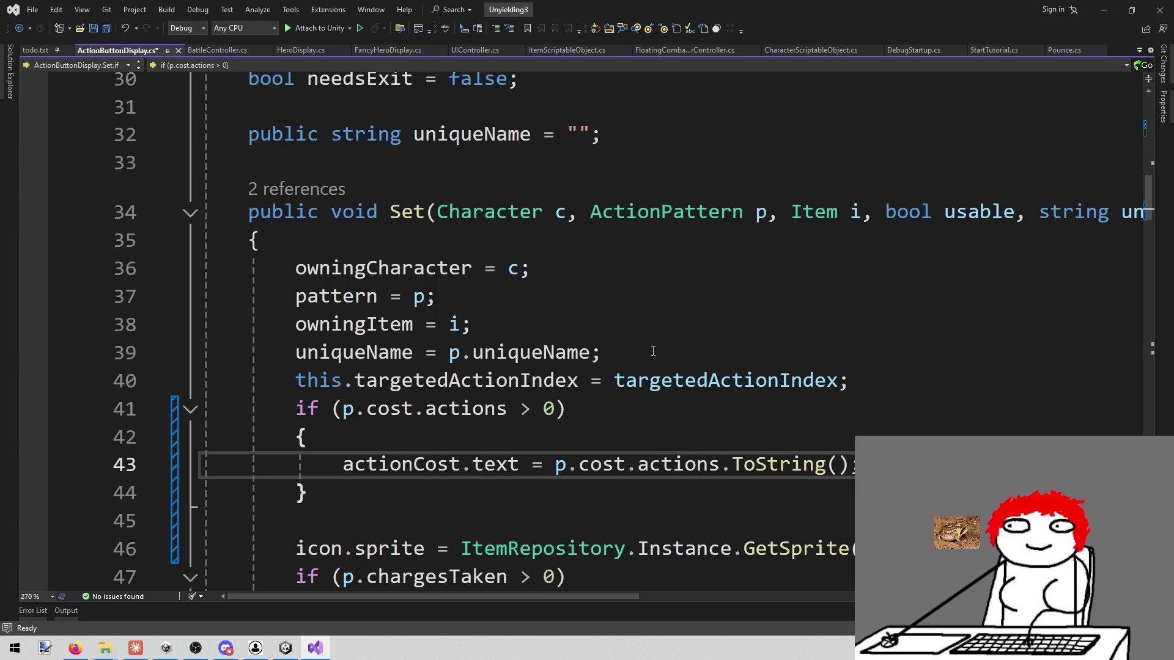
{"action": "key", "text": "Return"}
{"action": "scroll", "coordinate": [653, 351], "scroll_direction": "up", "scroll_amount": 8}
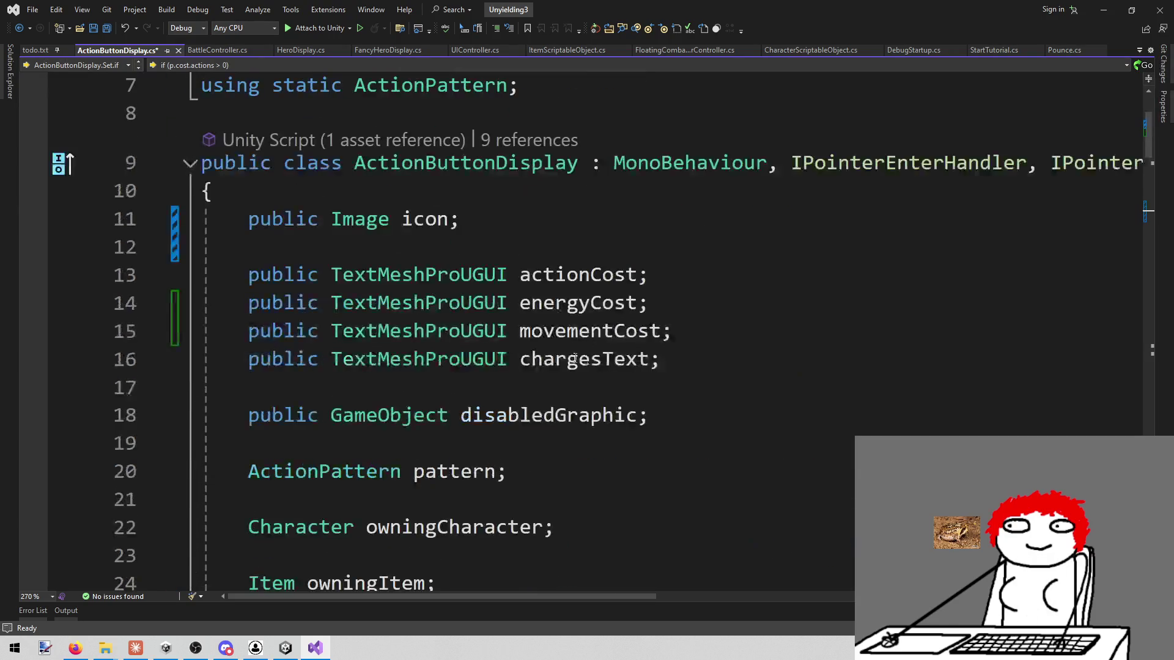
Step: Declare public GameObject actionObject below the movementCost field
{"action": "left_click", "coordinate": [761, 322]}
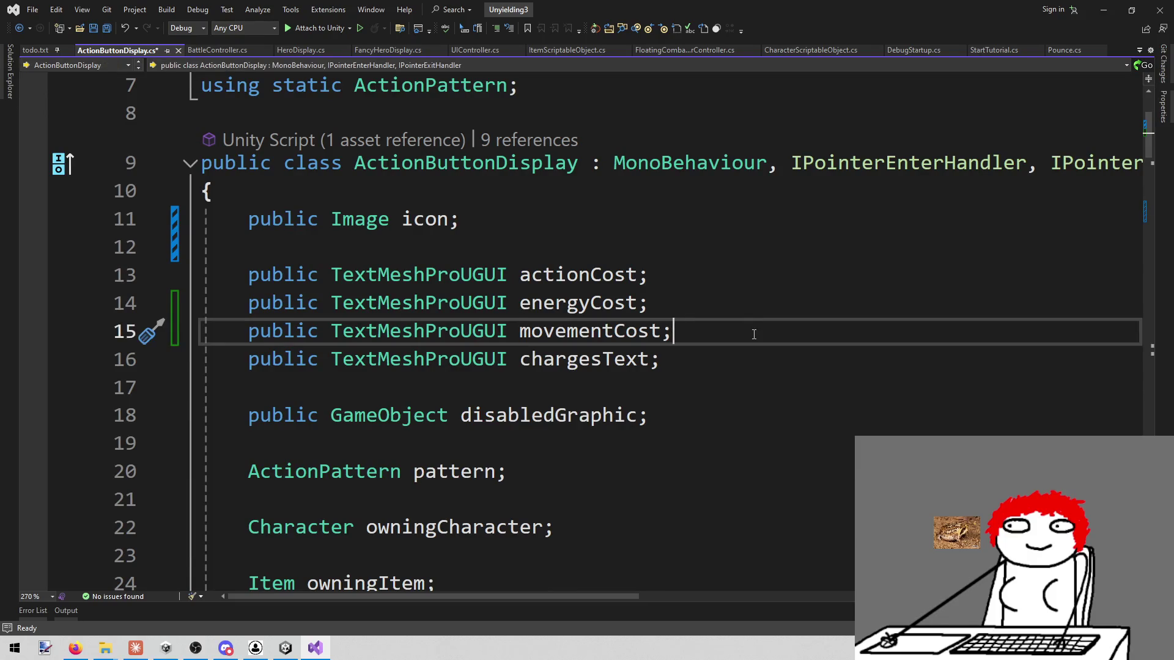
{"action": "key", "text": "Return"}
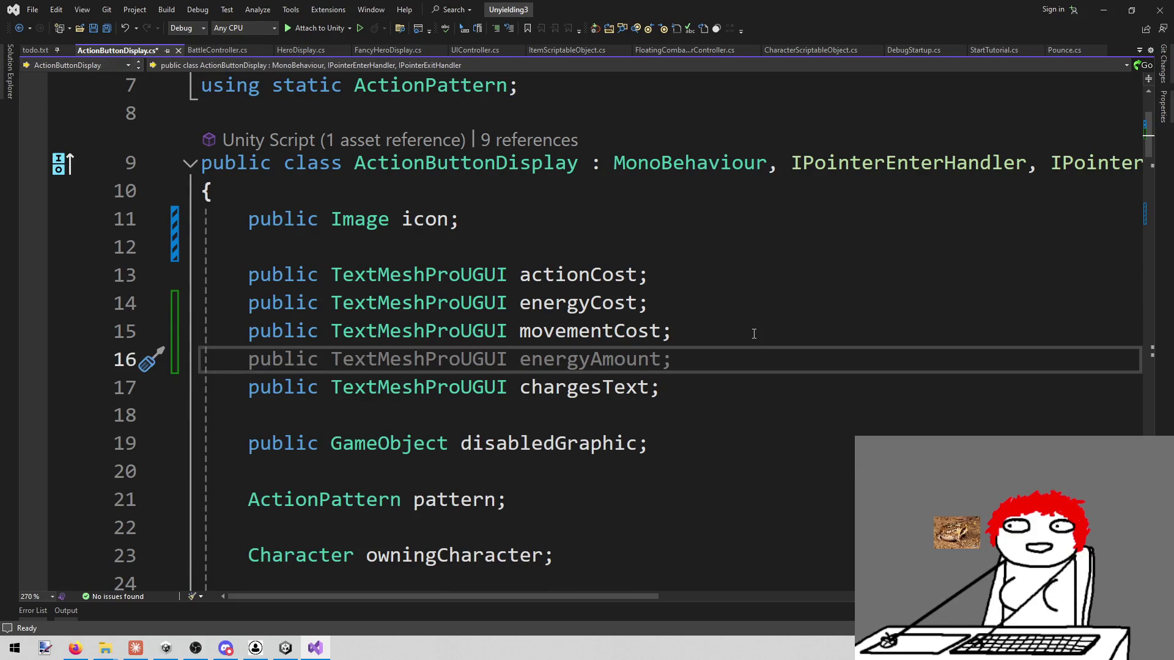
{"action": "key", "text": "Escape"}
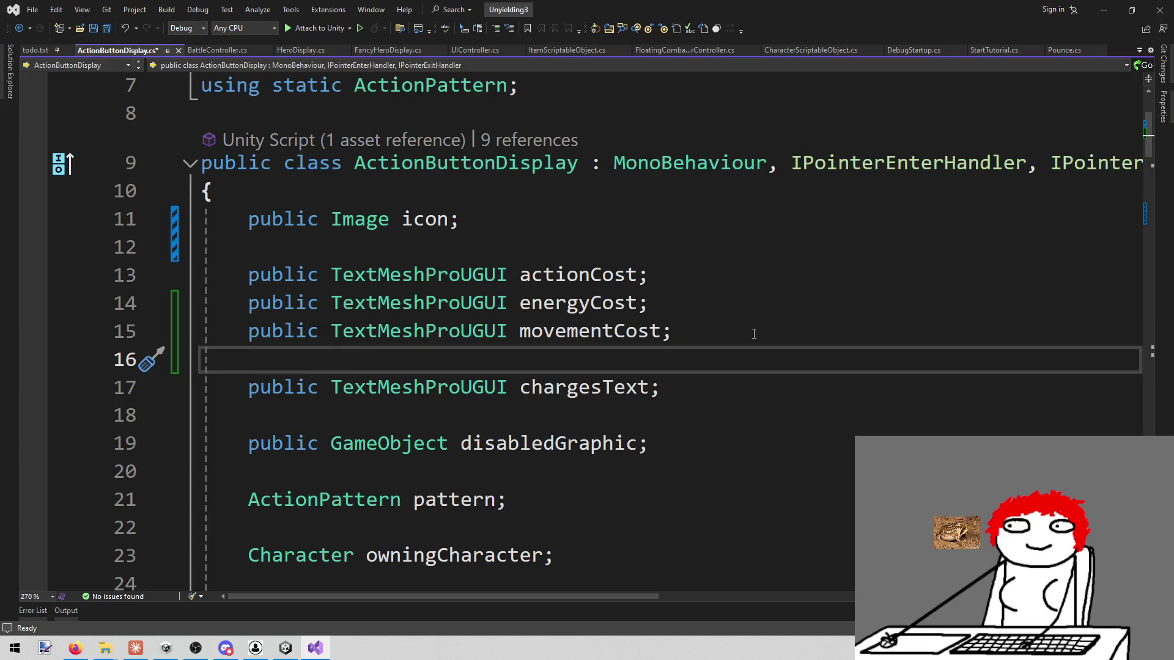
{"action": "key", "text": "Return"}
{"action": "key", "text": "Return"}
{"action": "key", "text": "Up"}
{"action": "type", "text": "public "}
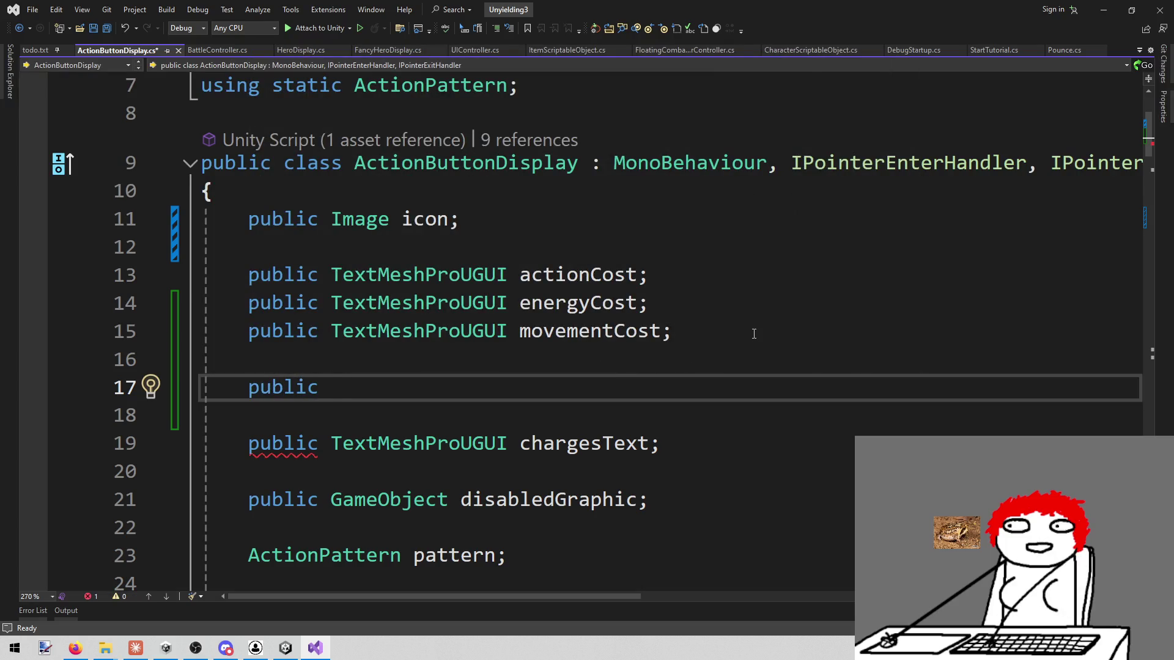
{"action": "type", "text": "Game"}
{"action": "key", "text": "Tab"}
{"action": "type", "text": "action"}
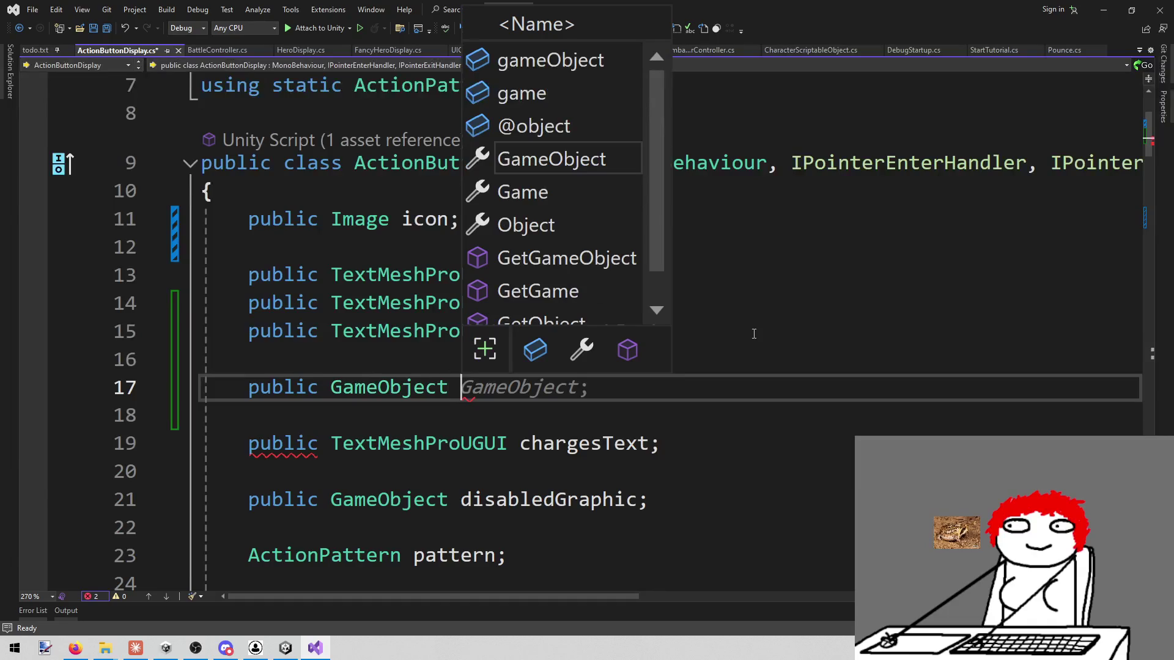
{"action": "type", "text": "Object;"}
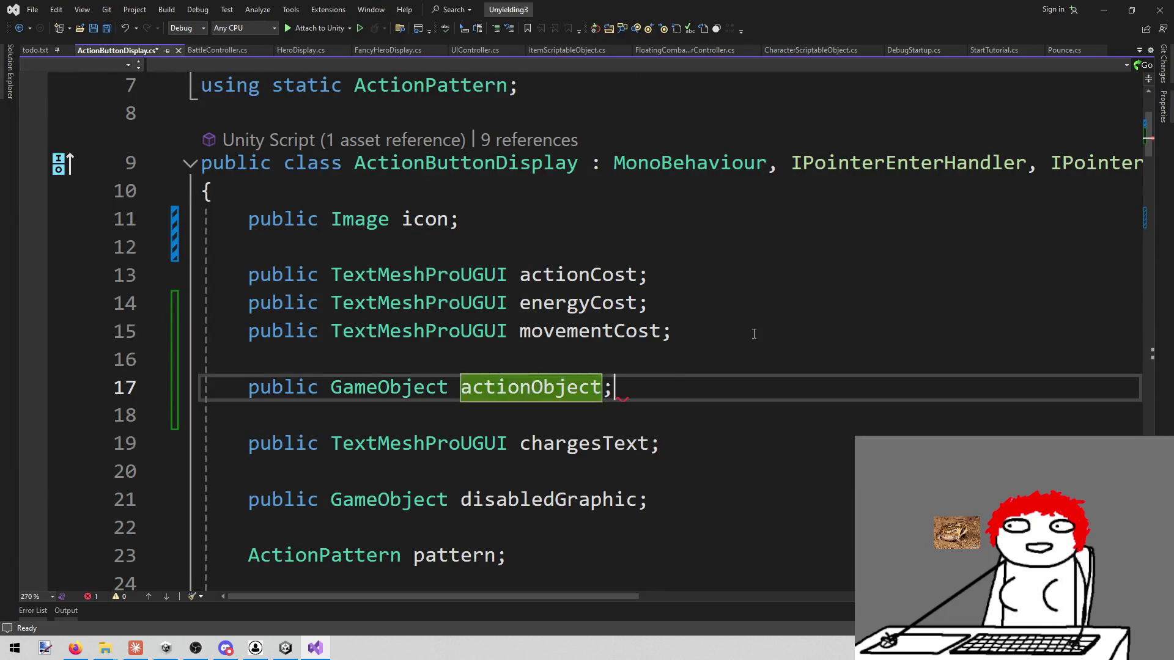
{"action": "key", "text": "Return"}
{"action": "type", "text": "v"}
{"action": "key", "text": "BackSpace"}
{"action": "key", "text": "Return"}
{"action": "key", "text": "Return"}
Step: Make two copies of the actionObject declaration
{"action": "key", "text": "Up"}
{"action": "key", "text": "Up"}
{"action": "key", "text": "Up"}
{"action": "key", "text": "Home"}
{"action": "key", "text": "shift+End"}
{"action": "key", "text": "ctrl+c"}
{"action": "key", "text": "Down"}
{"action": "key", "text": "ctrl+v"}
{"action": "key", "text": "Return"}
{"action": "key", "text": "ctrl+v"}
Step: Rename the first copy to energyObject
{"action": "key", "text": "Up"}
{"action": "key", "text": "Left"}
{"action": "key", "text": "ctrl+shift+Left"}
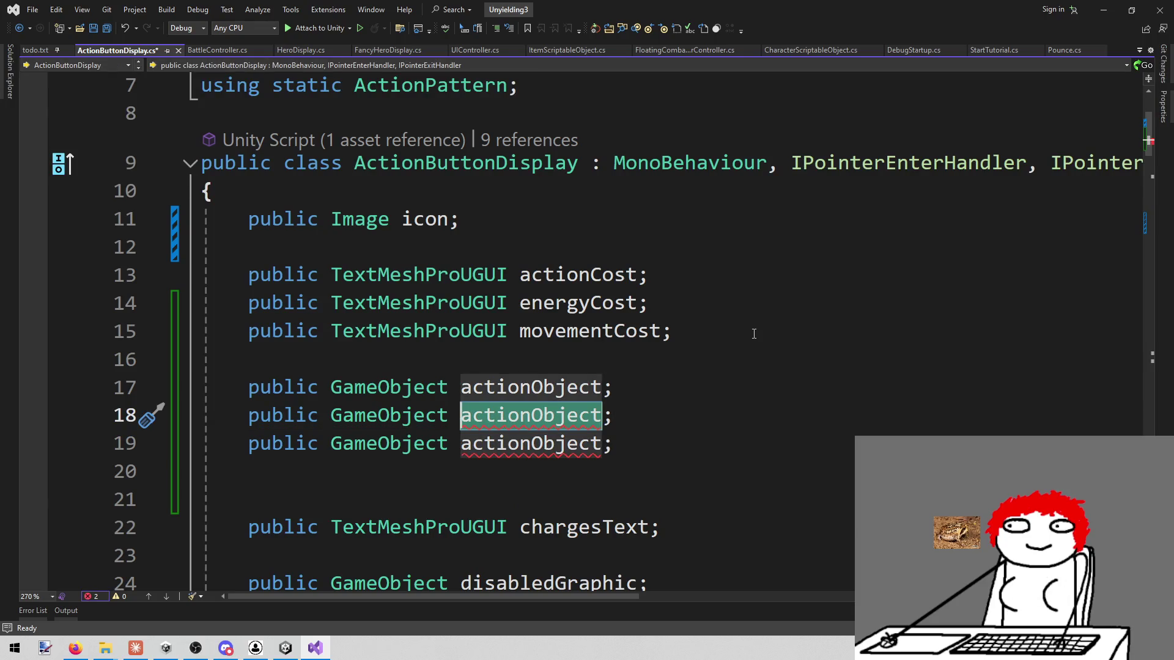
{"action": "type", "text": "energy"}
{"action": "type", "text": "Cost"}
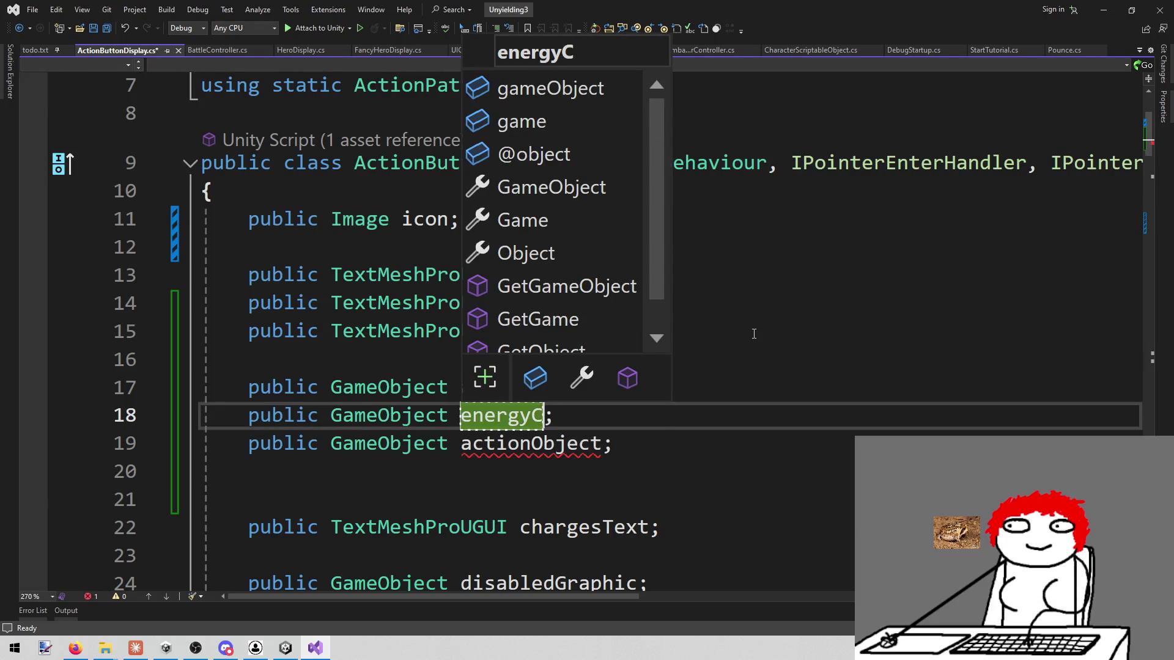
{"action": "key", "text": "BackSpace"}
{"action": "key", "text": "BackSpace"}
{"action": "key", "text": "BackSpace"}
{"action": "key", "text": "BackSpace"}
{"action": "type", "text": "Object"}
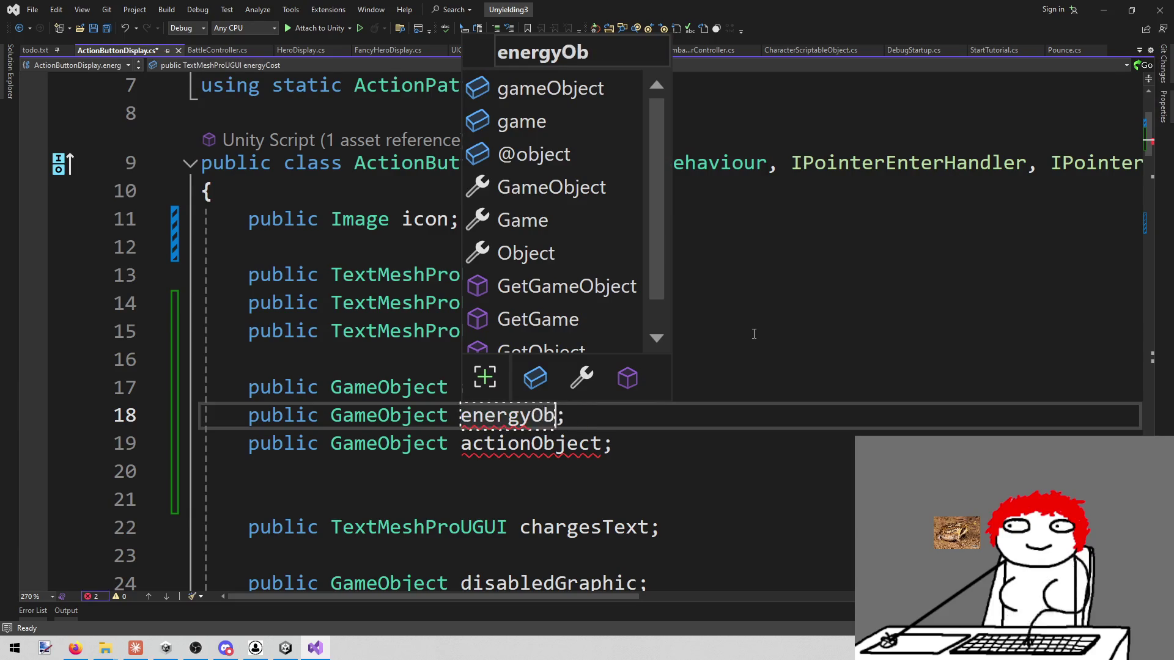
{"action": "key", "text": "Escape"}
Step: Rename the second copy to movementObject and save the script
{"action": "key", "text": "Down"}
{"action": "key", "text": "End"}
{"action": "key", "text": "Left"}
{"action": "key", "text": "Left"}
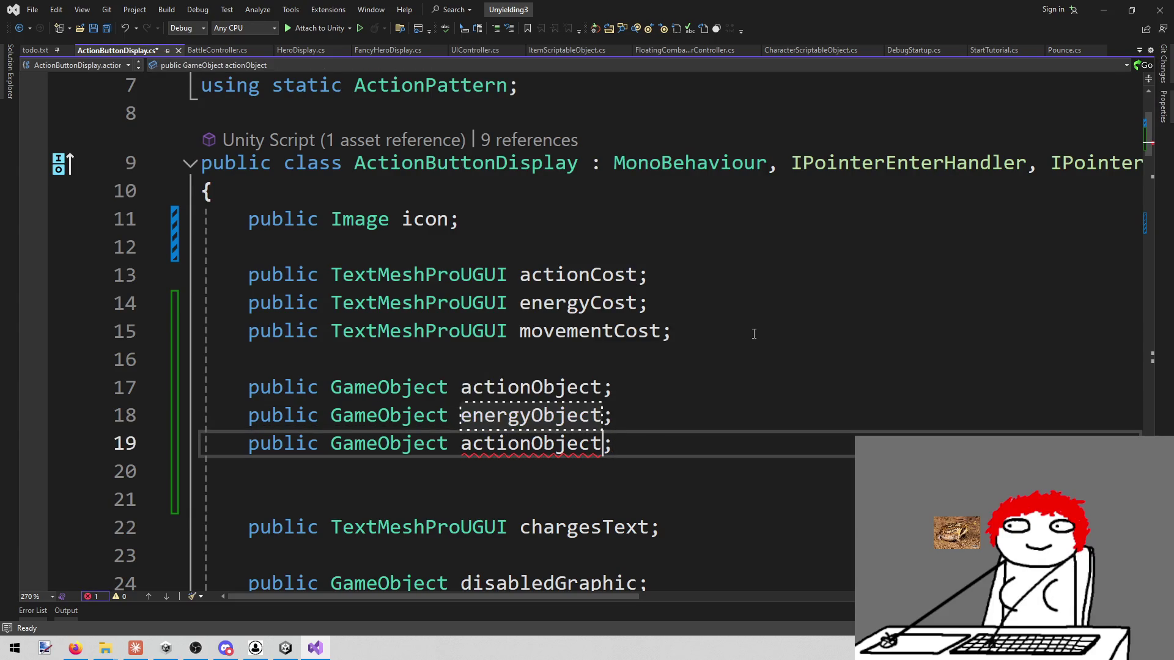
{"action": "key", "text": "ctrl+r"}
{"action": "key", "text": "ctrl+r"}
{"action": "key", "text": "Left"}
{"action": "key", "text": "ctrl+shift+Left"}
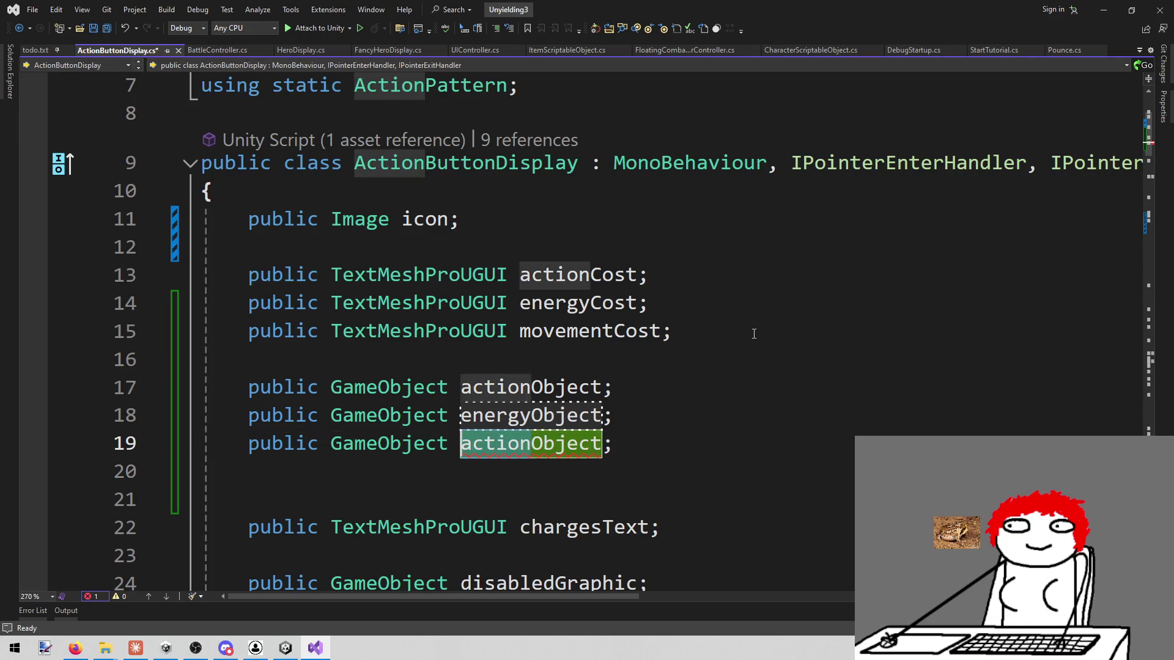
{"action": "type", "text": "movement"}
{"action": "key", "text": "Return"}
{"action": "key", "text": "ctrl+s"}
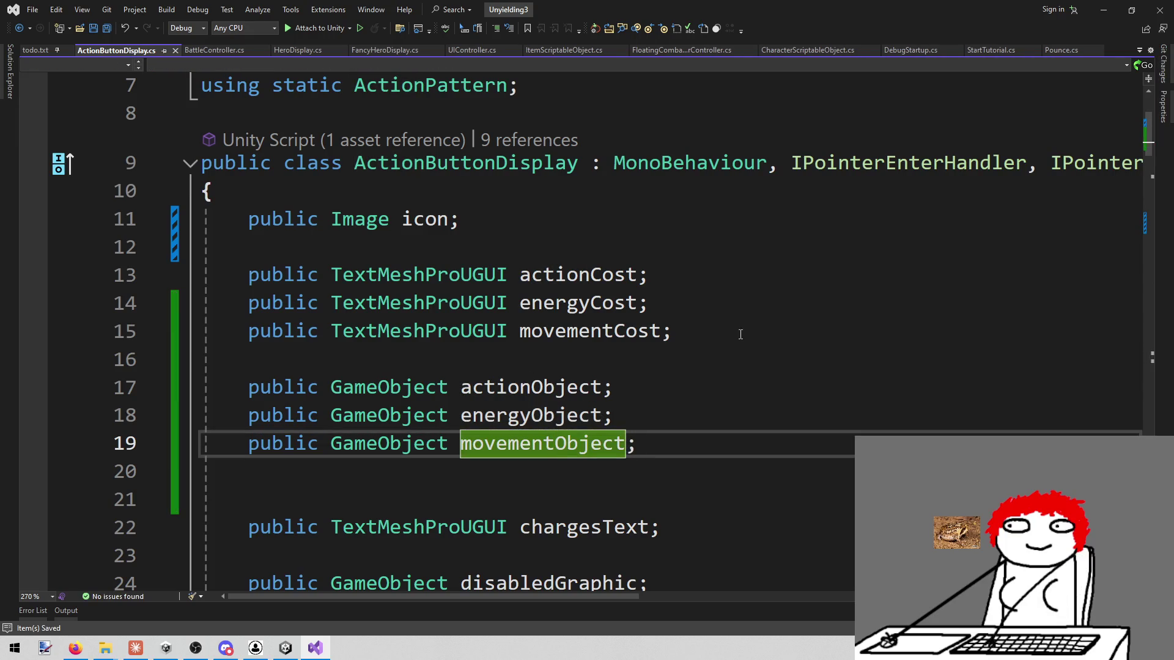
{"action": "scroll", "coordinate": [697, 343], "scroll_direction": "down", "scroll_amount": 11}
Step: Add actionObject.SetActive(true); above the actionCost assignment in the actions-cost block
{"action": "scroll", "coordinate": [672, 355], "scroll_direction": "up", "scroll_amount": 2}
{"action": "scroll", "coordinate": [666, 355], "scroll_direction": "down", "scroll_amount": 1}
{"action": "left_click", "coordinate": [585, 344]}
{"action": "key", "text": "Return"}
{"action": "type", "text": "act"}
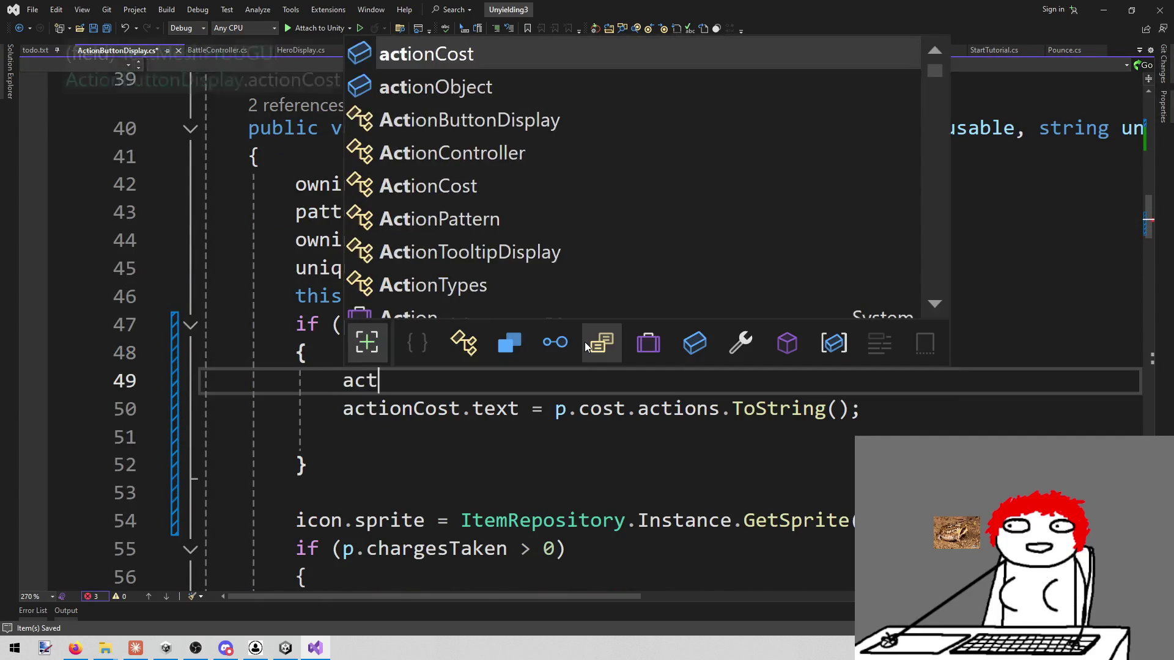
{"action": "key", "text": "Tab"}
{"action": "type", "text": "."}
{"action": "key", "text": "BackSpace"}
{"action": "key", "text": "BackSpace"}
{"action": "key", "text": "BackSpace"}
{"action": "type", "text": "Obje"}
{"action": "key", "text": "Tab"}
{"action": "type", "text": "."}
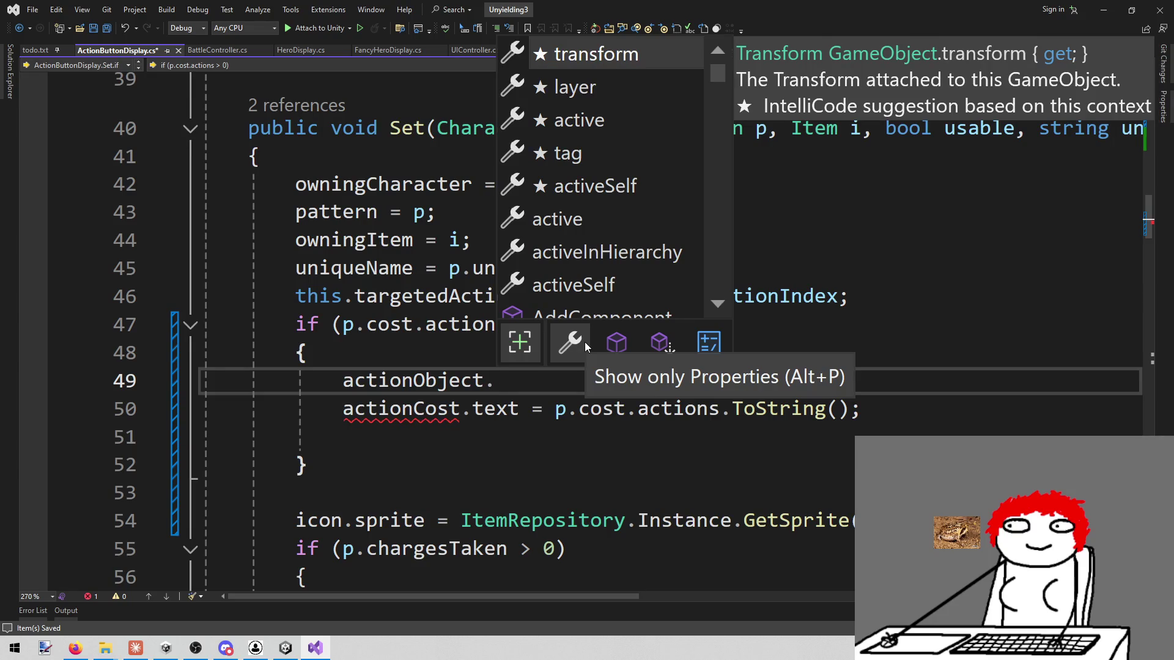
{"action": "type", "text": "set"}
{"action": "type", "text": "(true"}
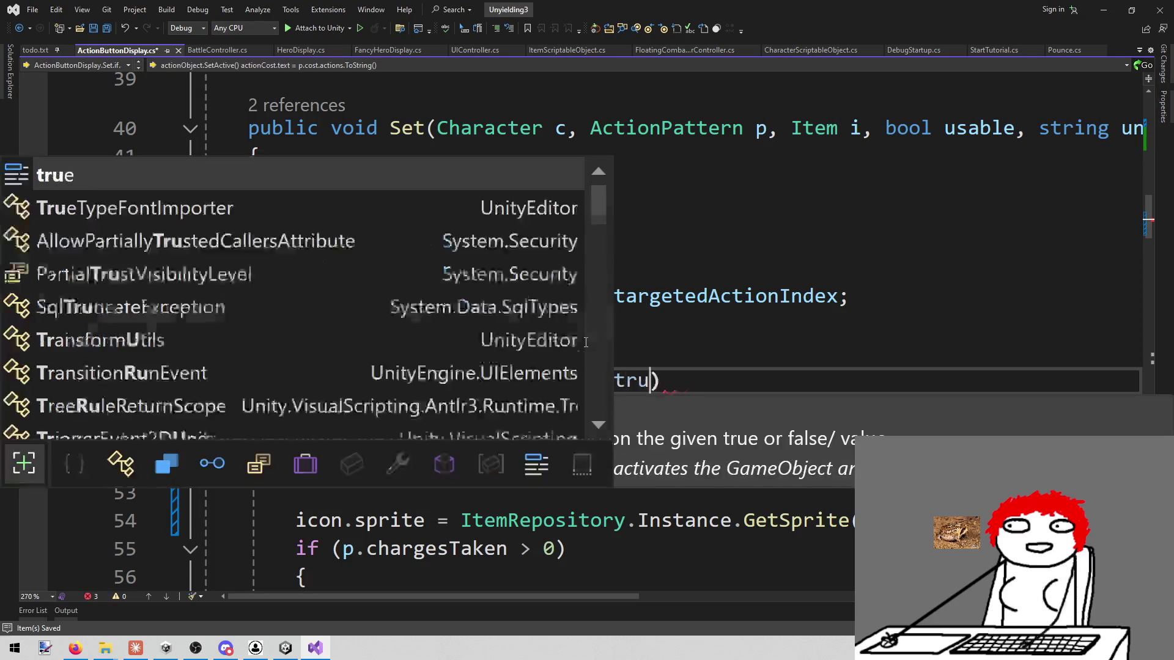
{"action": "type", "text": ");"}
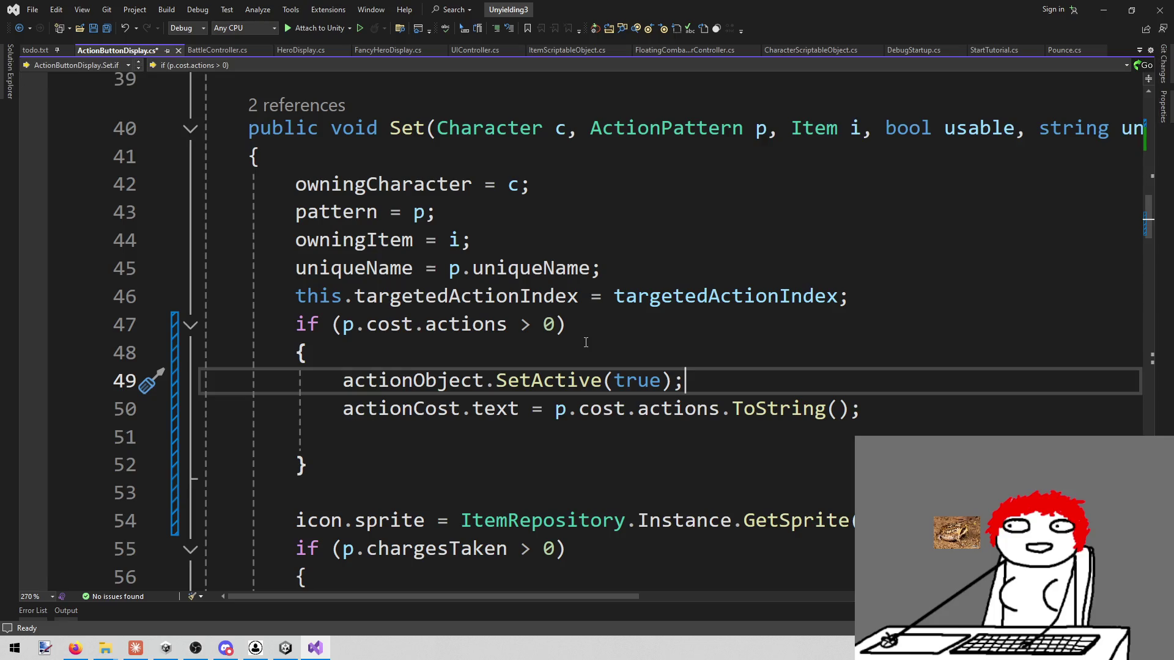
Step: Remove the empty line inside the block and add a blank line after it
{"action": "key", "text": "Down"}
{"action": "key", "text": "Down"}
{"action": "key", "text": "BackSpace"}
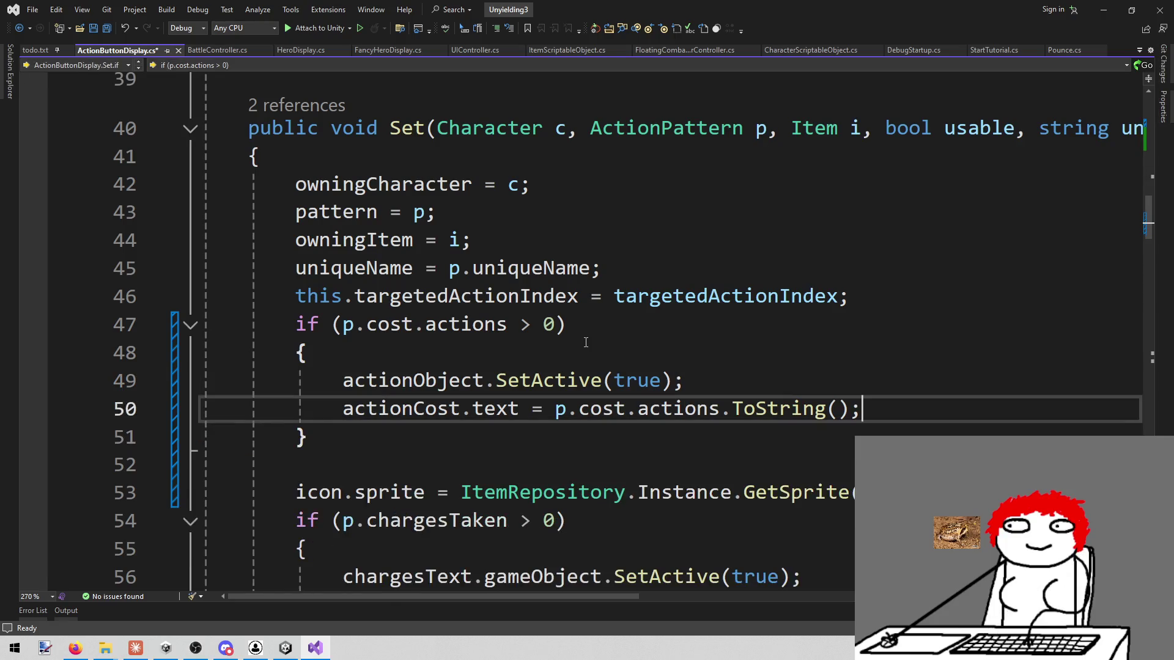
{"action": "key", "text": "Down"}
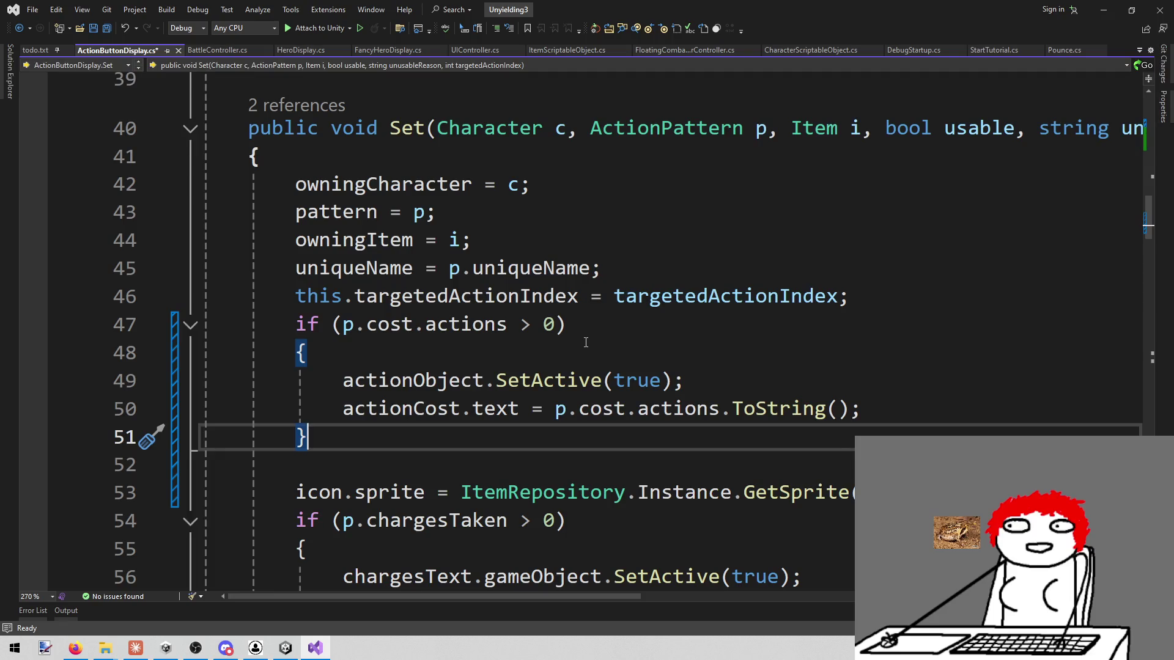
{"action": "key", "text": "Return"}
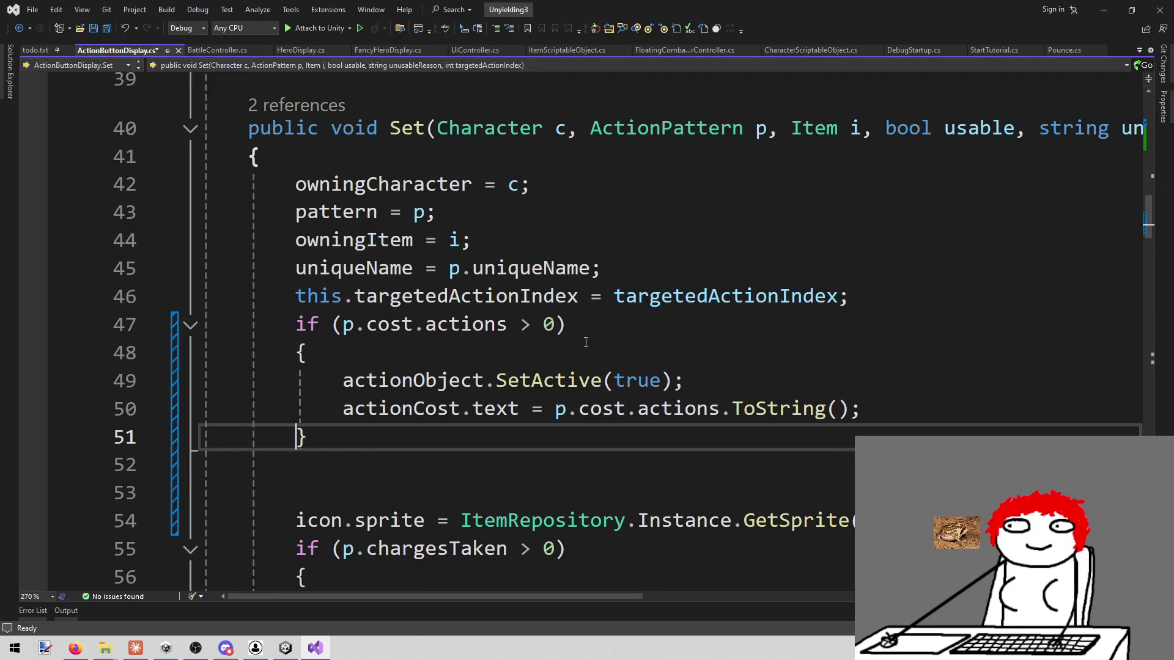
Step: Duplicate the actions-cost if block directly below the original
{"action": "key", "text": "shift+Up"}
{"action": "key", "text": "shift+Up"}
{"action": "key", "text": "shift+Up"}
{"action": "key", "text": "ctrl+c"}
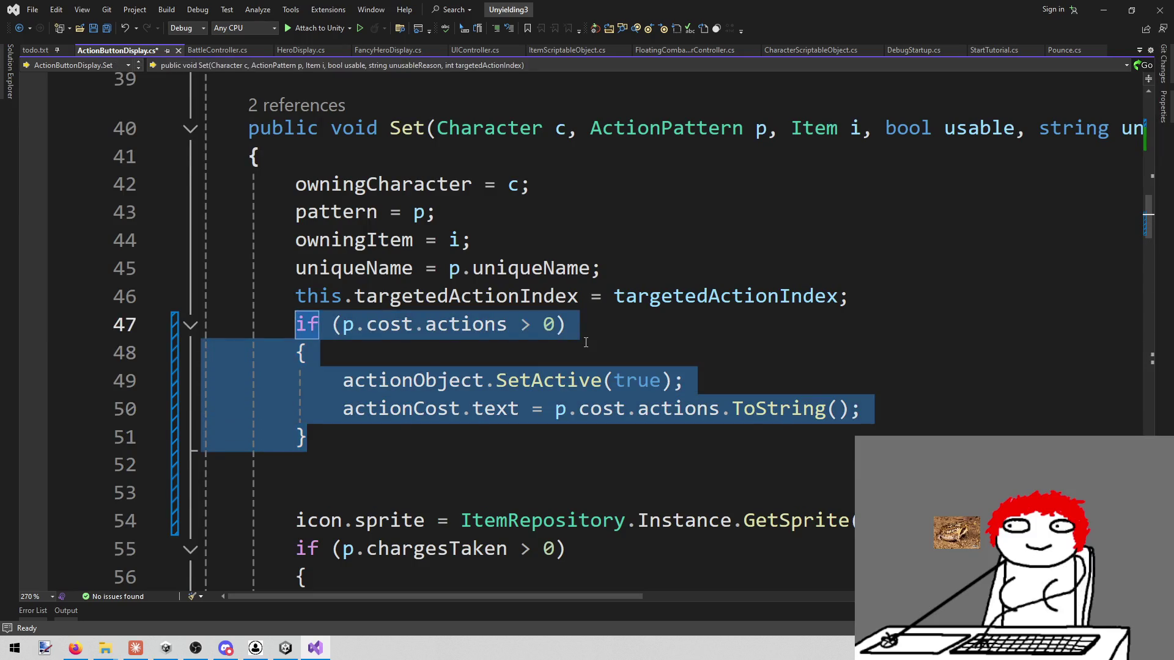
{"action": "key", "text": "Right"}
{"action": "key", "text": "Down"}
{"action": "key", "text": "ctrl+v"}
Step: Change the copy's condition to the energy cost and its object to energyObject
{"action": "key", "text": "Up"}
{"action": "key", "text": "Up"}
{"action": "key", "text": "Up"}
{"action": "key", "text": "End"}
{"action": "key", "text": "ctrl+Left"}
{"action": "key", "text": "ctrl+Left"}
{"action": "key", "text": "ctrl+shift+Left"}
{"action": "type", "text": "e"}
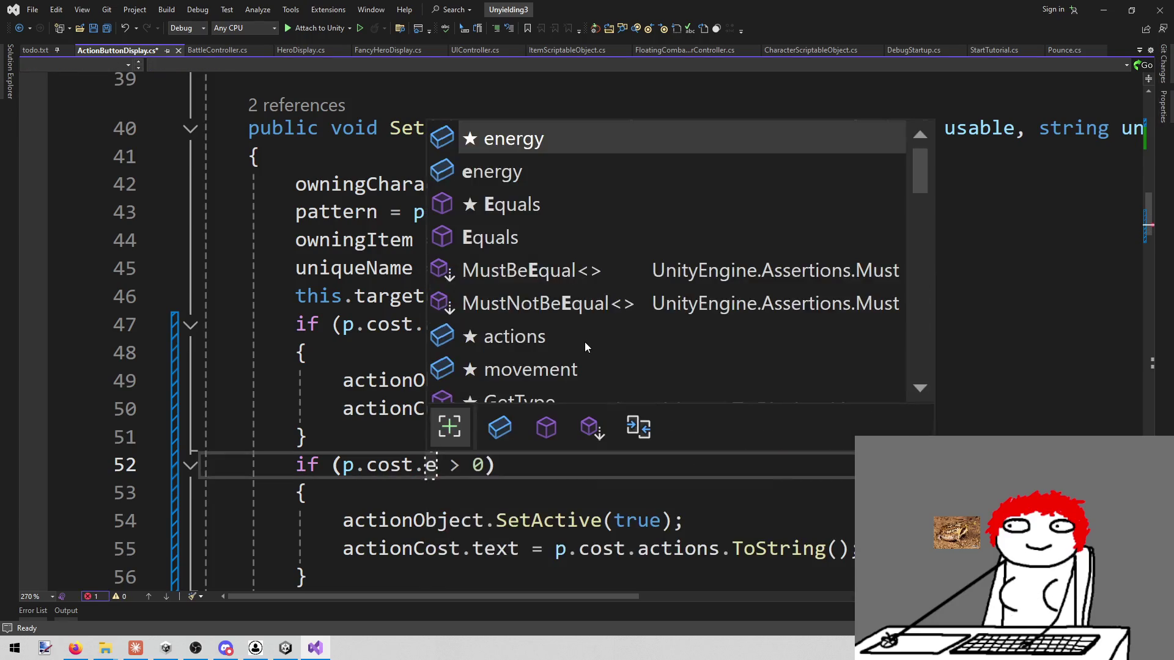
{"action": "key", "text": "Tab"}
{"action": "key", "text": "Down"}
{"action": "key", "text": "Down"}
{"action": "key", "text": "Left"}
{"action": "key", "text": "Left"}
{"action": "key", "text": "Left"}
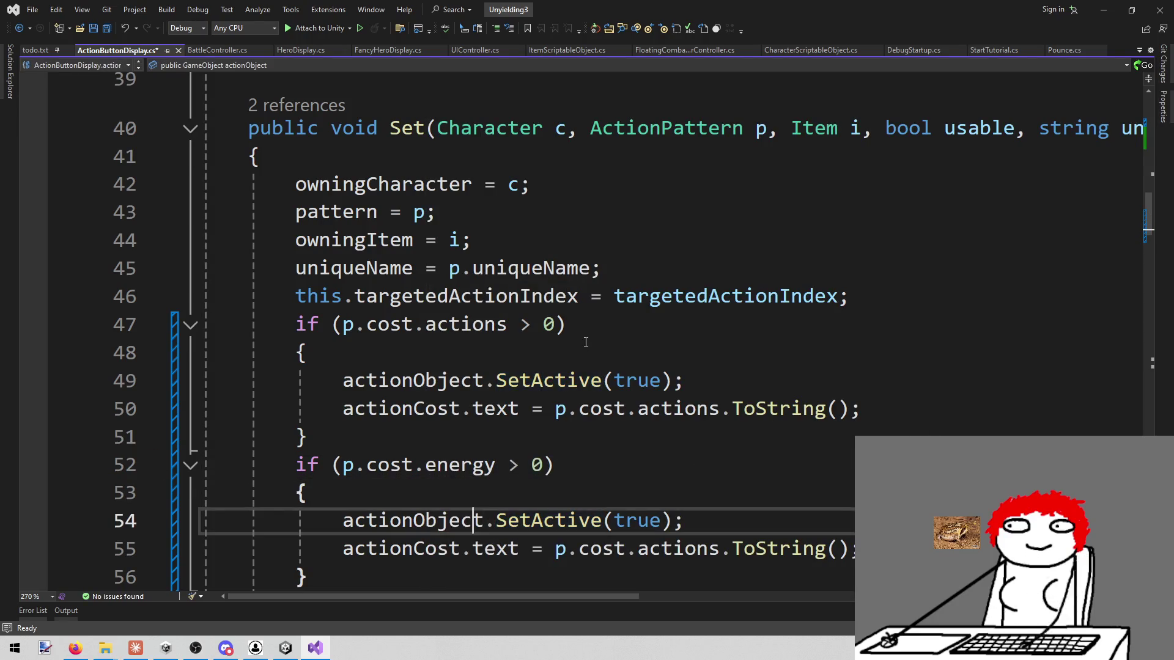
{"action": "key", "text": "ctrl+shift+Left"}
{"action": "type", "text": "energy"}
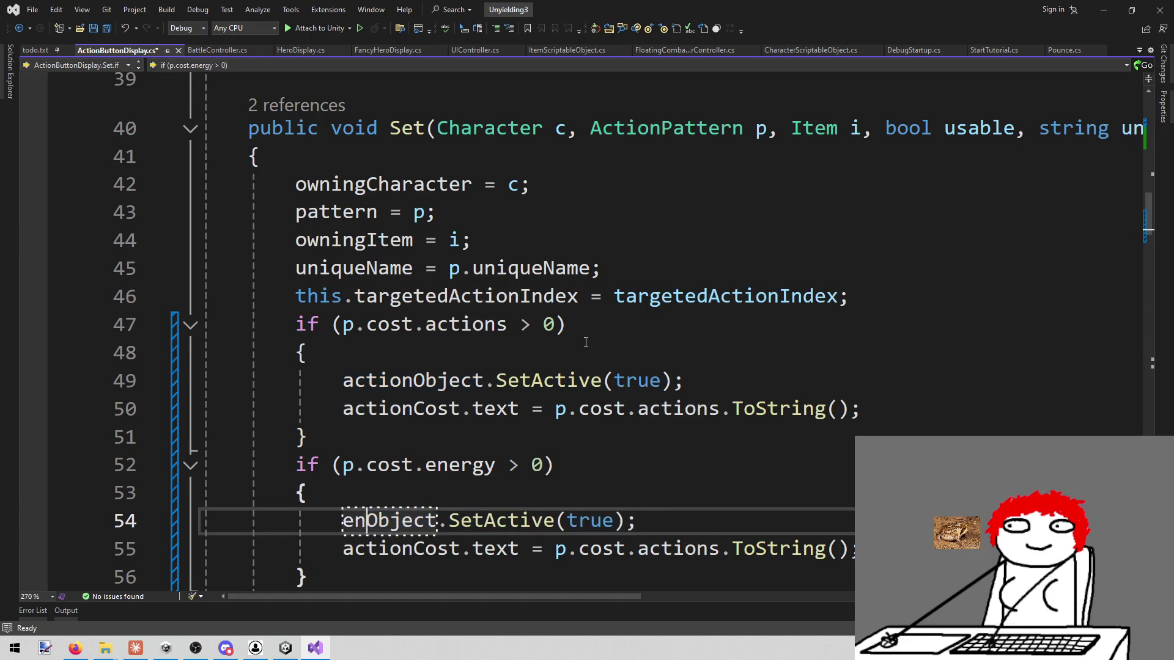
Step: Make the copy's cost line set energyCost.text from p.cost.energy
{"action": "key", "text": "Down"}
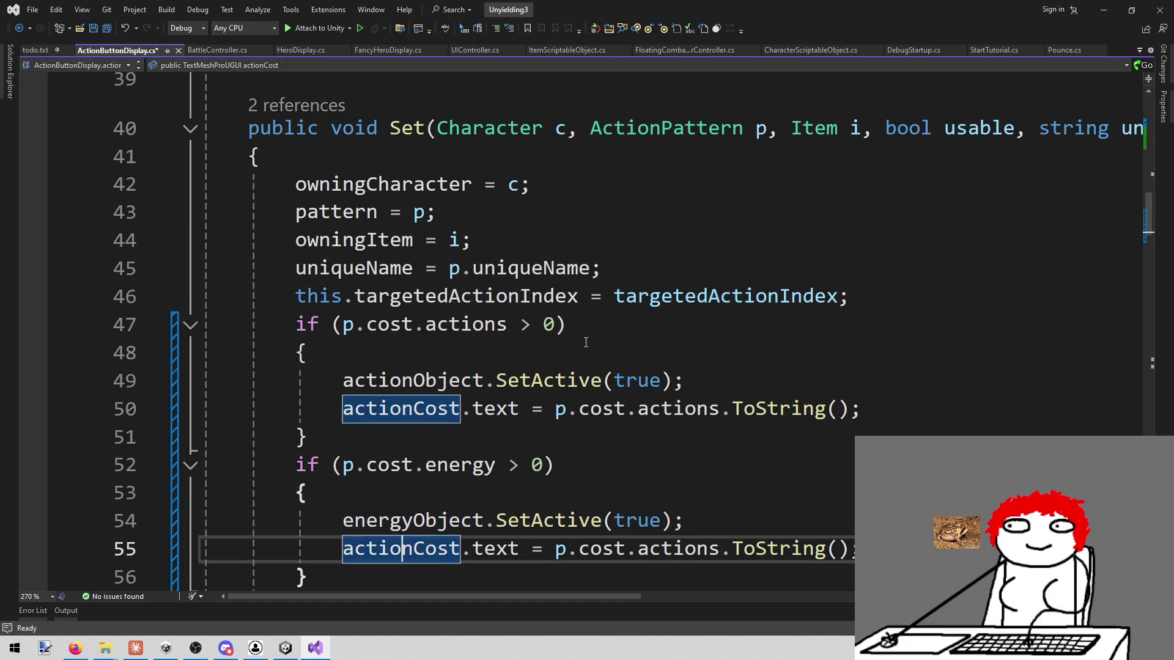
{"action": "key", "text": "ctrl+Right"}
{"action": "key", "text": "ctrl+shift+Left"}
{"action": "type", "text": "energy"}
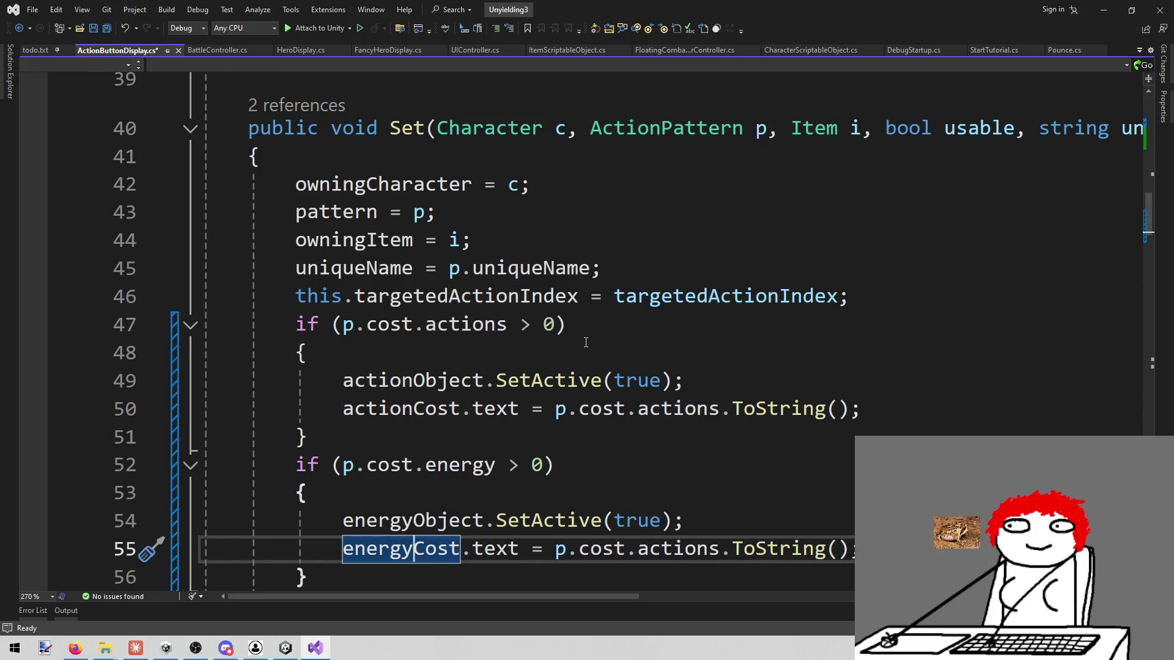
{"action": "key", "text": "ctrl+Right"}
{"action": "key", "text": "ctrl+Right"}
{"action": "key", "text": "ctrl+Right"}
{"action": "key", "text": "ctrl+Right"}
{"action": "key", "text": "ctrl+Right"}
{"action": "key", "text": "ctrl+Right"}
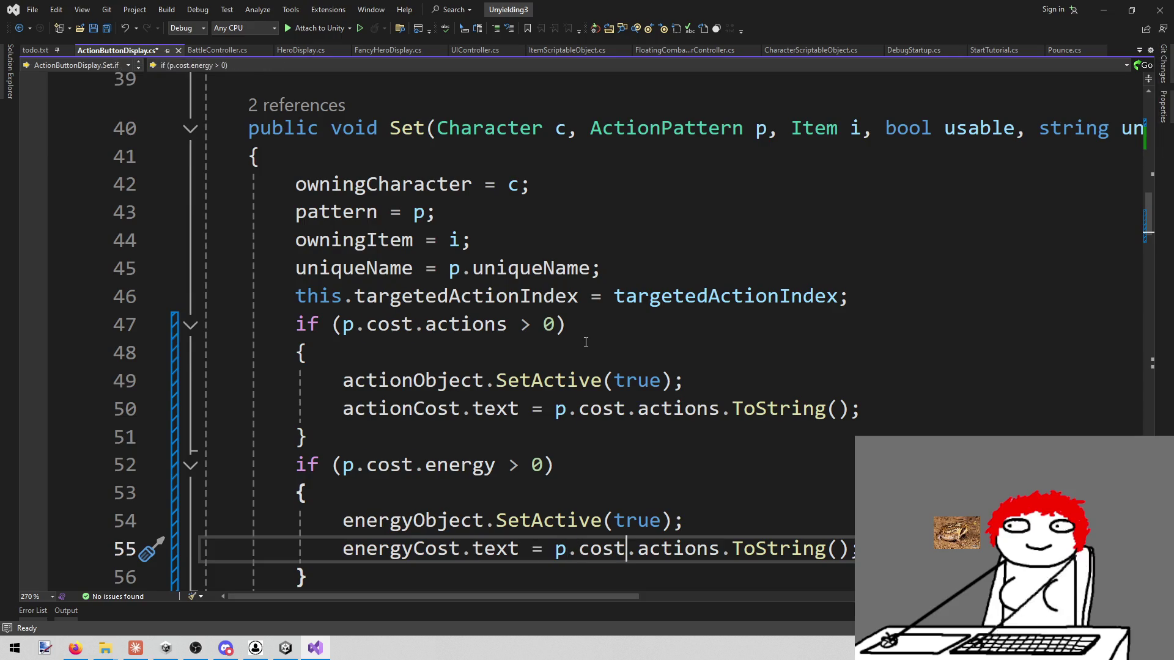
{"action": "key", "text": "ctrl+shift+Left"}
{"action": "key", "text": "BackSpace"}
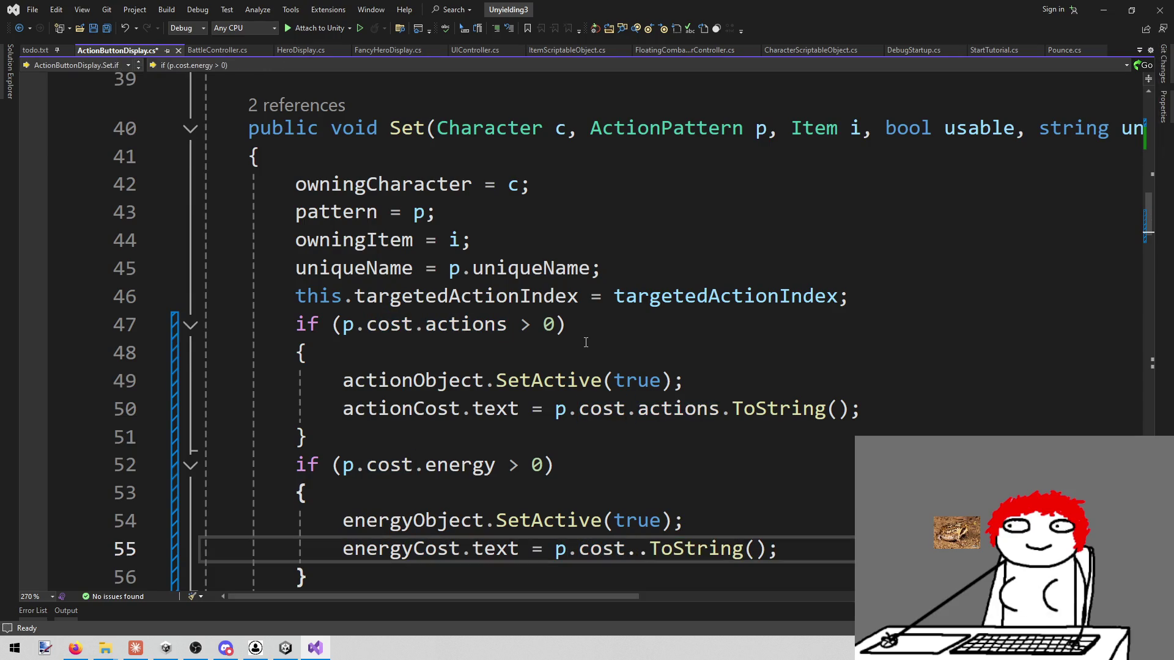
{"action": "type", "text": "en"}
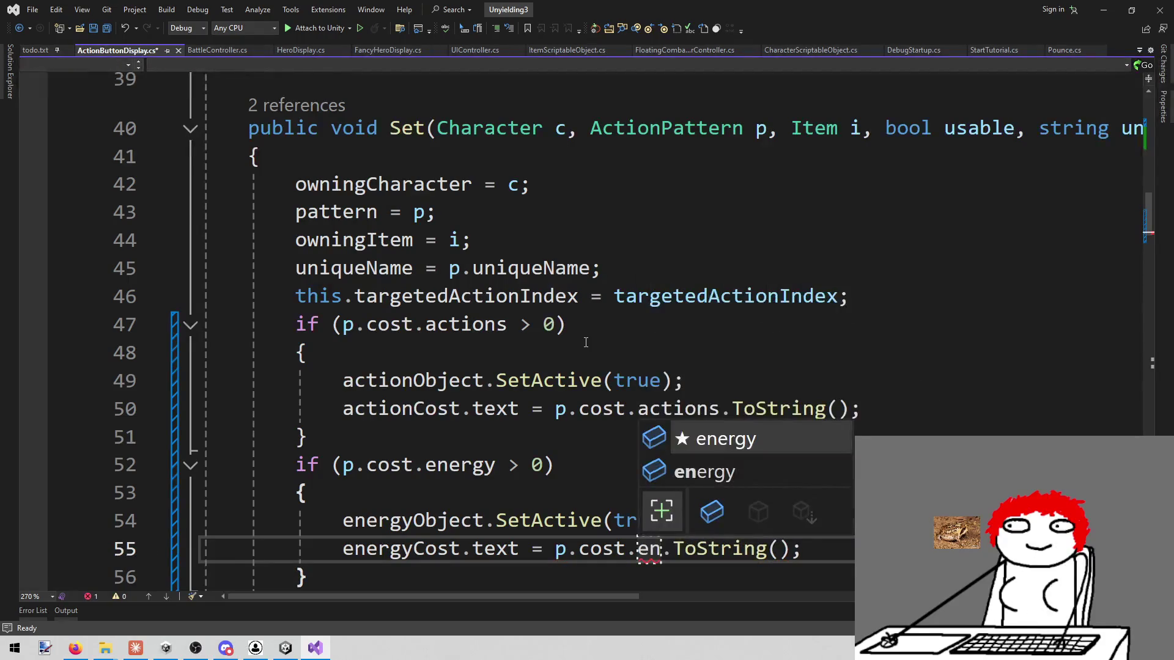
{"action": "key", "text": "Tab"}
{"action": "scroll", "coordinate": [586, 342], "scroll_direction": "down", "scroll_amount": 3}
{"action": "key", "text": "Down"}
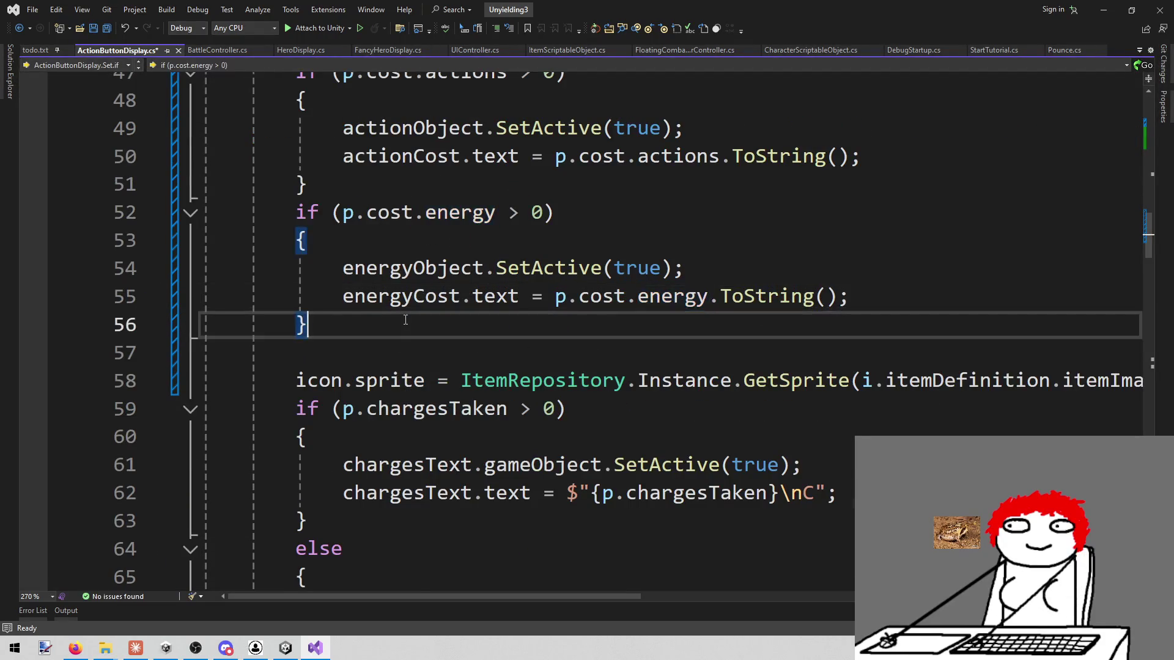
{"action": "scroll", "coordinate": [448, 312], "scroll_direction": "up", "scroll_amount": 2}
{"action": "scroll", "coordinate": [448, 312], "scroll_direction": "down", "scroll_amount": 1}
Step: Paste a third copy of the block and change its condition to the movement cost
{"action": "key", "text": "Return"}
{"action": "key", "text": "ctrl+v"}
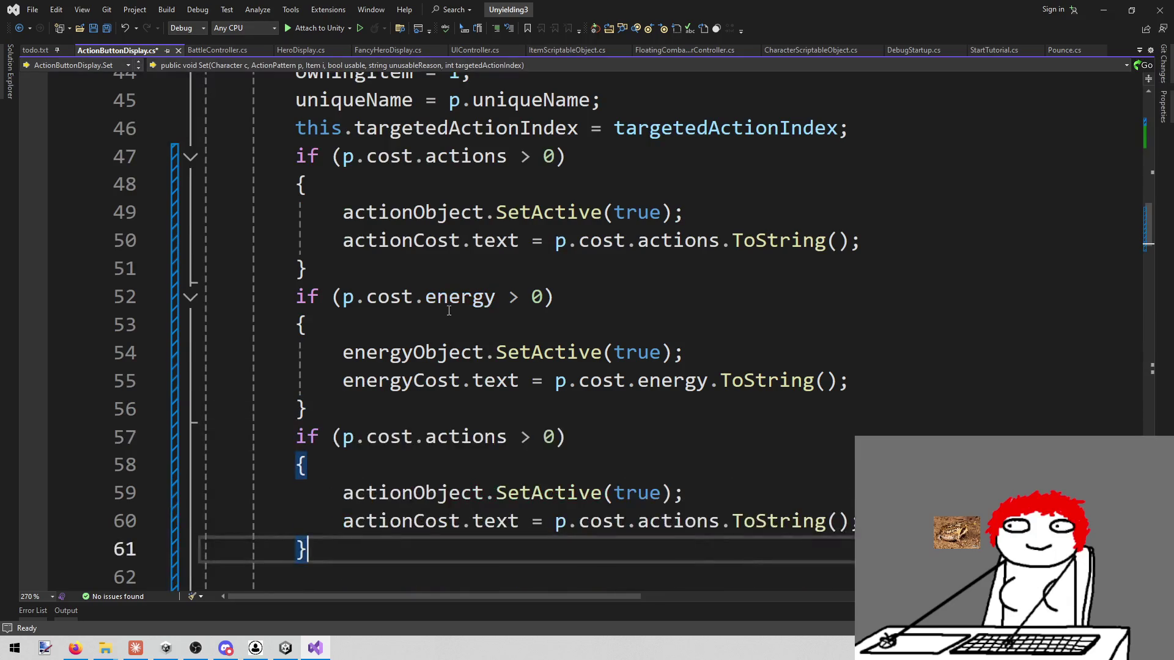
{"action": "scroll", "coordinate": [452, 253], "scroll_direction": "down", "scroll_amount": 2}
{"action": "left_click", "coordinate": [508, 268]}
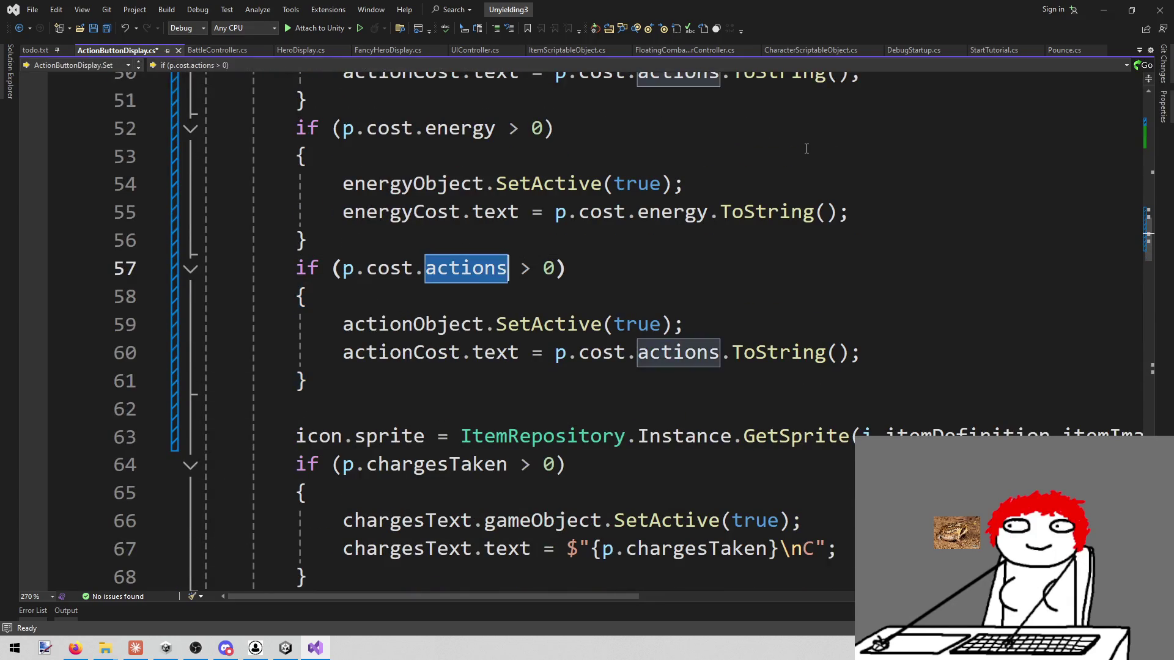
{"action": "key", "text": "ctrl+BackSpace"}
{"action": "type", "text": "o"}
{"action": "key", "text": "Down"}
{"action": "key", "text": "Down"}
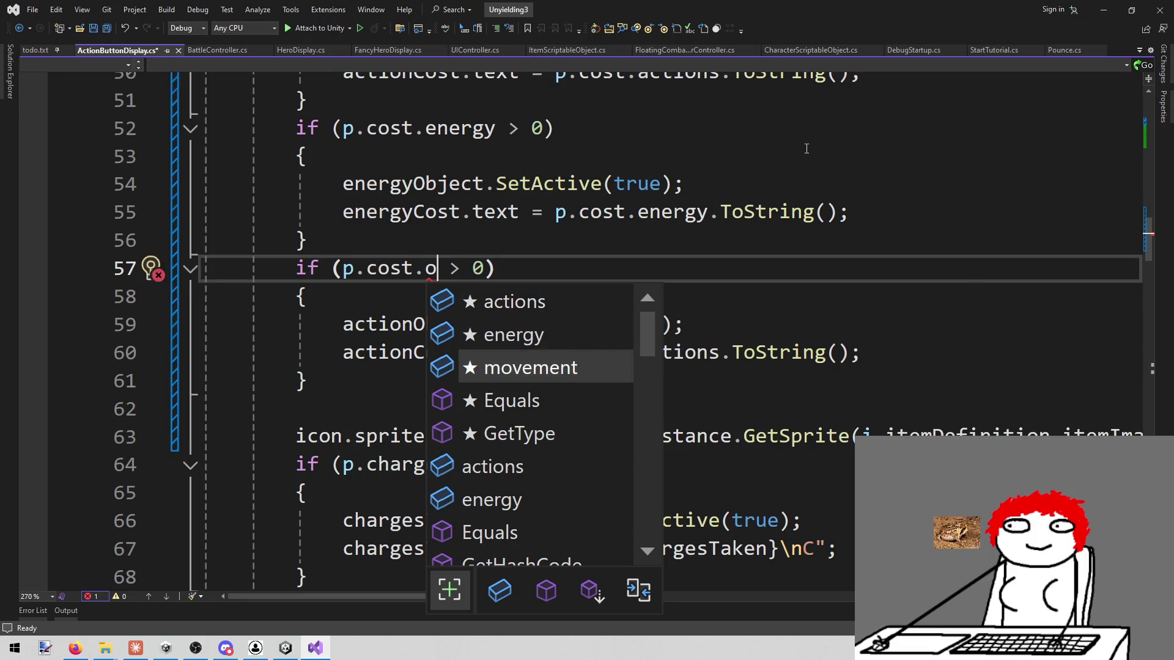
{"action": "key", "text": "Tab"}
Step: Rename the third block's object and cost text to movementObject and movementCost
{"action": "key", "text": "Down"}
{"action": "key", "text": "Down"}
{"action": "key", "text": "Home"}
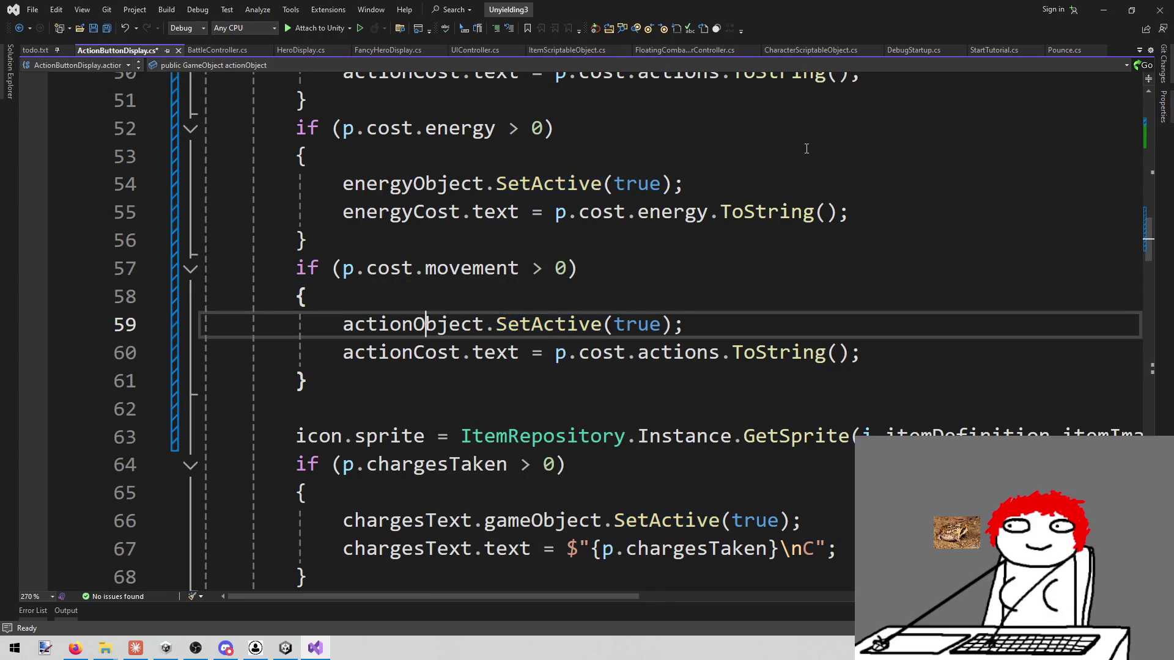
{"action": "key", "text": "Delete"}
{"action": "key", "text": "Delete"}
{"action": "key", "text": "Delete"}
{"action": "type", "text": "movement"}
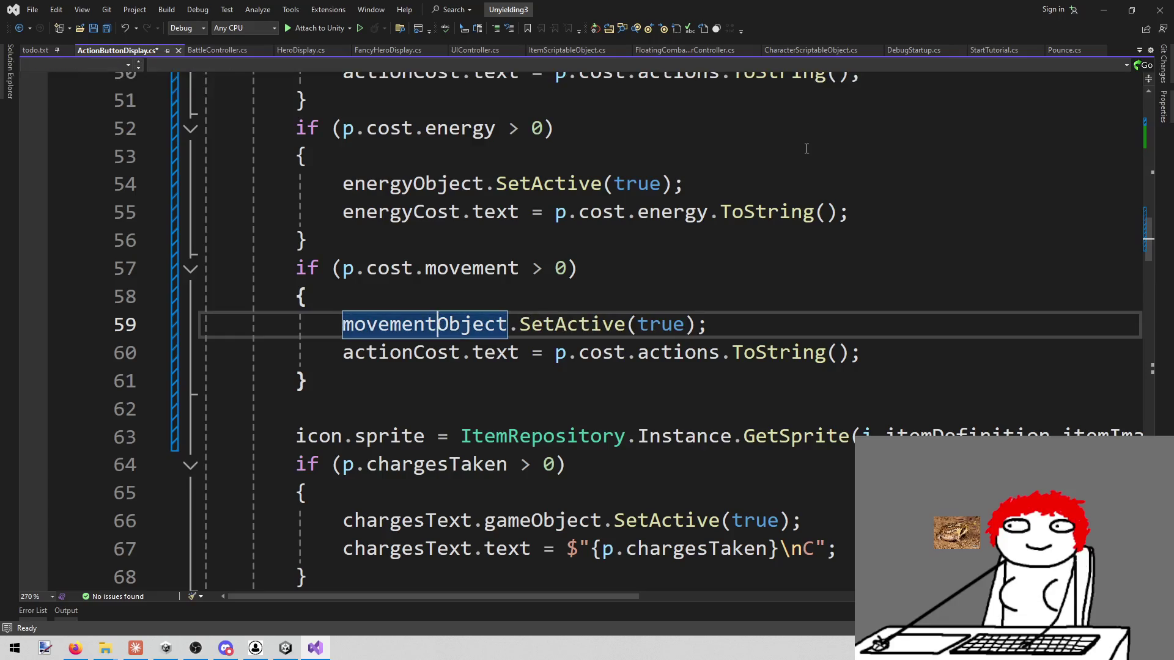
{"action": "key", "text": "Down"}
{"action": "key", "text": "Left"}
{"action": "key", "text": "Left"}
{"action": "key", "text": "BackSpace"}
{"action": "key", "text": "BackSpace"}
{"action": "key", "text": "BackSpace"}
{"action": "type", "text": "movement"}
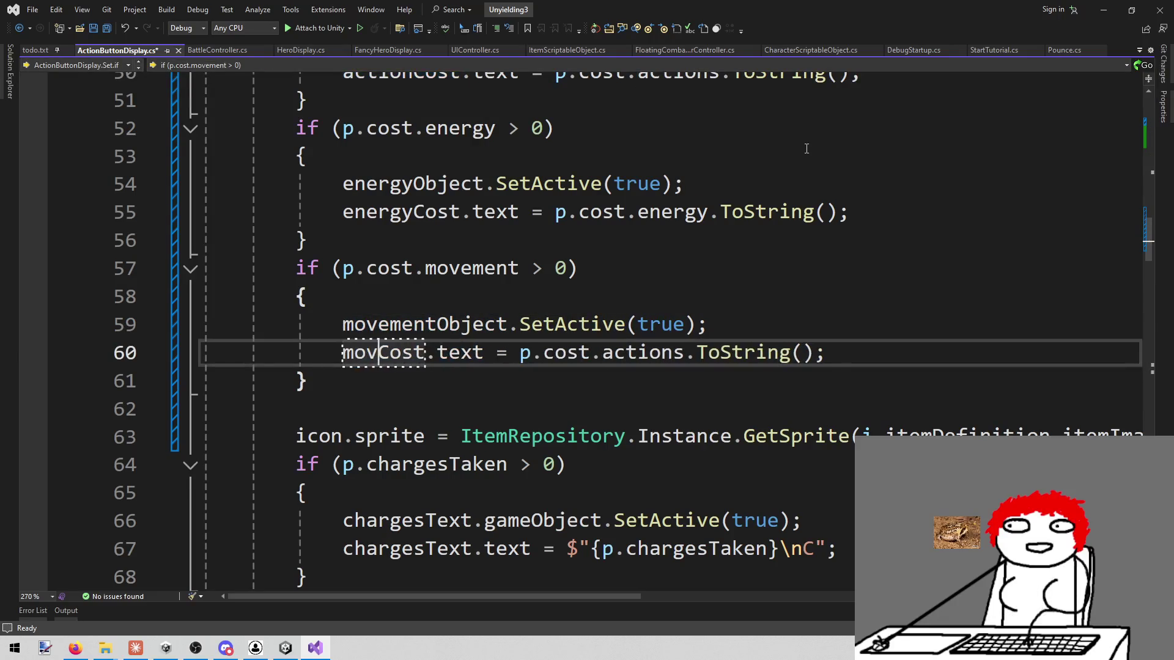
Step: Make line 60 display p.cost.movement and save the script
{"action": "key", "text": "ctrl+Right"}
{"action": "key", "text": "ctrl+Right"}
{"action": "key", "text": "ctrl+Right"}
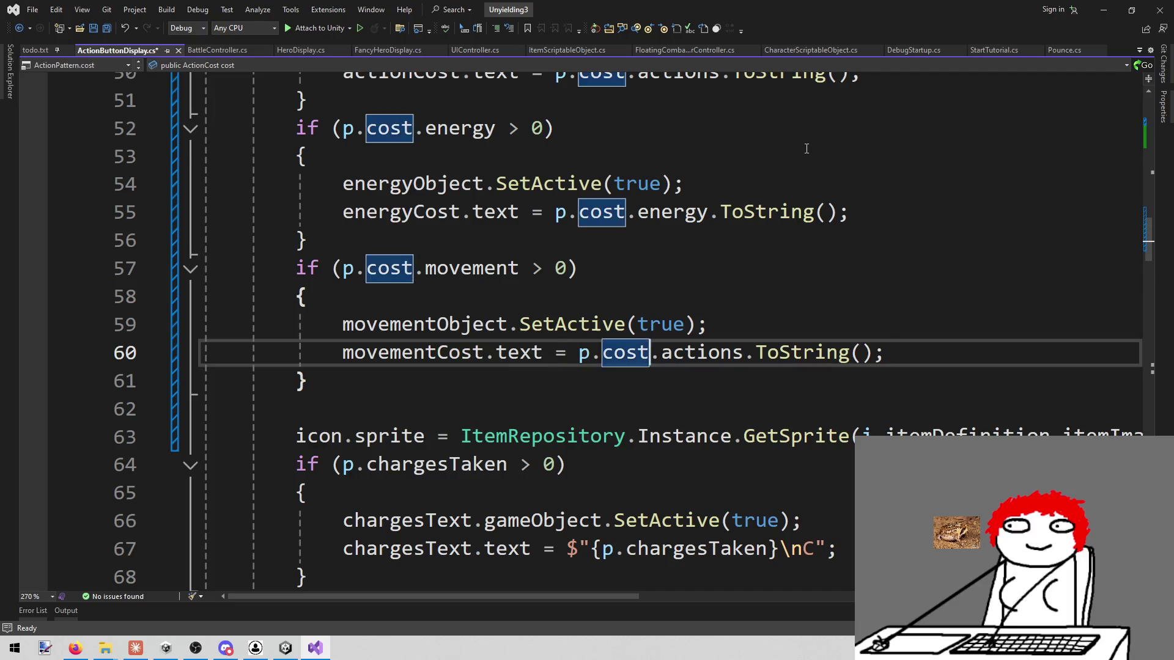
{"action": "key", "text": "ctrl+shift+Right"}
{"action": "key", "text": "BackSpace"}
{"action": "type", "text": "mov"}
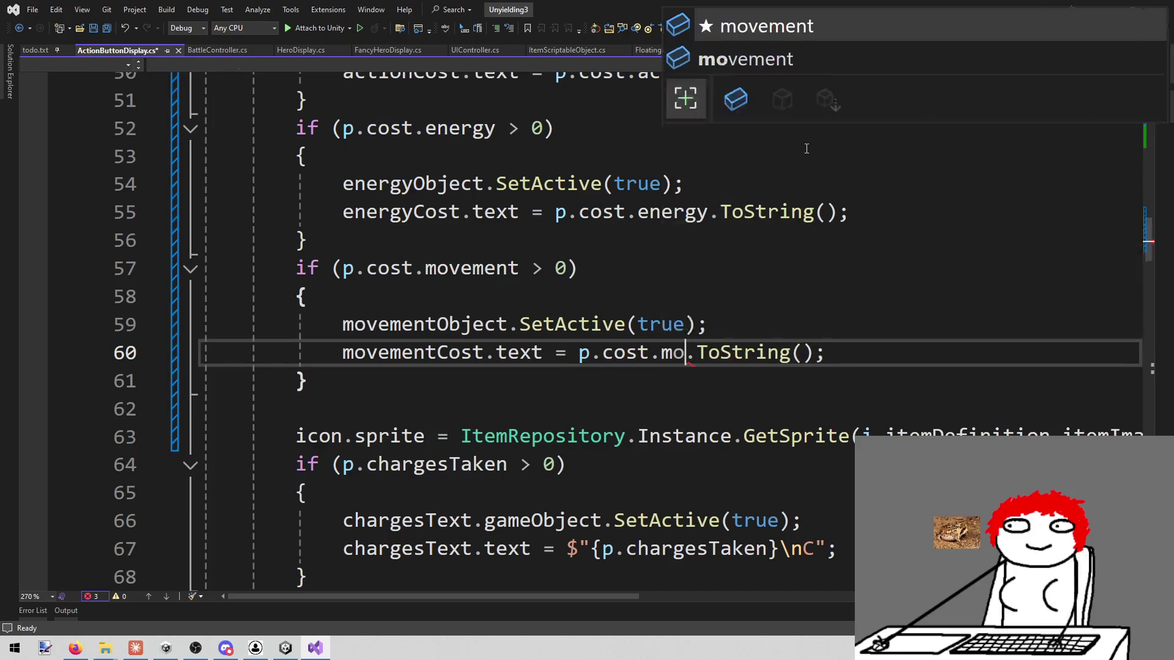
{"action": "key", "text": "Tab"}
{"action": "key", "text": "ctrl+s"}
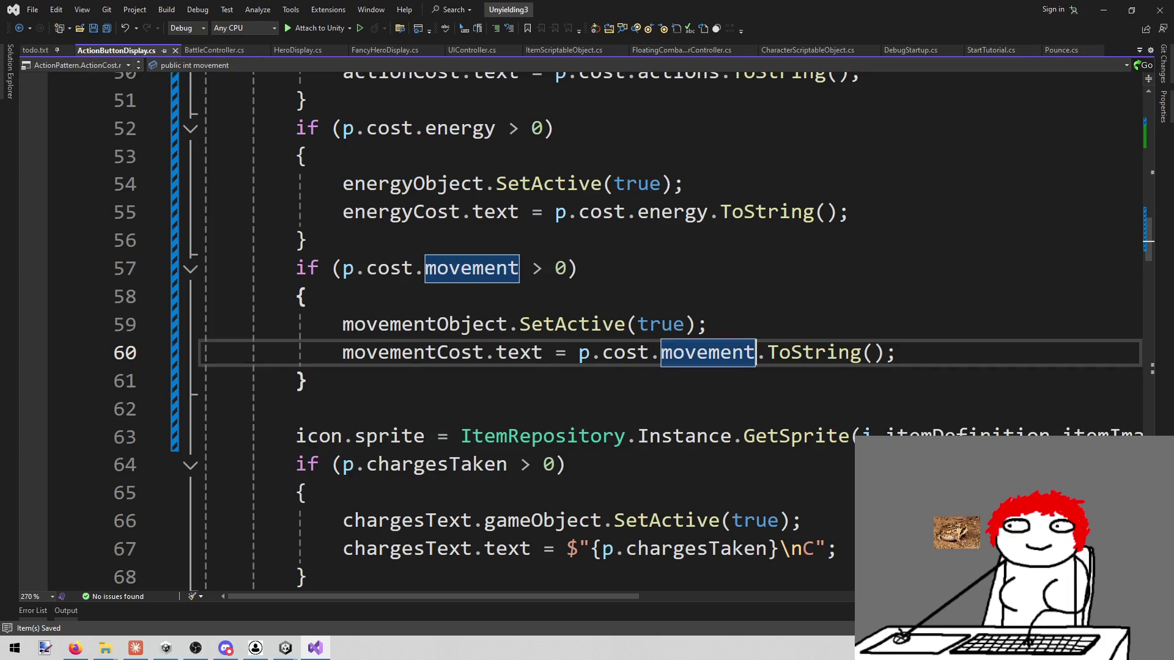
{"action": "left_click", "coordinate": [284, 648]}
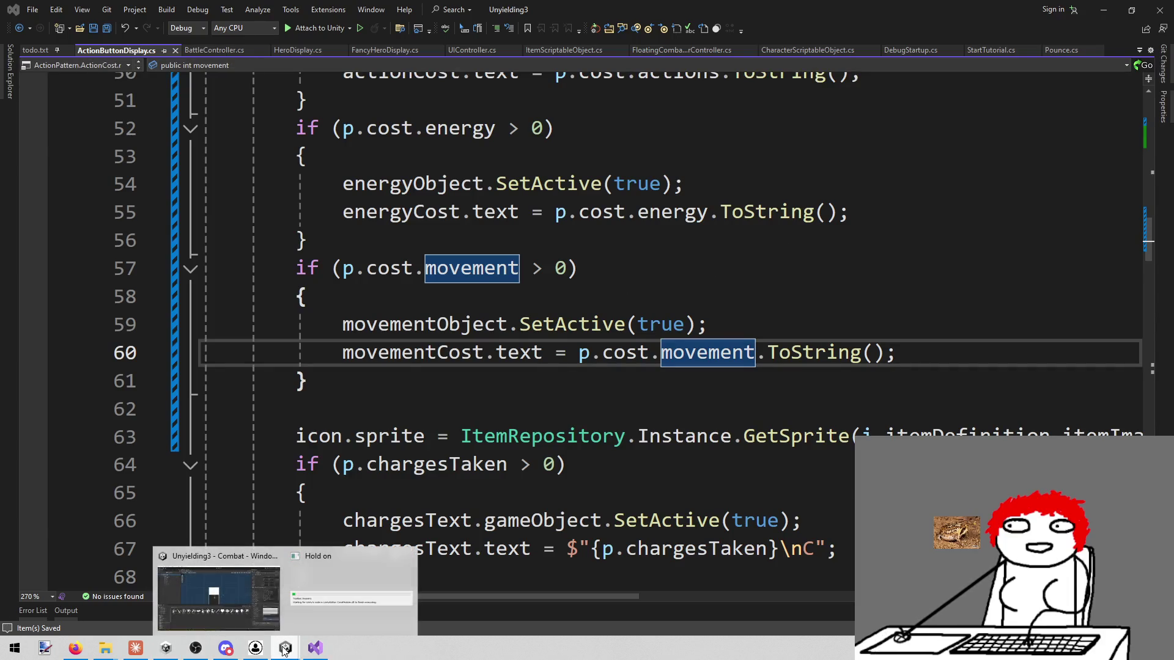
Step: Back in Unity, set the Action Button prefab's Icon image colour to white
{"action": "left_click", "coordinate": [261, 600]}
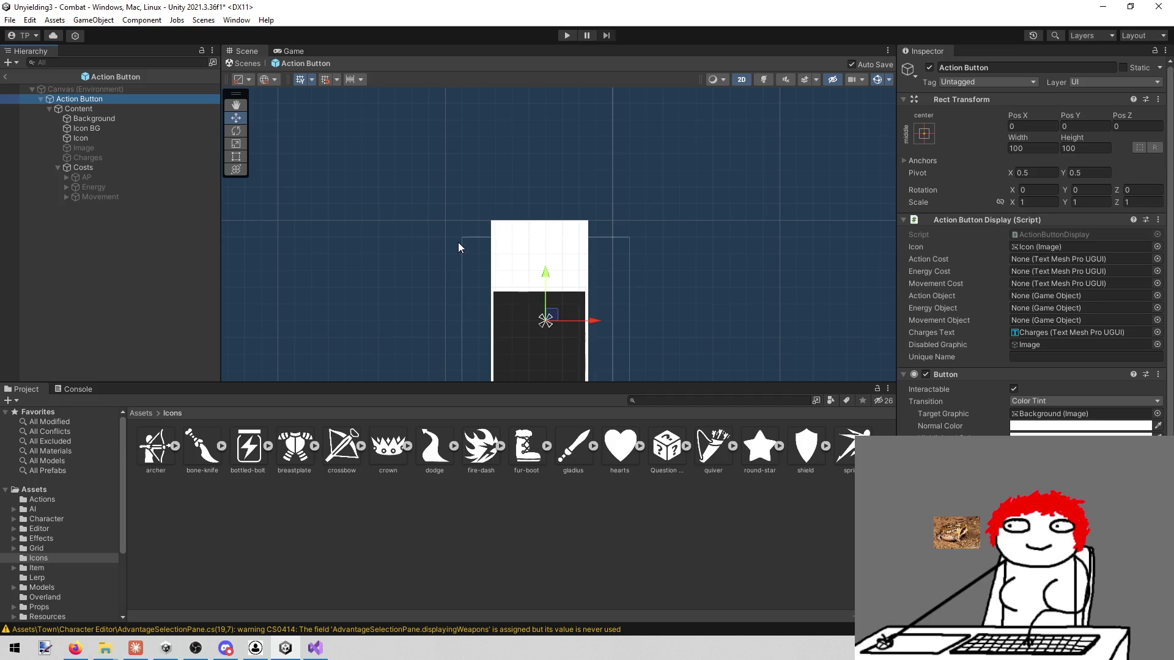
{"action": "left_click", "coordinate": [125, 138]}
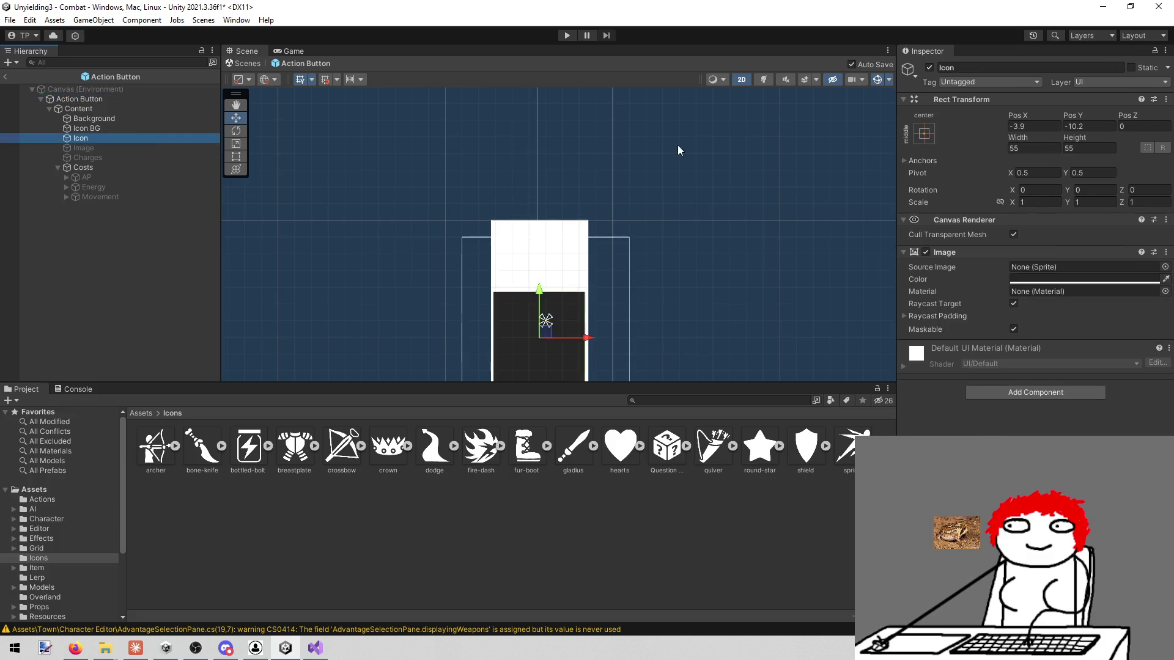
{"action": "left_click", "coordinate": [1099, 279]}
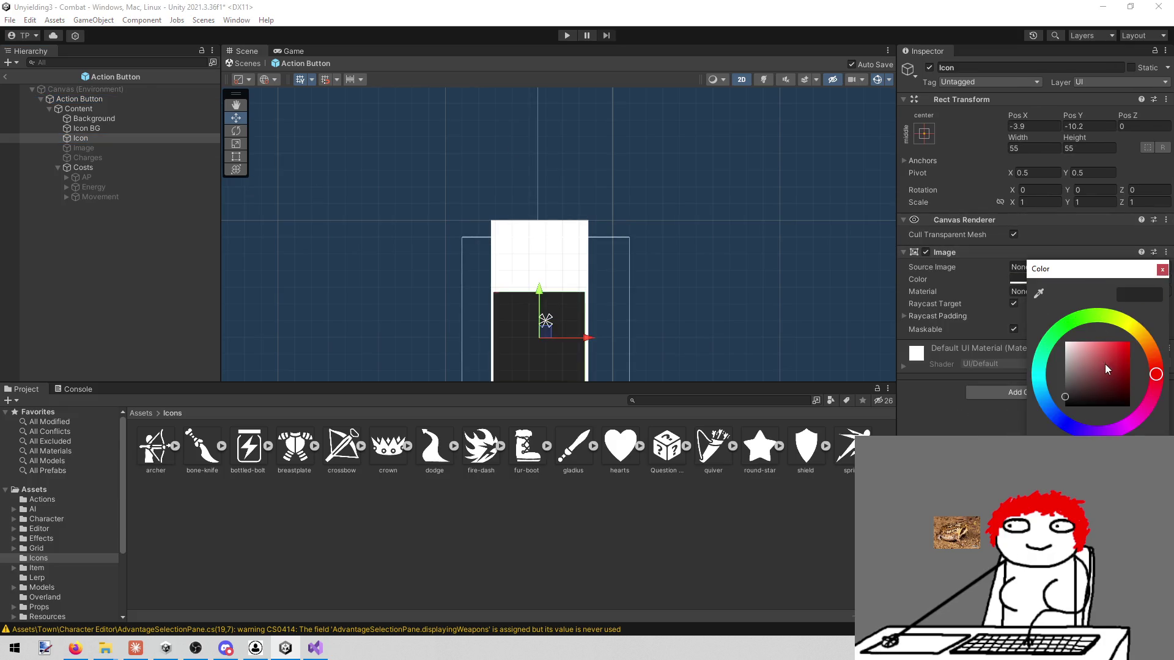
{"action": "left_click_drag", "start_coordinate": [1105, 364], "coordinate": [1065, 343]}
{"action": "left_click", "coordinate": [1162, 270]}
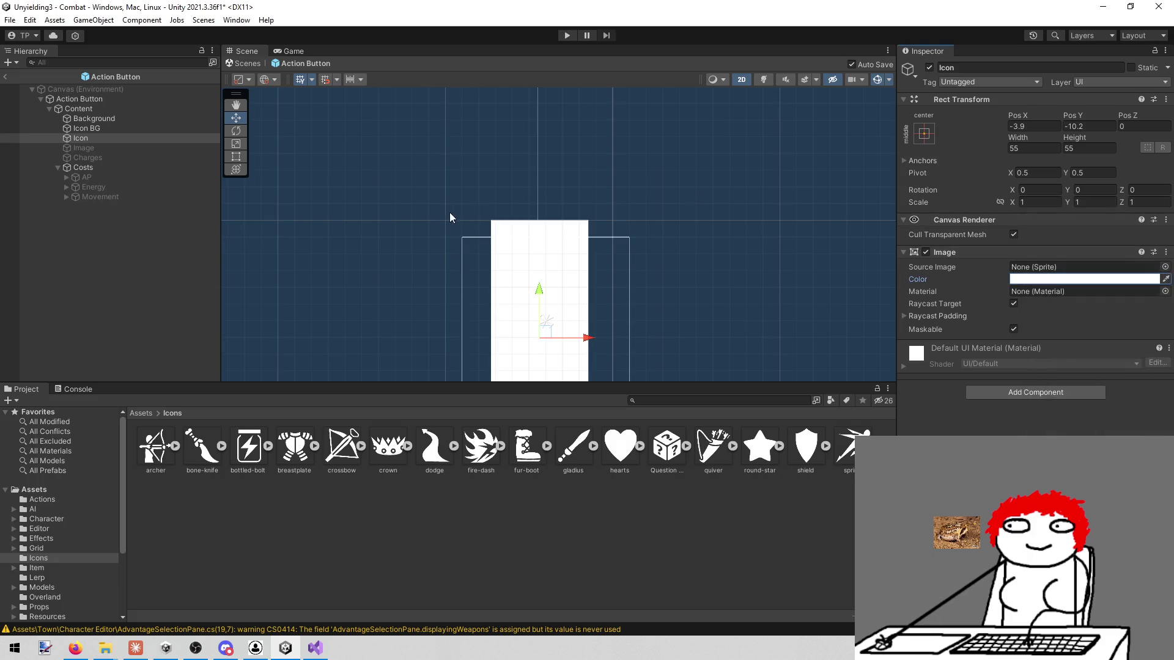
{"action": "key", "text": "alt+Tab"}
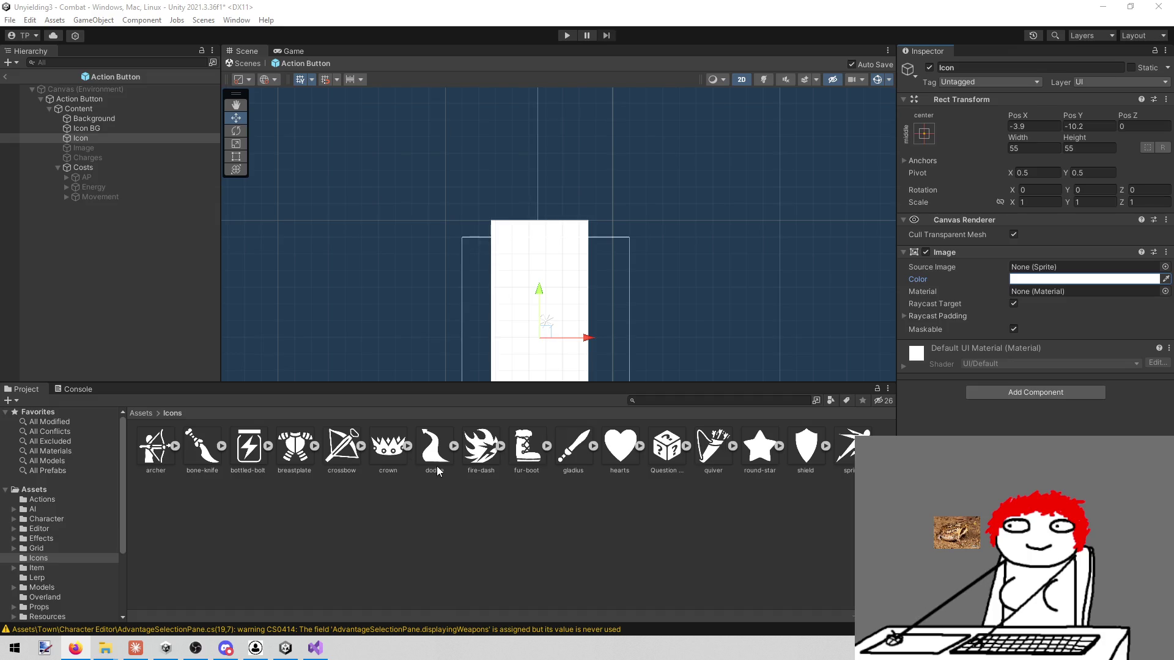
Step: Assign AP and Energy to the Action Button Display's Action Object and Energy Object fields
{"action": "left_click_drag", "start_coordinate": [640, 217], "coordinate": [603, 184]}
{"action": "left_click", "coordinate": [92, 99]}
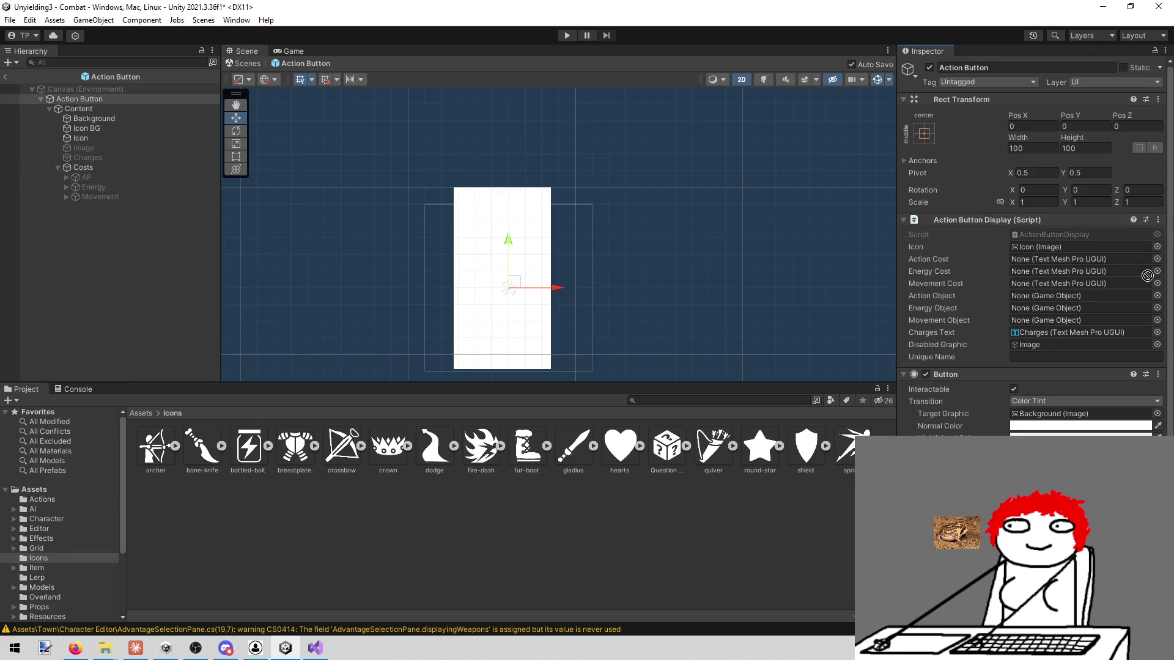
{"action": "mouse_move", "coordinate": [1089, 258]}
{"action": "left_mouse_down"}
{"action": "mouse_move", "coordinate": [1053, 277]}
{"action": "mouse_move", "coordinate": [1046, 297]}
{"action": "left_mouse_up"}
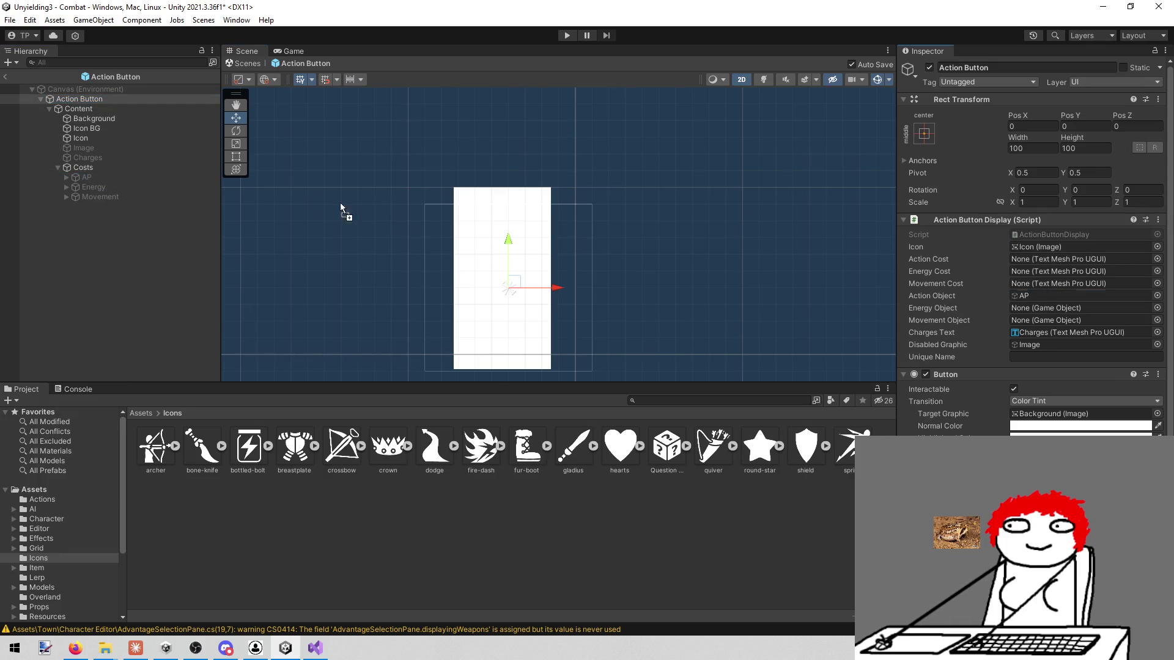
{"action": "mouse_move", "coordinate": [119, 190]}
{"action": "left_mouse_down"}
{"action": "mouse_move", "coordinate": [906, 344]}
{"action": "mouse_move", "coordinate": [1047, 321]}
{"action": "mouse_move", "coordinate": [1046, 308]}
{"action": "mouse_move", "coordinate": [110, 197]}
{"action": "mouse_move", "coordinate": [905, 330]}
{"action": "mouse_move", "coordinate": [1047, 320]}
{"action": "left_mouse_up"}
Step: Assign AP Text, Energy Text and Movement Text to the matching cost fields, then enter Play mode
{"action": "left_click", "coordinate": [65, 177]}
{"action": "left_click_drag", "start_coordinate": [124, 189], "coordinate": [1094, 267]}
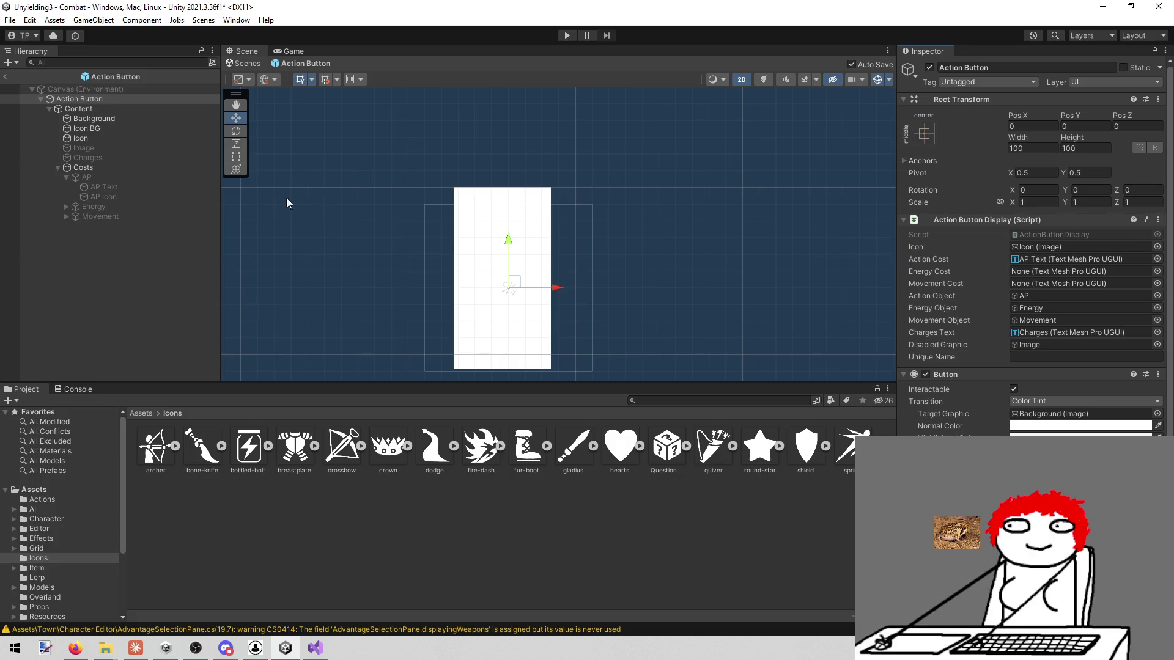
{"action": "left_click", "coordinate": [65, 200]}
{"action": "left_click", "coordinate": [66, 206]}
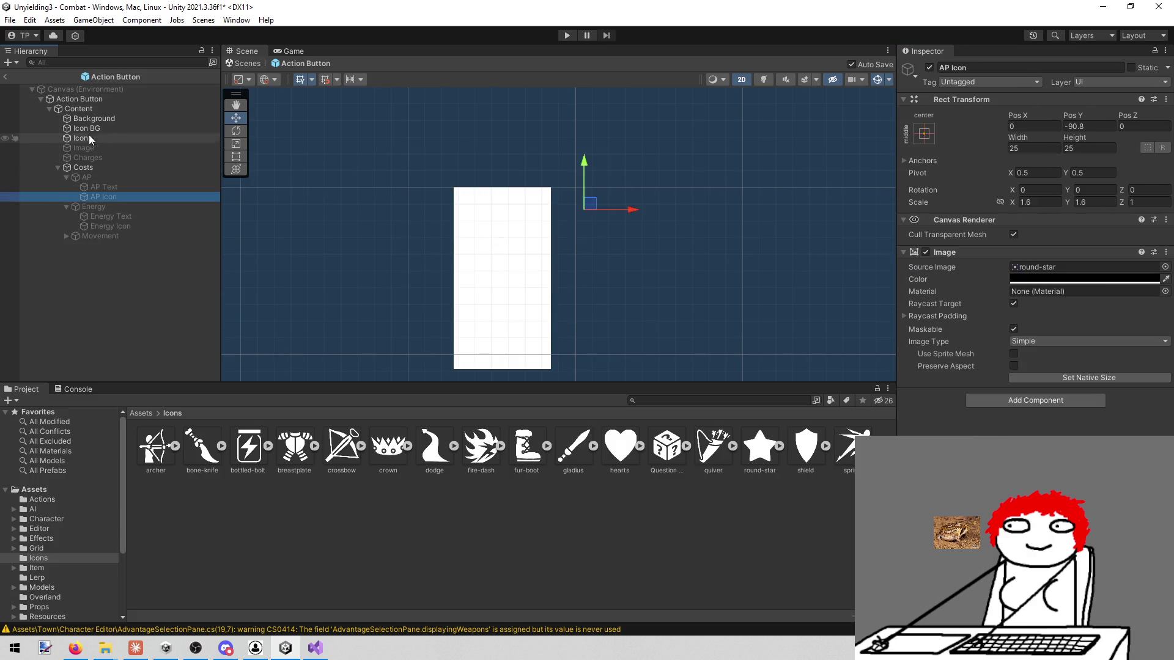
{"action": "left_click", "coordinate": [86, 98]}
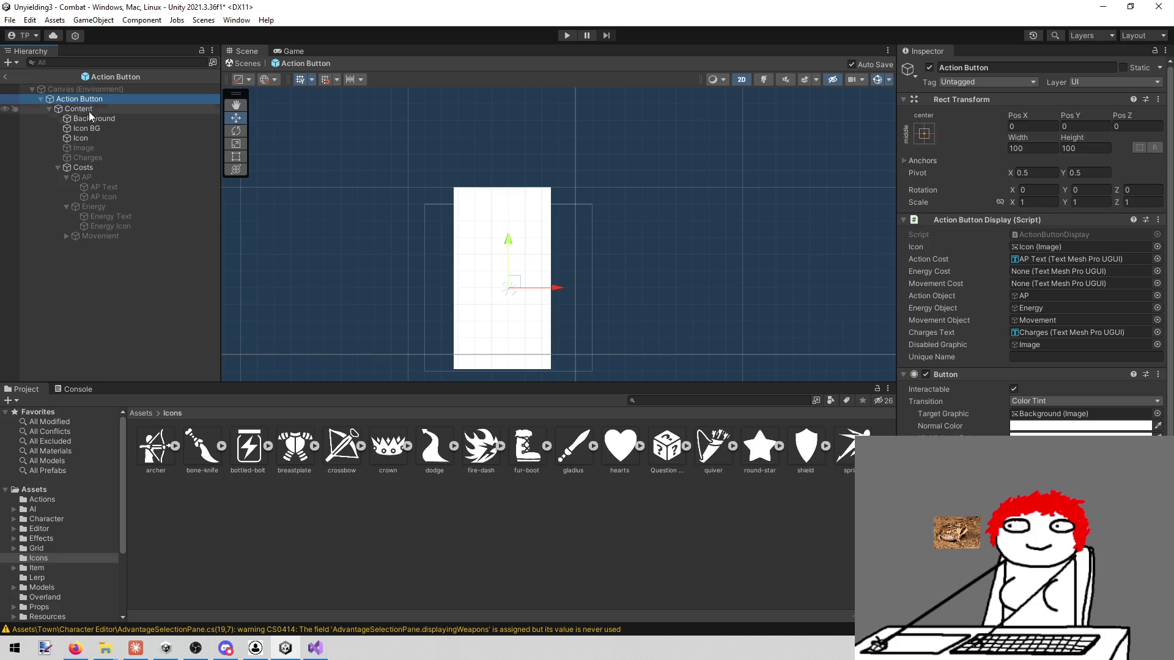
{"action": "left_click_drag", "start_coordinate": [137, 218], "coordinate": [1122, 276]}
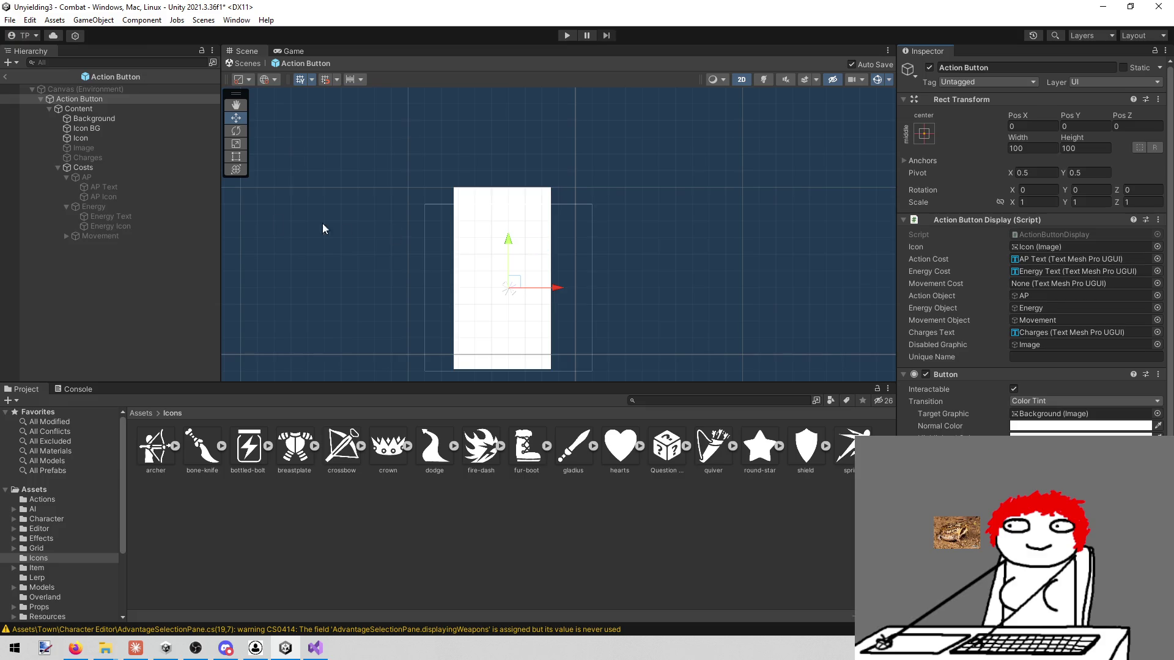
{"action": "left_click", "coordinate": [66, 235]}
{"action": "mouse_move", "coordinate": [123, 247]}
{"action": "left_mouse_down"}
{"action": "mouse_move", "coordinate": [841, 289]}
{"action": "mouse_move", "coordinate": [1108, 288]}
{"action": "left_mouse_up"}
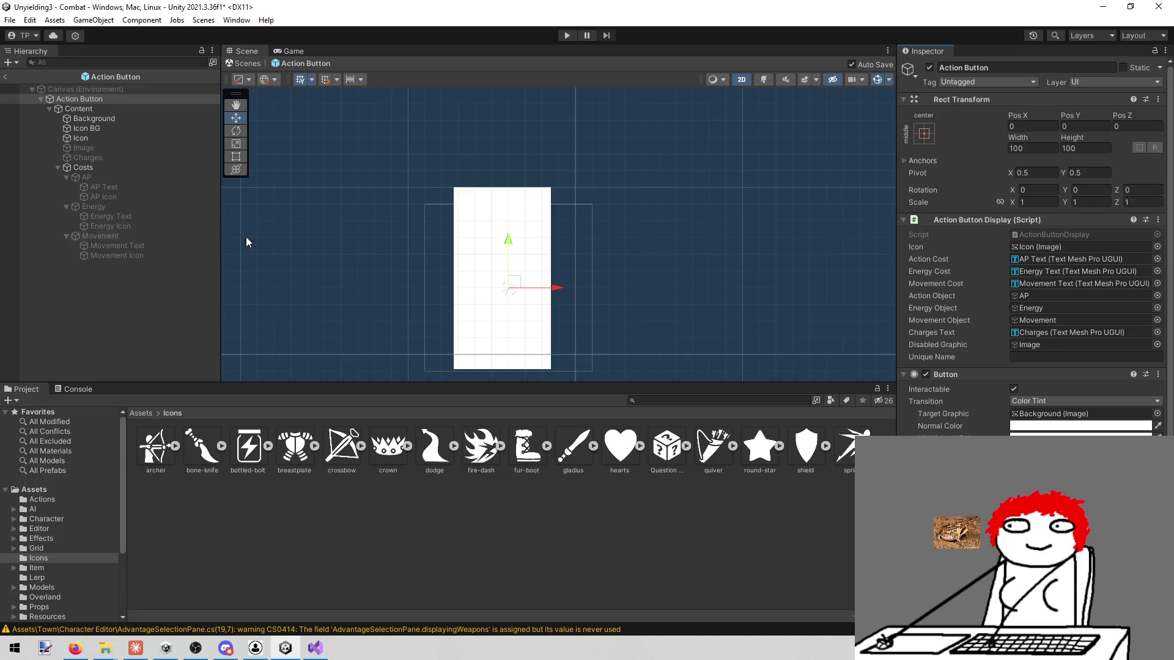
{"action": "left_click", "coordinate": [565, 36]}
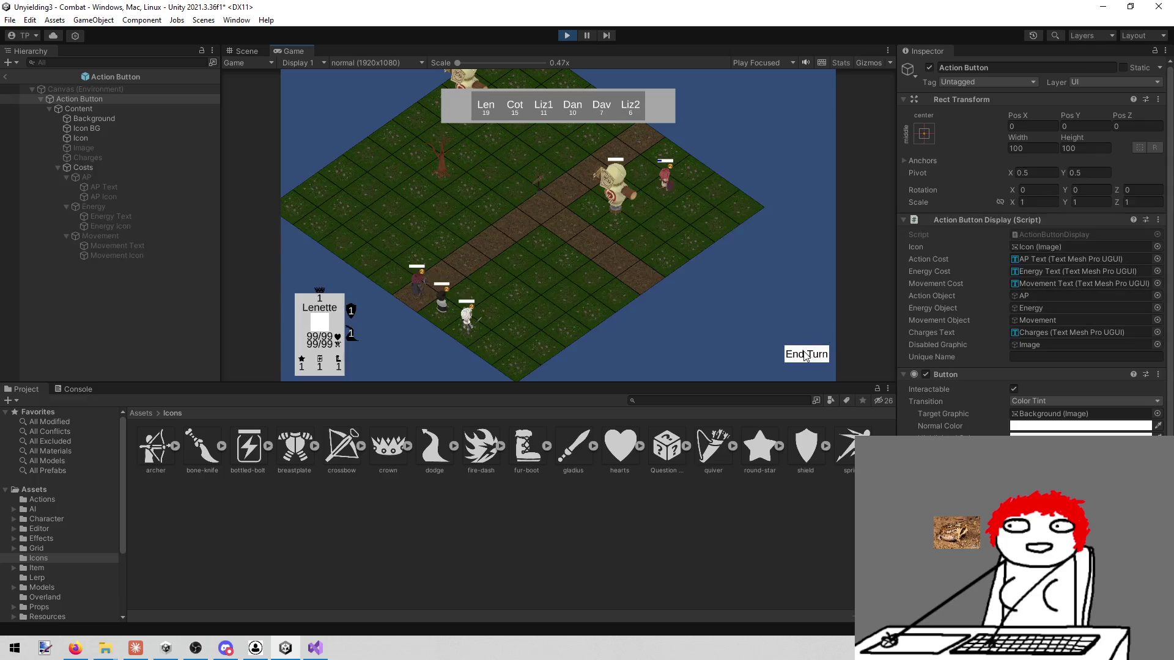
Step: Maximize the Game view and end Lenette's turn so Cotton's cards appear
{"action": "mouse_move", "coordinate": [452, 343]}
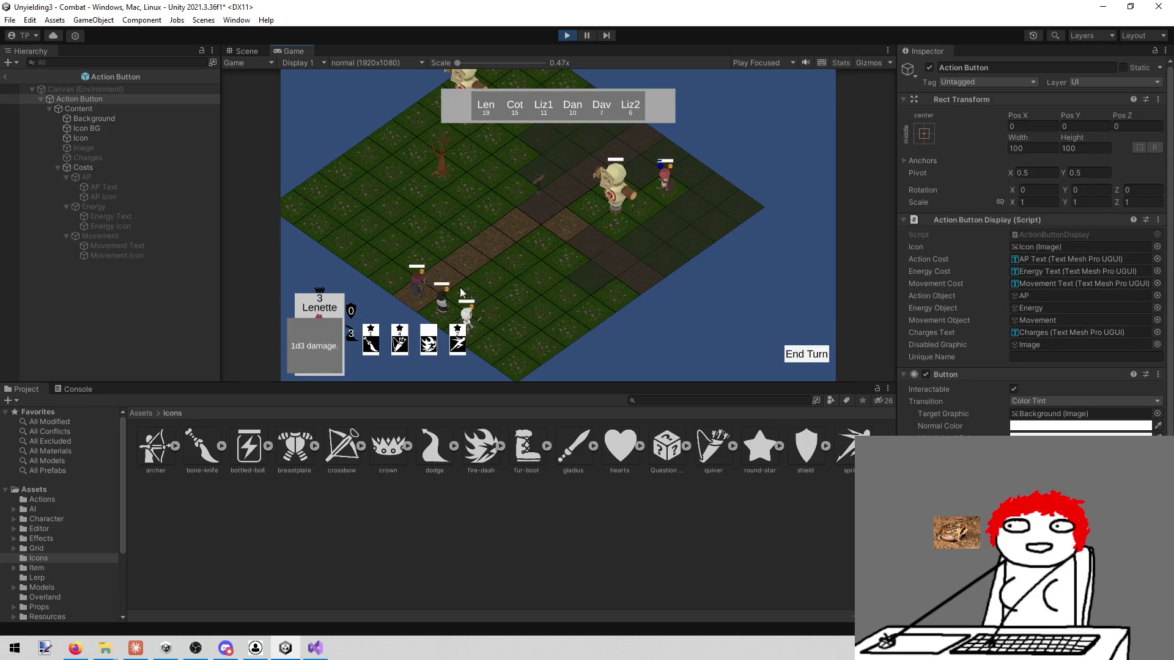
{"action": "right_click", "coordinate": [303, 52]}
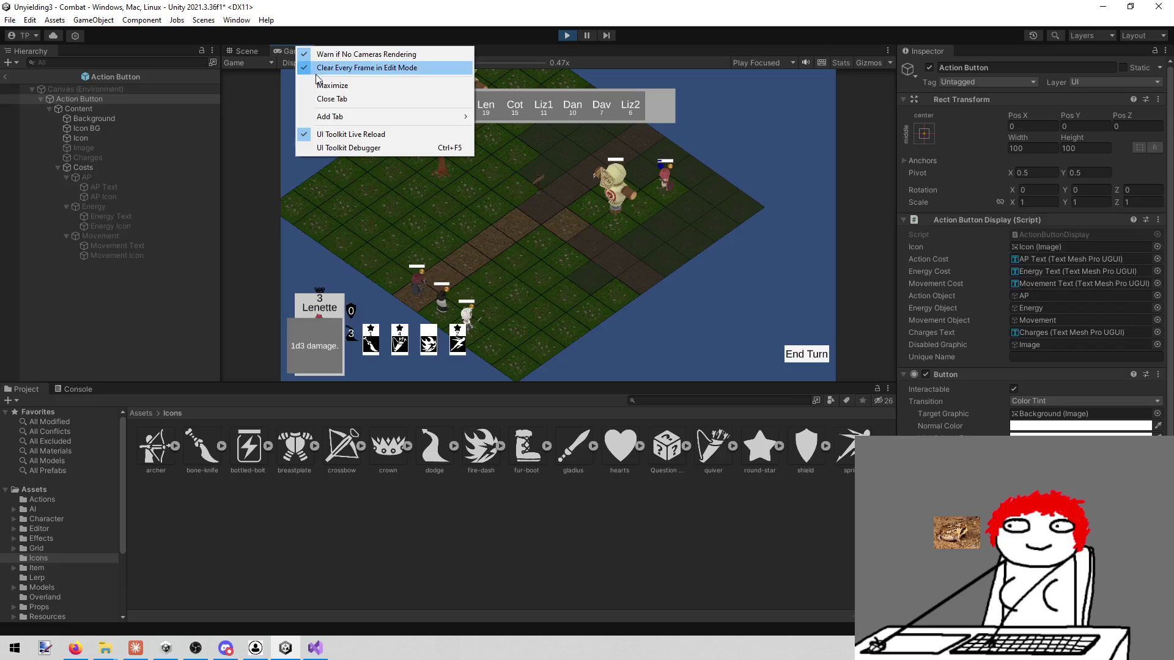
{"action": "left_click", "coordinate": [332, 86]}
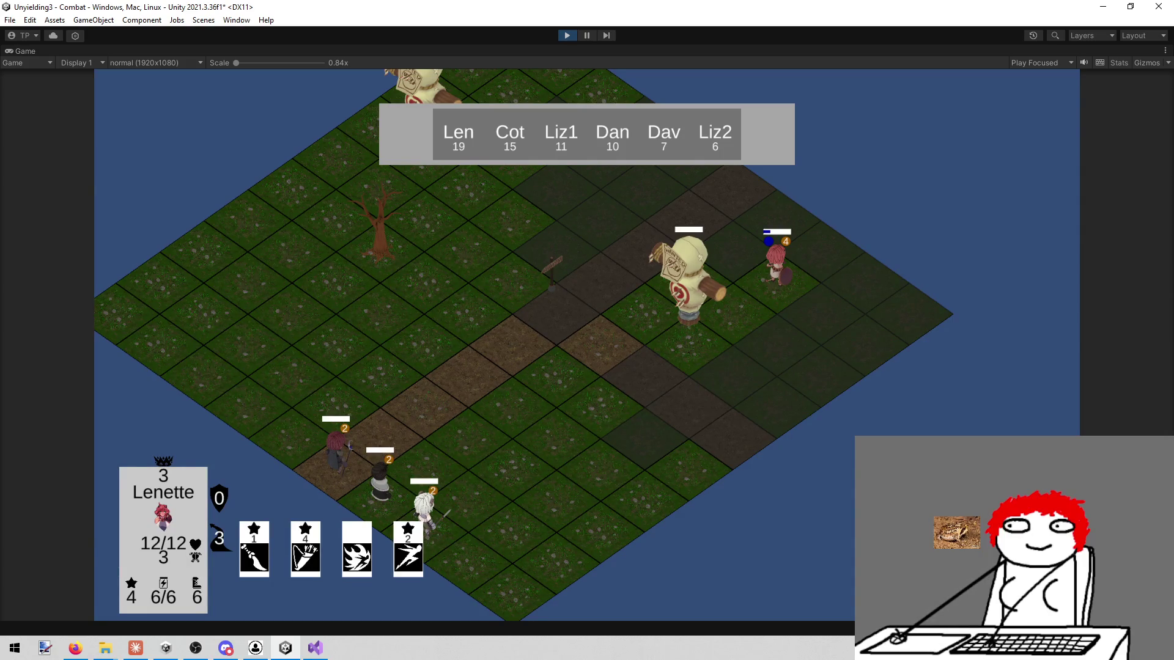
{"action": "key", "text": "space"}
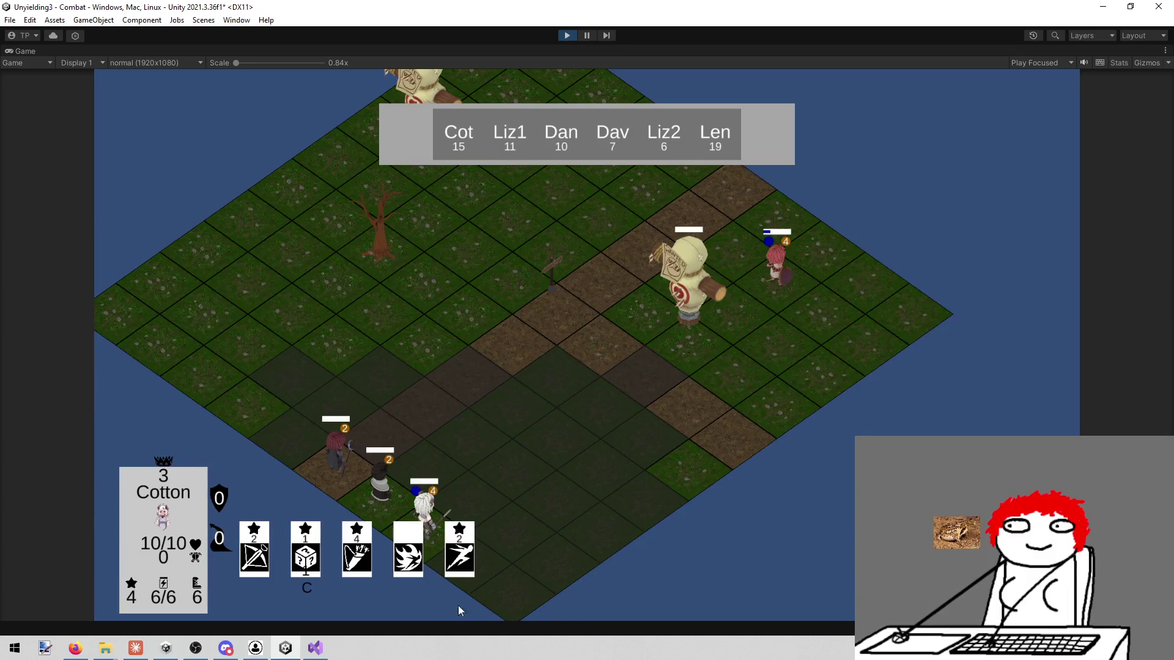
{"action": "mouse_move", "coordinate": [302, 562]}
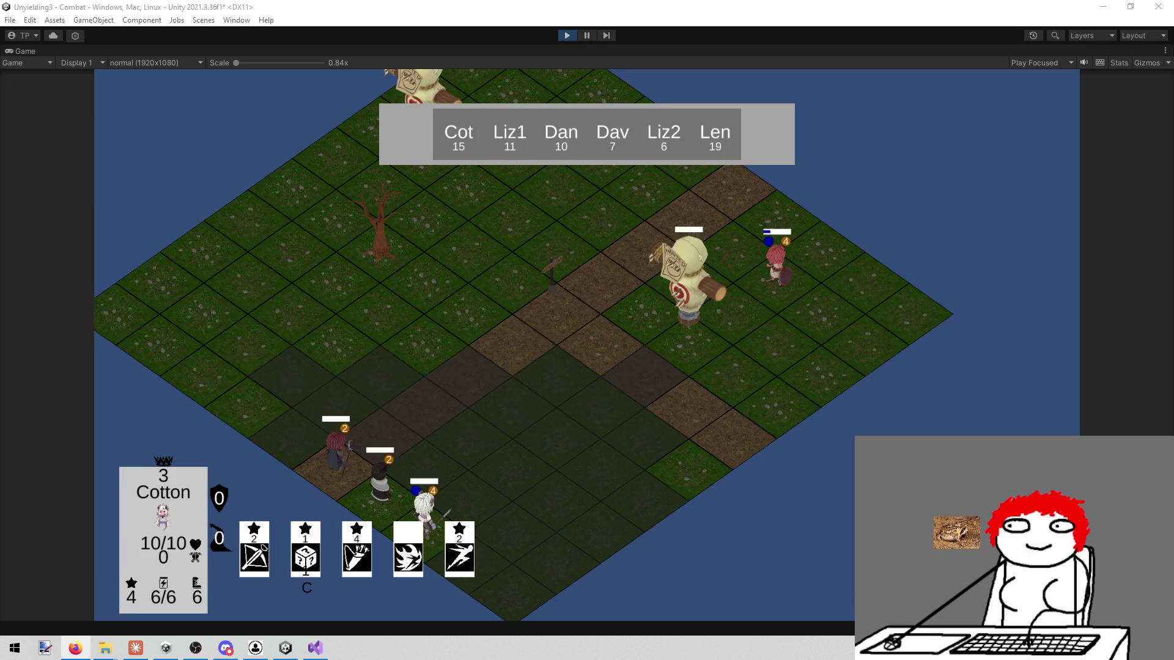
{"action": "left_click", "coordinate": [564, 35]}
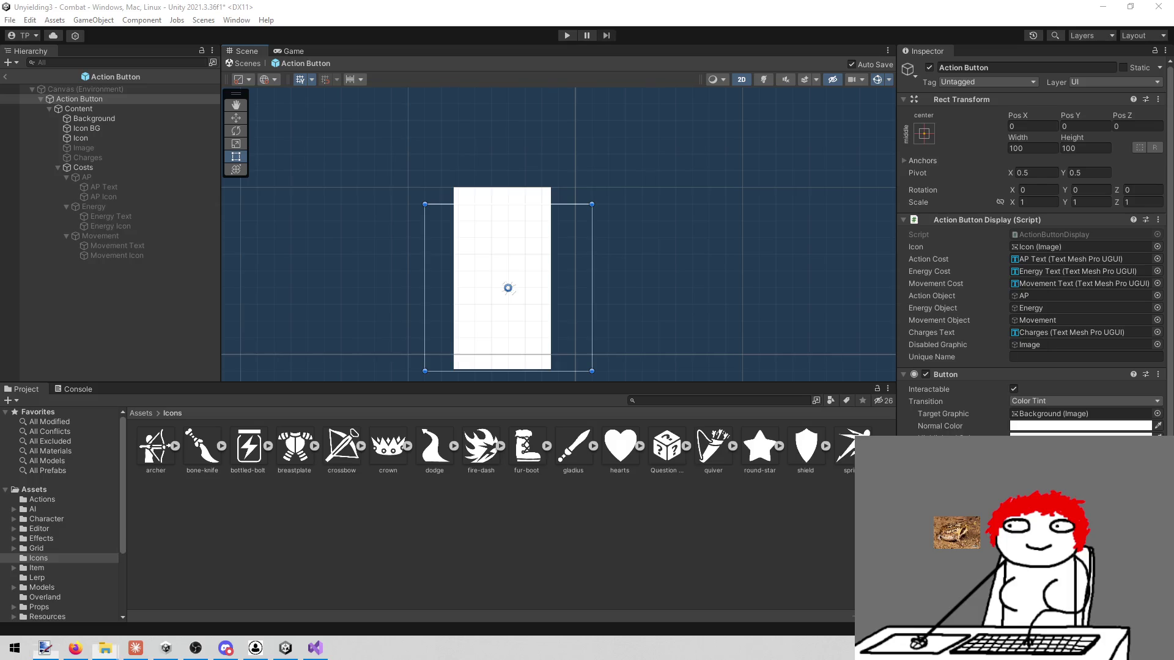
Step: Bring paint.net with health-potion.png to the front
{"action": "left_click", "coordinate": [45, 648]}
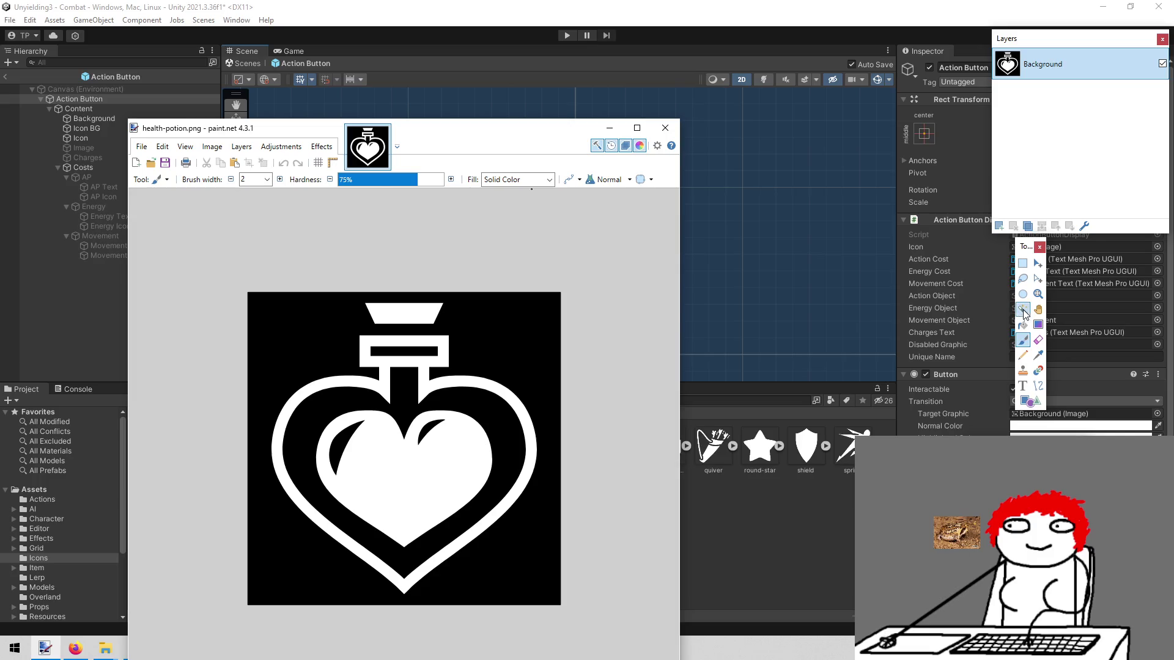
Step: Erase the black ring, background, bottle-neck bar and both heart crescents with the Magic Wand
{"action": "left_click", "coordinate": [1022, 309]}
{"action": "left_click", "coordinate": [476, 408]}
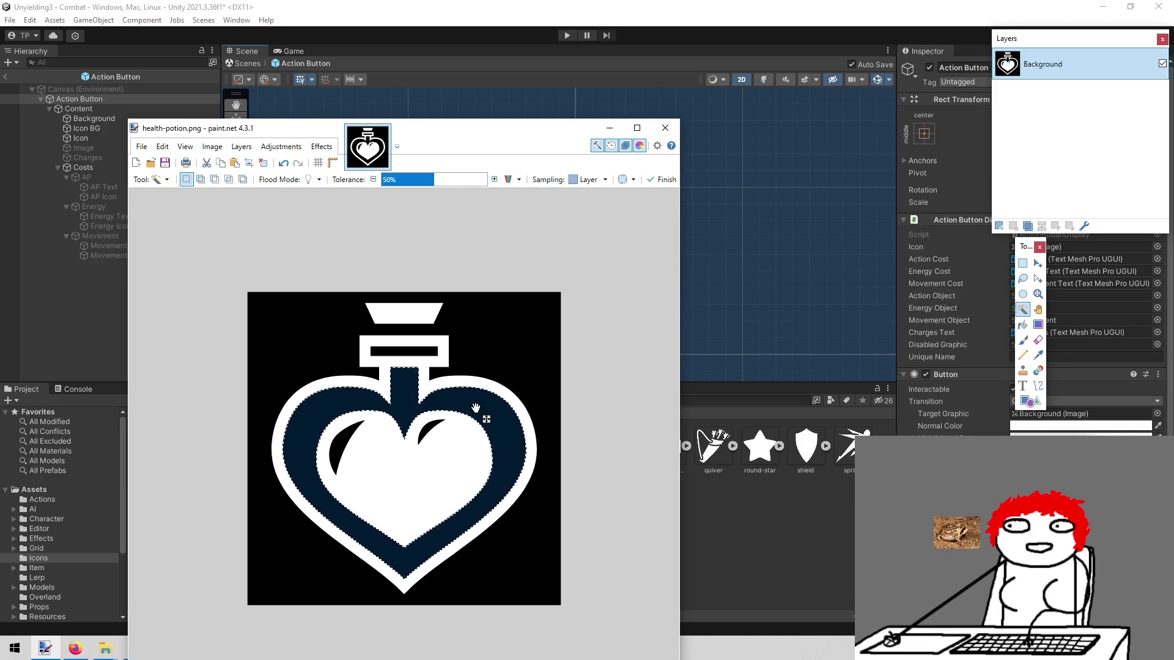
{"action": "key", "text": "Delete"}
{"action": "left_click", "coordinate": [503, 332]}
{"action": "key", "text": "Delete"}
{"action": "left_click", "coordinate": [439, 350]}
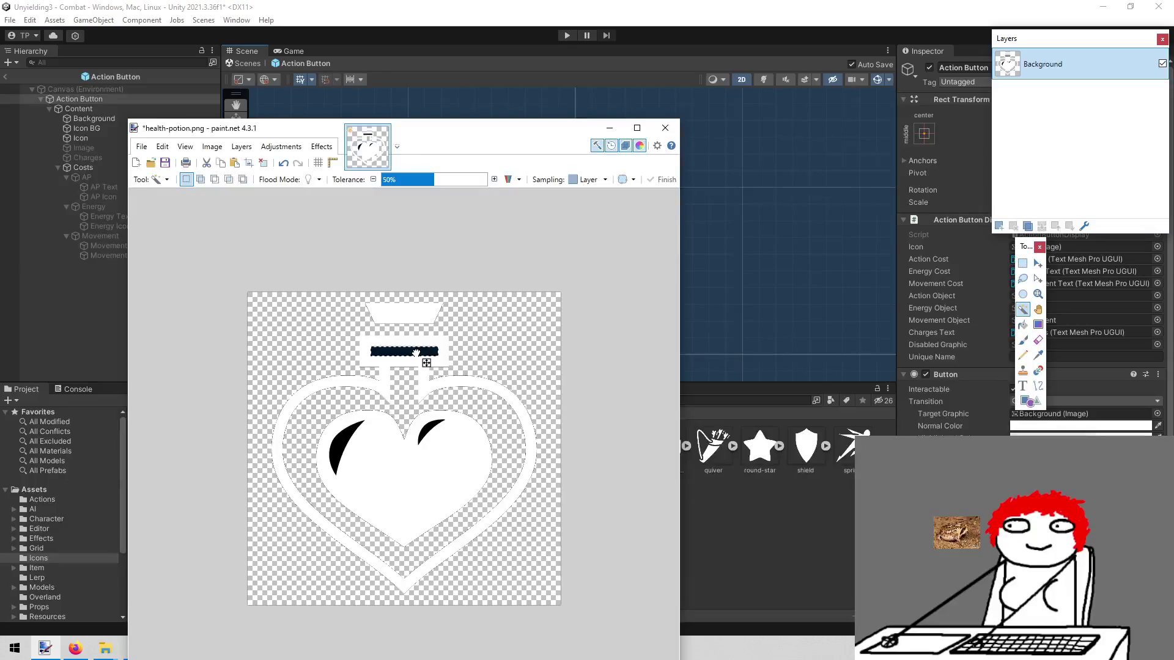
{"action": "key", "text": "Delete"}
{"action": "left_click", "coordinate": [439, 440]}
{"action": "key", "text": "Delete"}
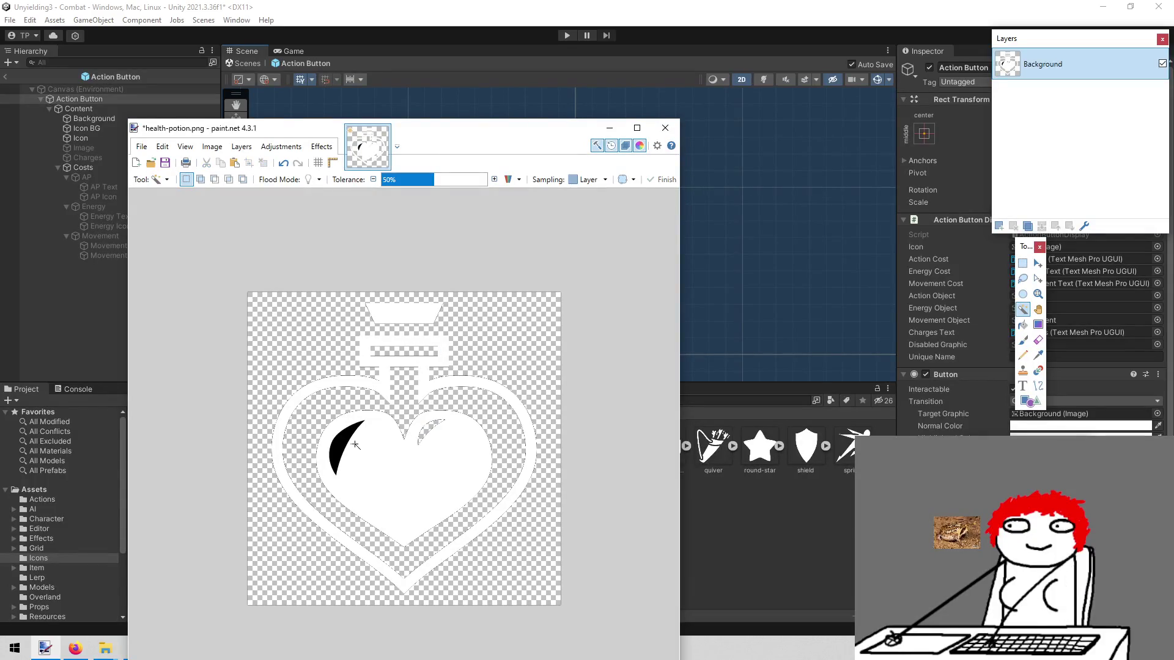
{"action": "left_click", "coordinate": [342, 445]}
{"action": "key", "text": "Delete"}
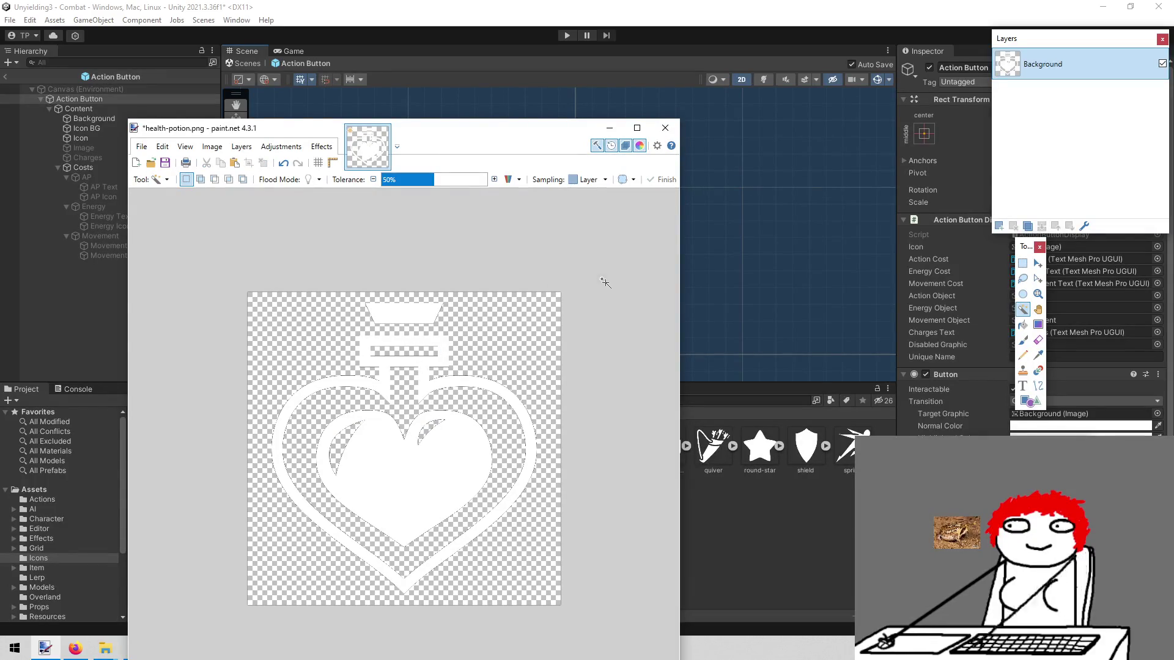
Step: Save health-potion.png as PNG and close paint.net
{"action": "key", "text": "ctrl+s"}
{"action": "key", "text": "Return"}
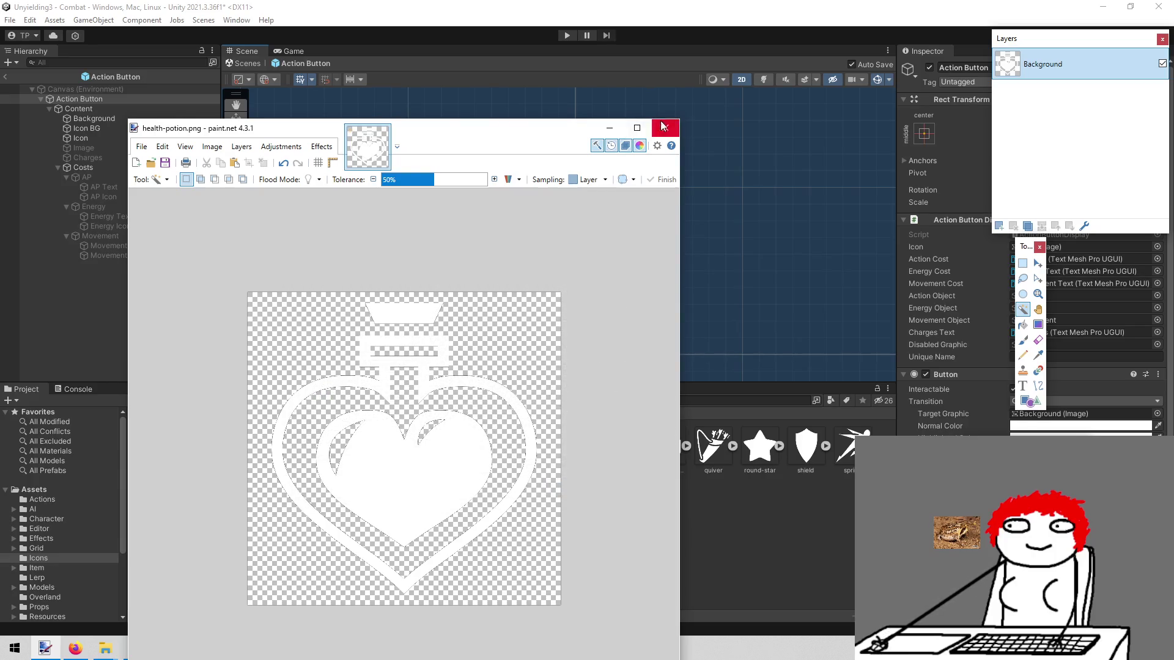
{"action": "left_click", "coordinate": [666, 127]}
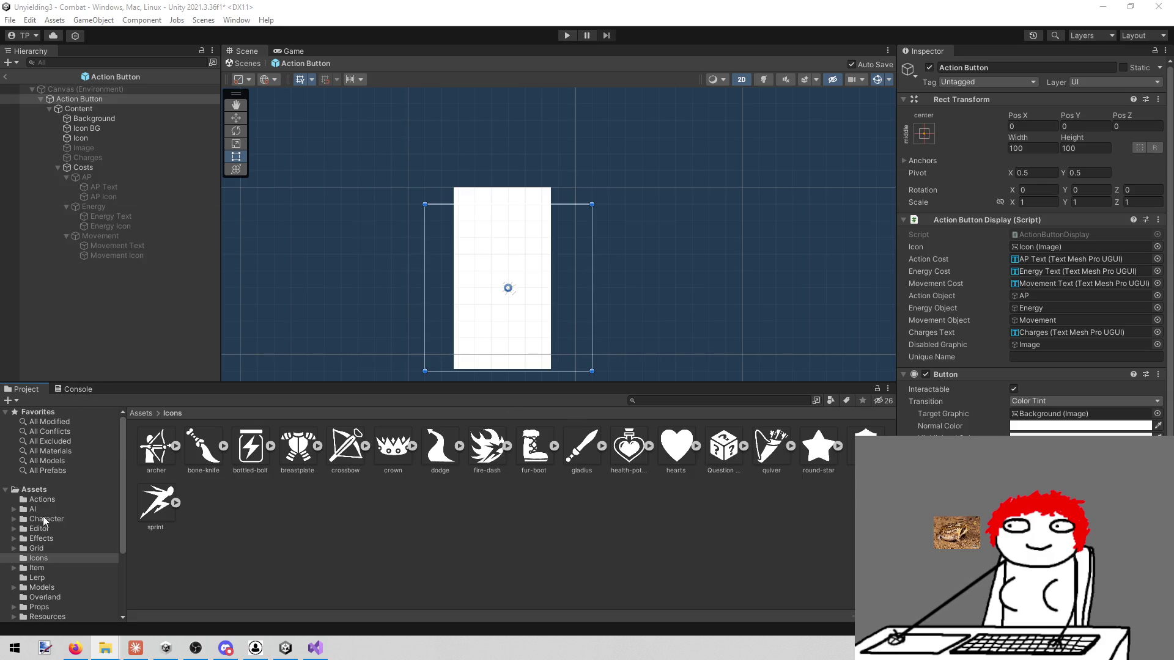
Step: Set the Health Potion definition's Item Image to the health-potion sprite, then enter Play mode
{"action": "left_click", "coordinate": [50, 568]}
{"action": "double_click", "coordinate": [167, 454]}
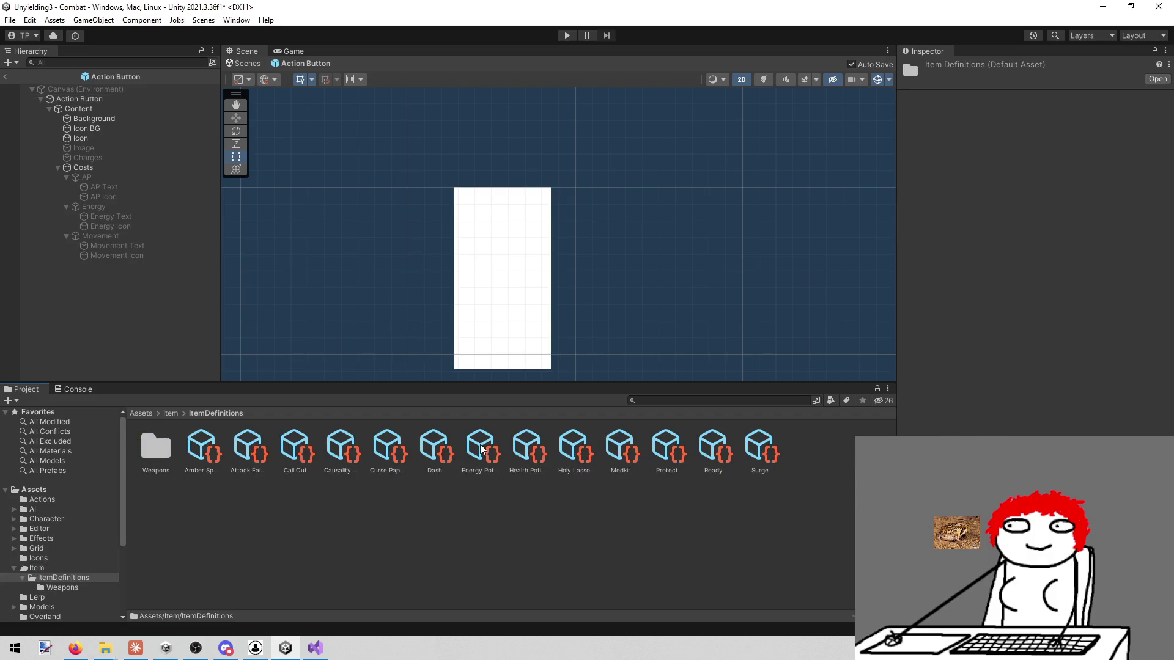
{"action": "left_click", "coordinate": [521, 451]}
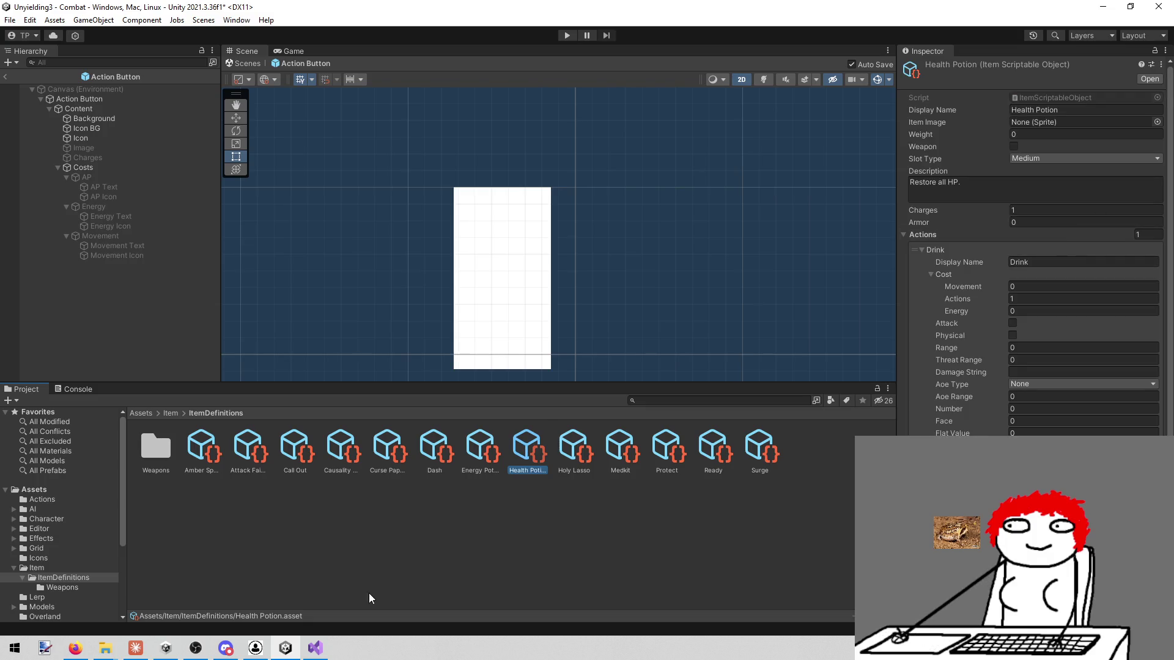
{"action": "left_click", "coordinate": [1157, 122]}
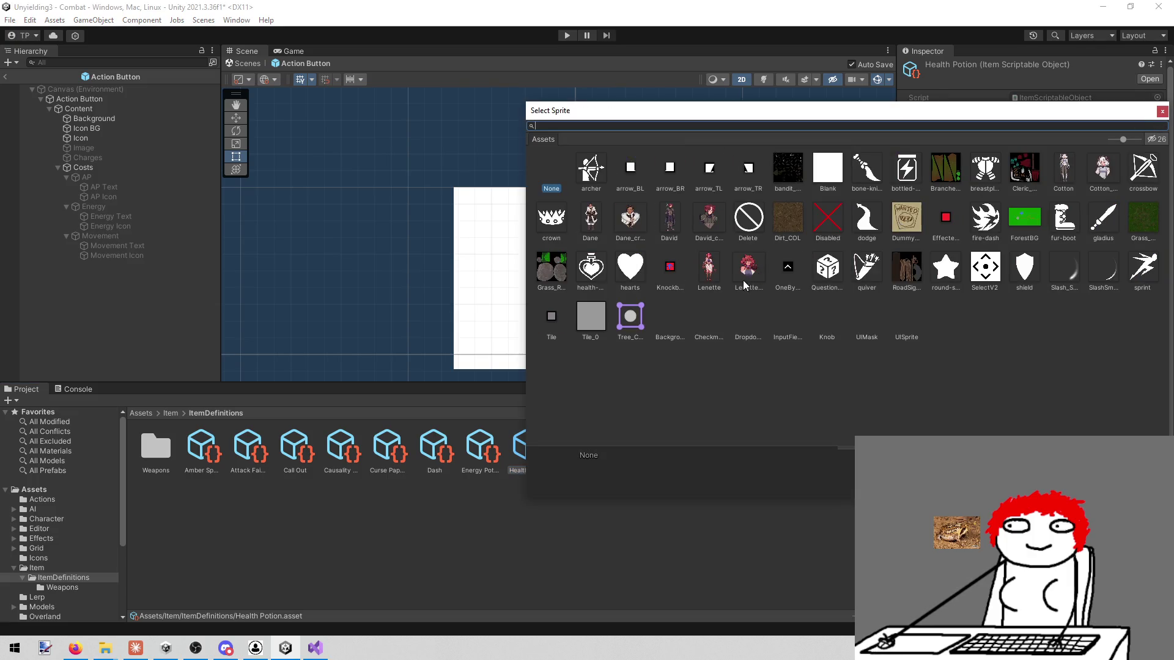
{"action": "left_click", "coordinate": [585, 272]}
{"action": "left_click", "coordinate": [585, 272]}
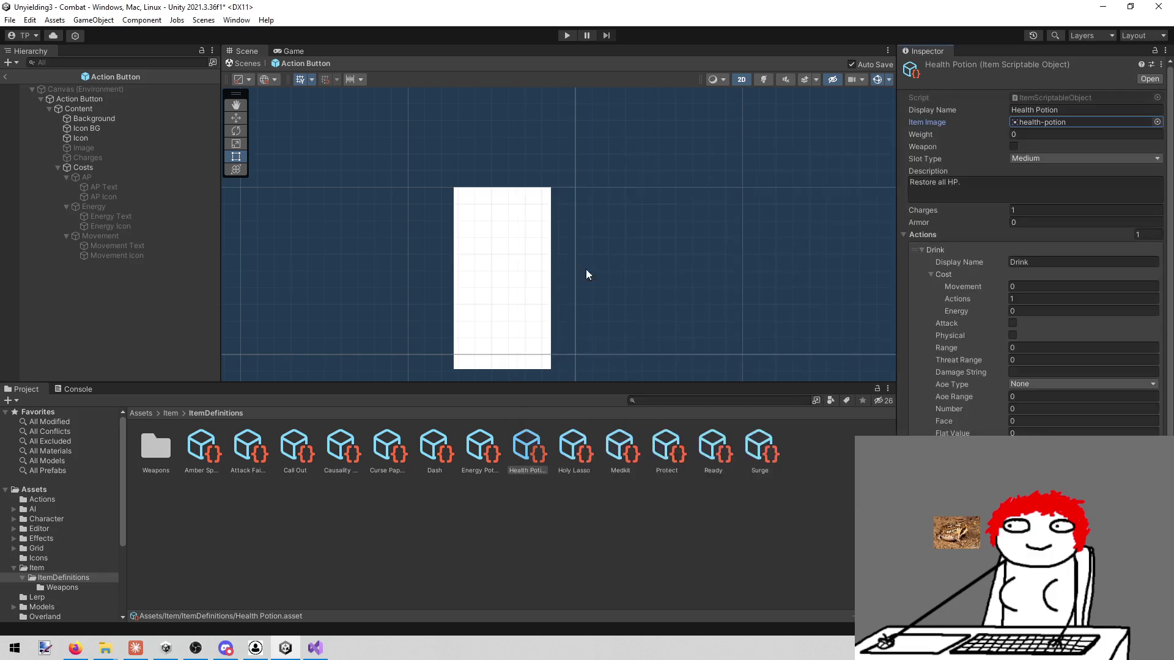
{"action": "left_click", "coordinate": [561, 35]}
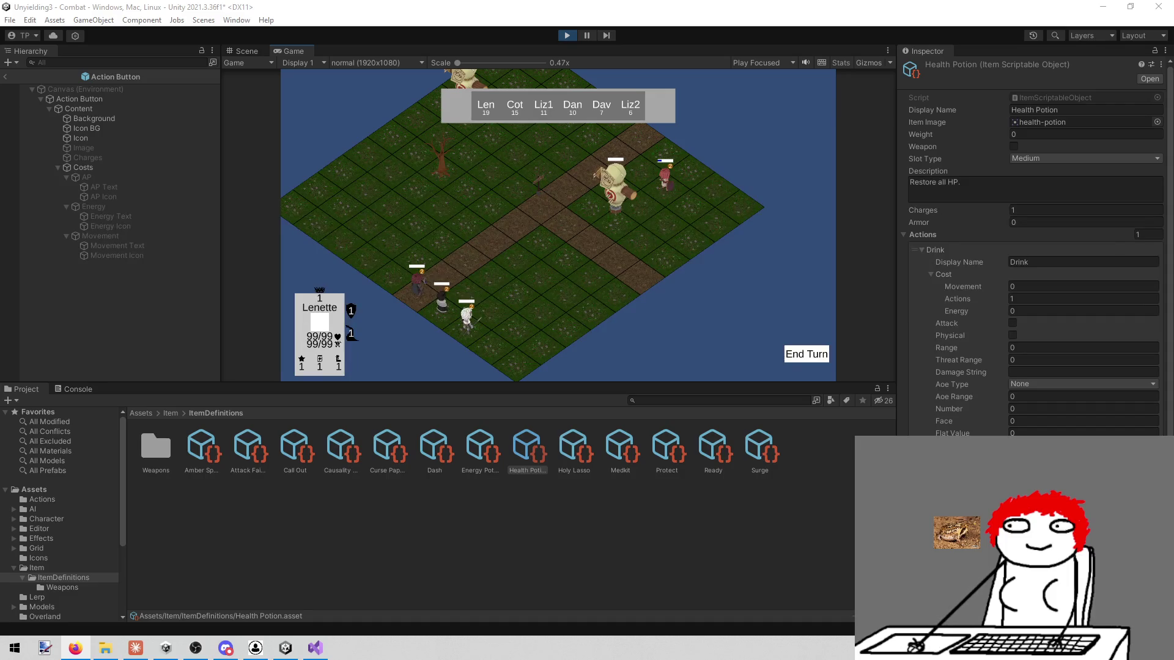
Step: End the turn twice to reach Cotton's turn and view an action card's tooltip
{"action": "left_click", "coordinate": [797, 358]}
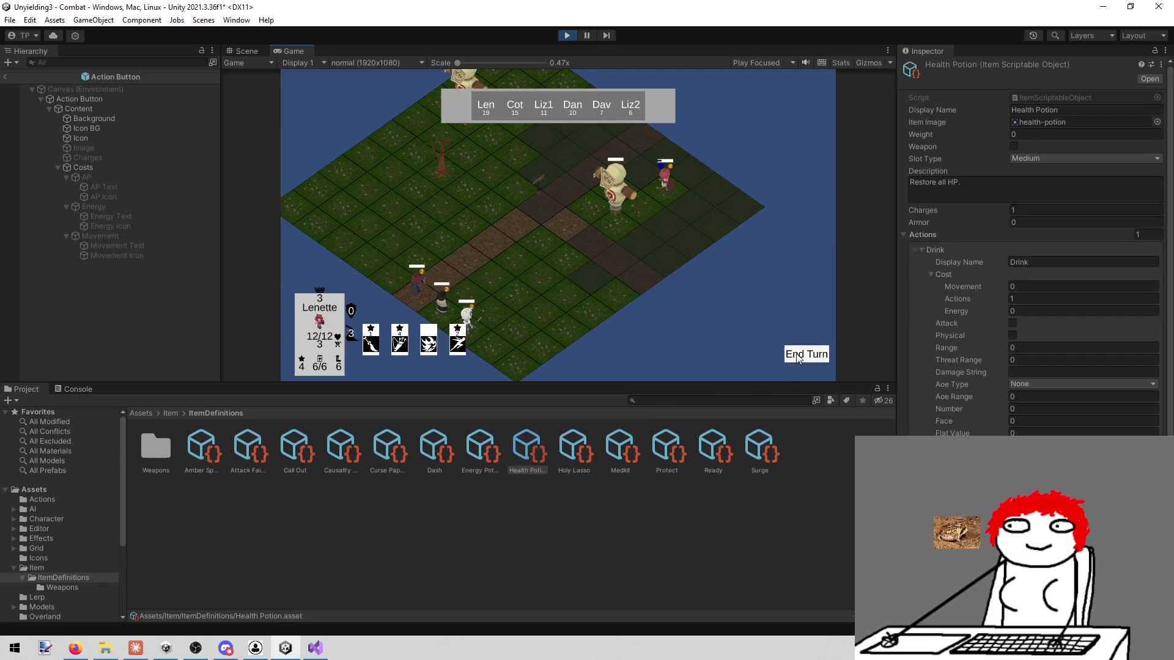
{"action": "left_click", "coordinate": [804, 357]}
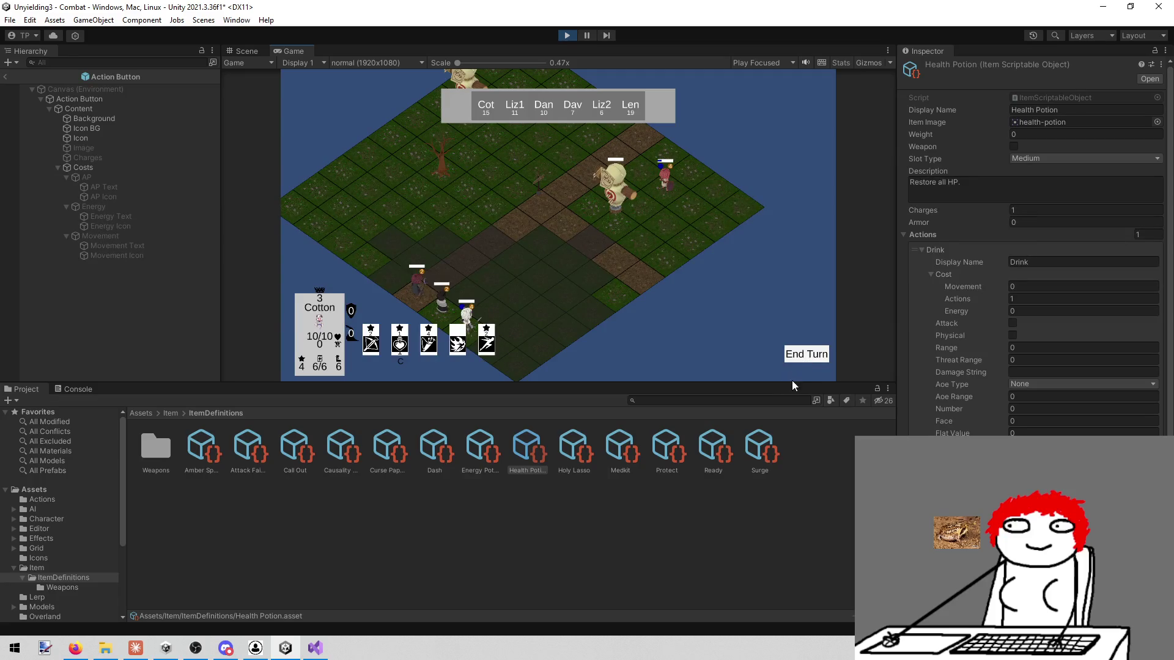
{"action": "mouse_move", "coordinate": [421, 355]}
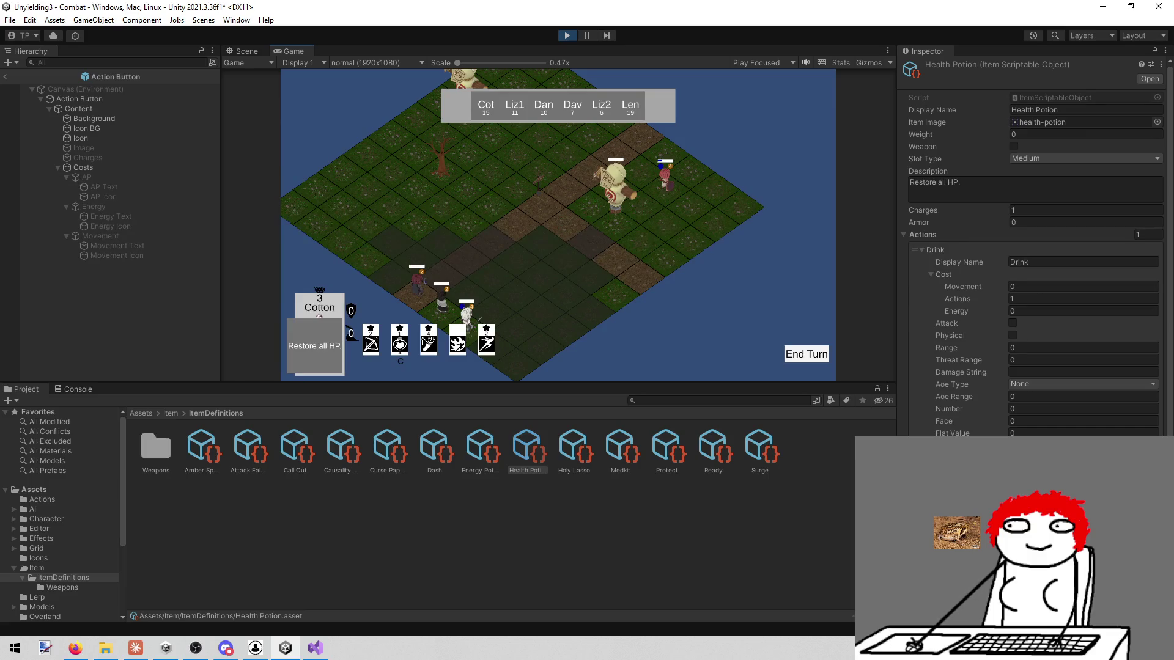
{"action": "key", "text": "alt+Tab"}
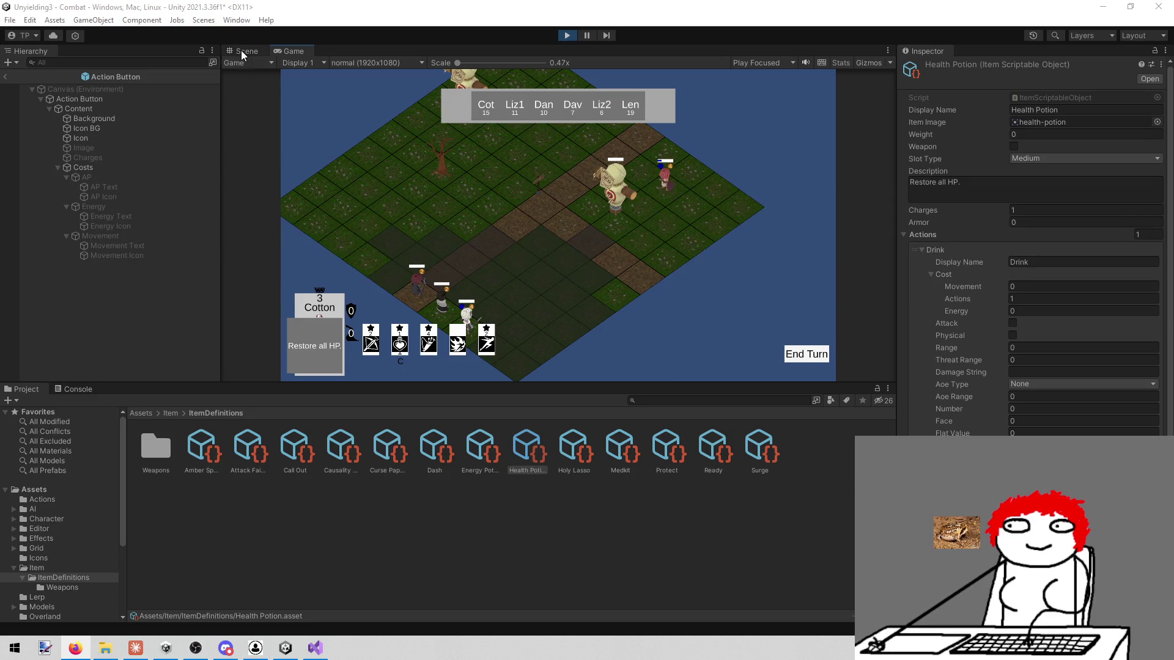
Step: Exit prefab mode back to the scene and select the Target card row
{"action": "left_click", "coordinate": [8, 78]}
{"action": "left_click", "coordinate": [124, 269]}
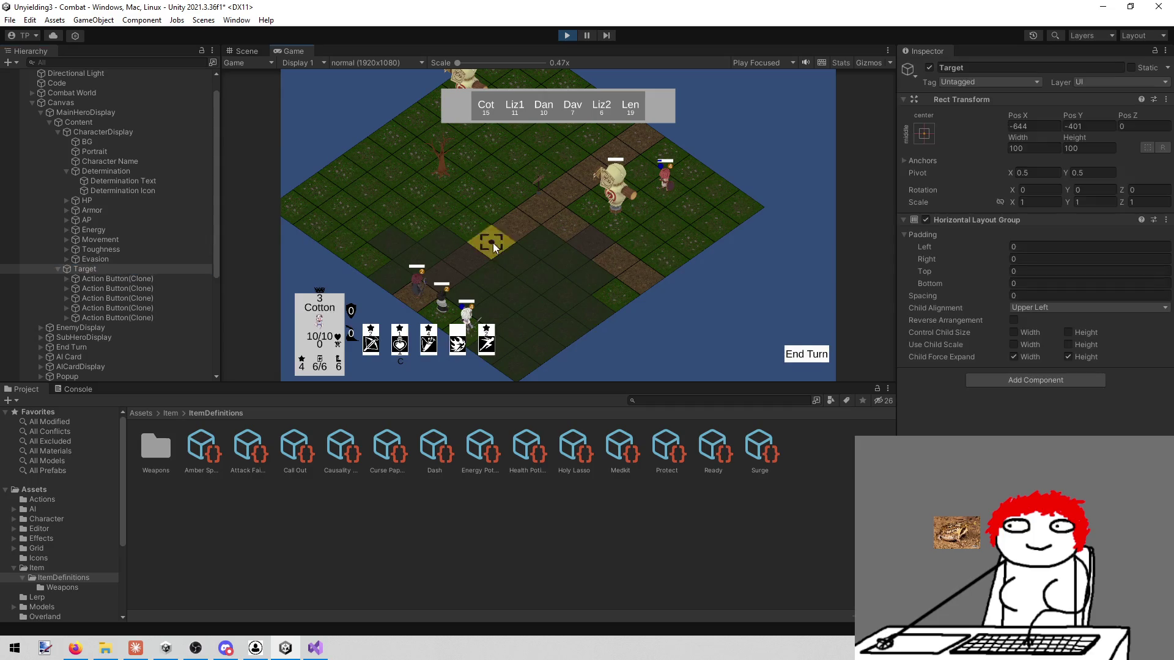
Step: Frame the Target card row in the Scene view, lower it to Pos Y -455.5, then stop play mode
{"action": "left_click", "coordinate": [242, 51]}
{"action": "key", "text": "f"}
{"action": "key", "text": "w"}
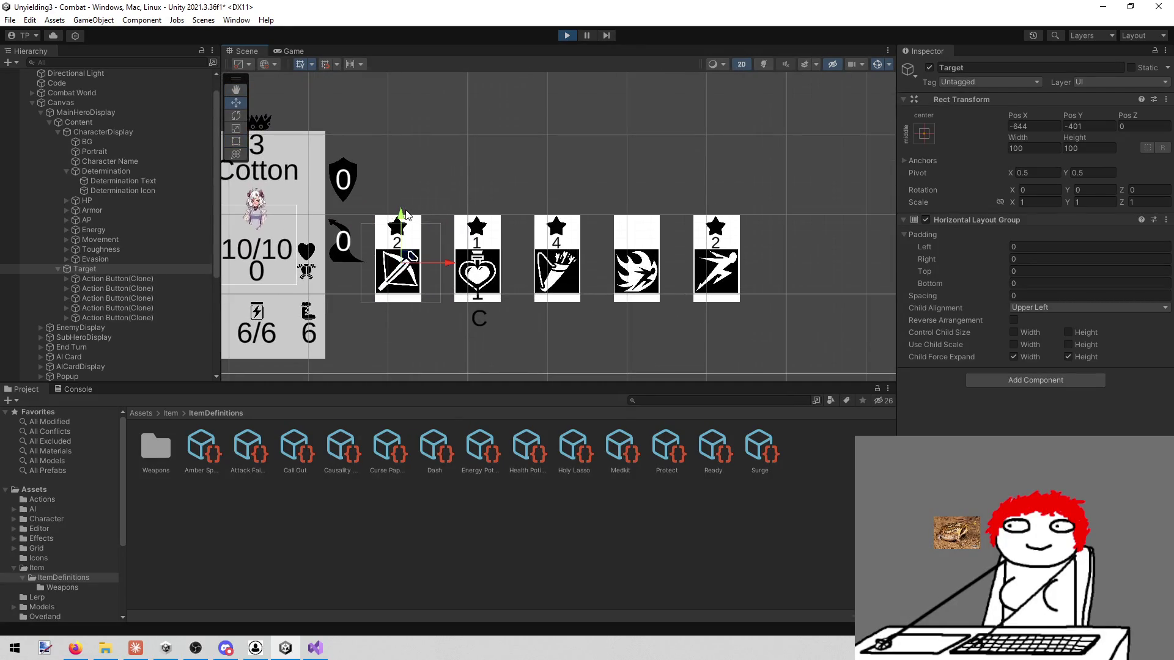
{"action": "left_click", "coordinate": [391, 202]}
{"action": "left_click", "coordinate": [166, 271]}
{"action": "left_click_drag", "start_coordinate": [404, 219], "coordinate": [403, 258]}
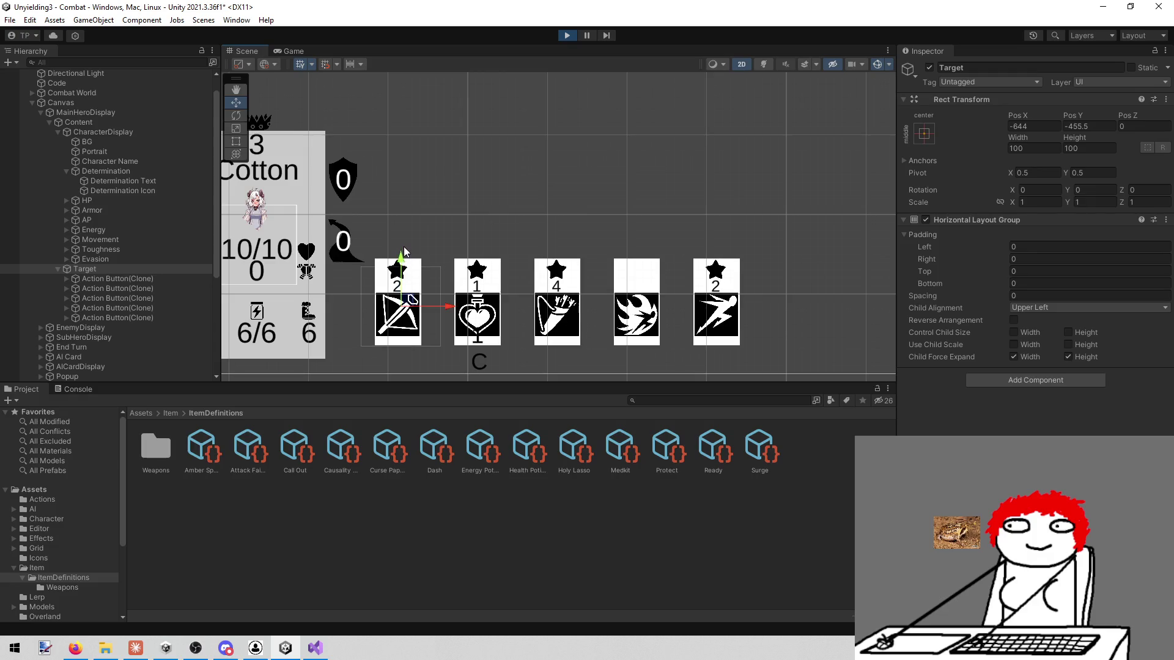
{"action": "left_click", "coordinate": [1089, 125]}
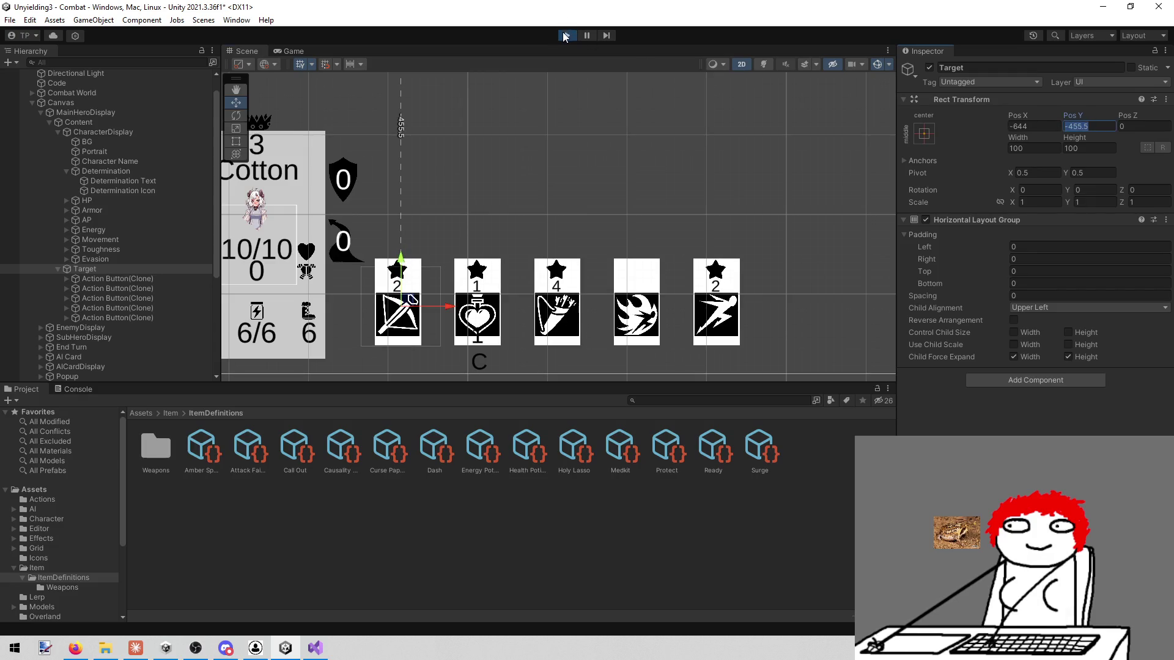
{"action": "left_click", "coordinate": [565, 35]}
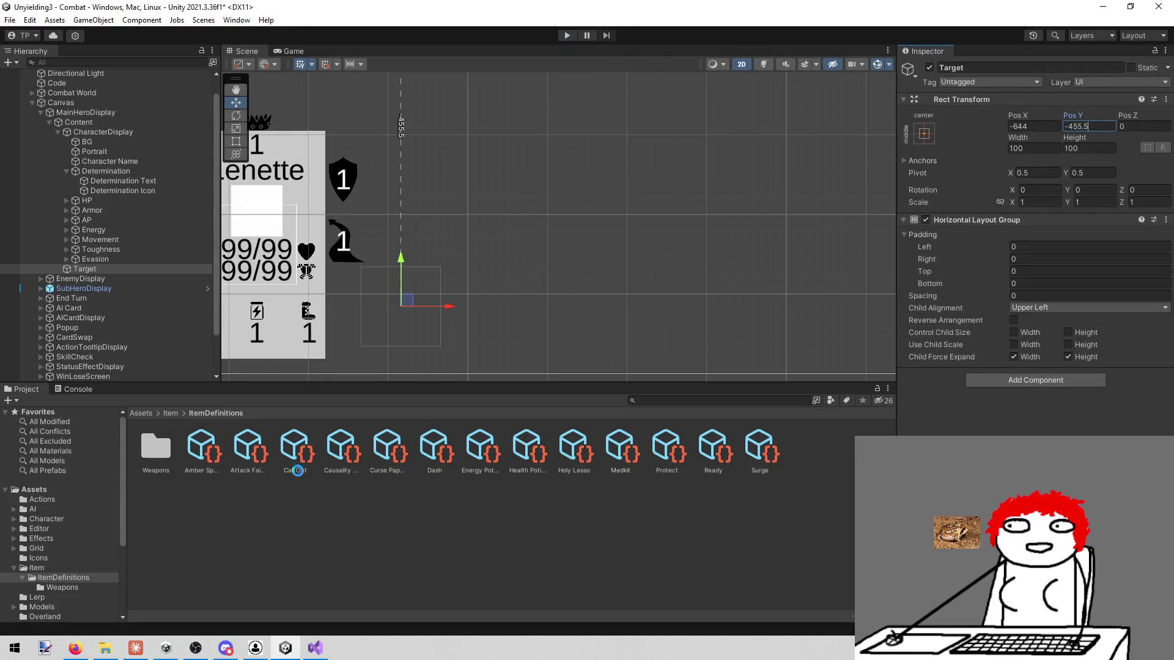
{"action": "left_click", "coordinate": [741, 398]}
Step: Open the Action Button prefab from a 'button' project search and make its Icon black
{"action": "type", "text": "button"}
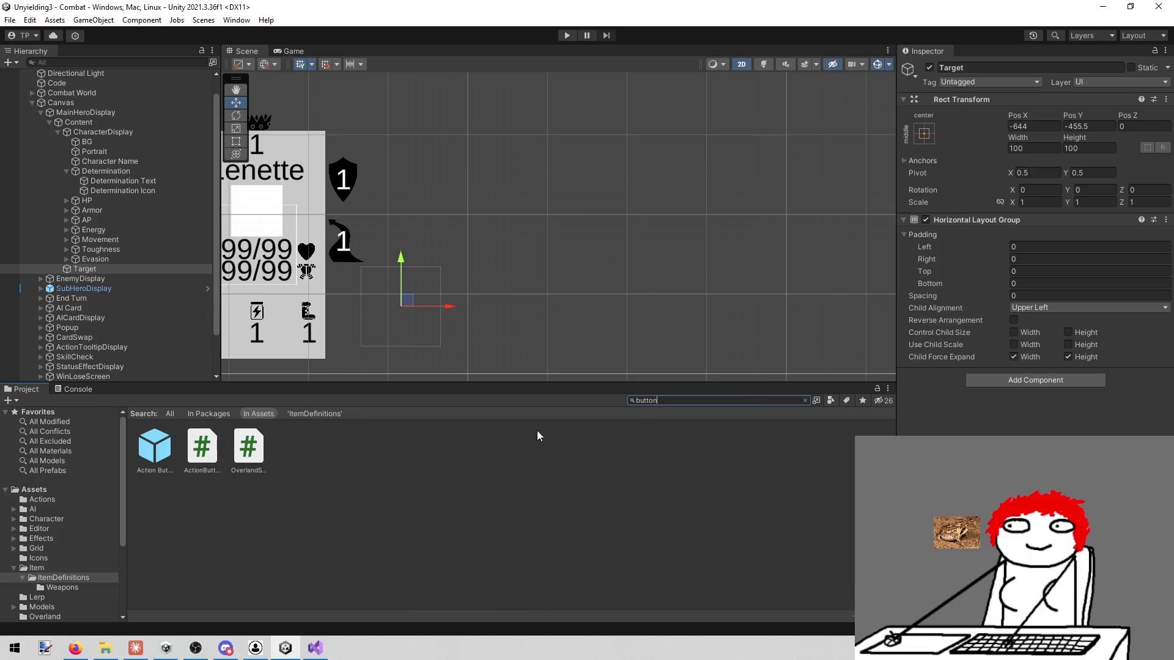
{"action": "double_click", "coordinate": [158, 449]}
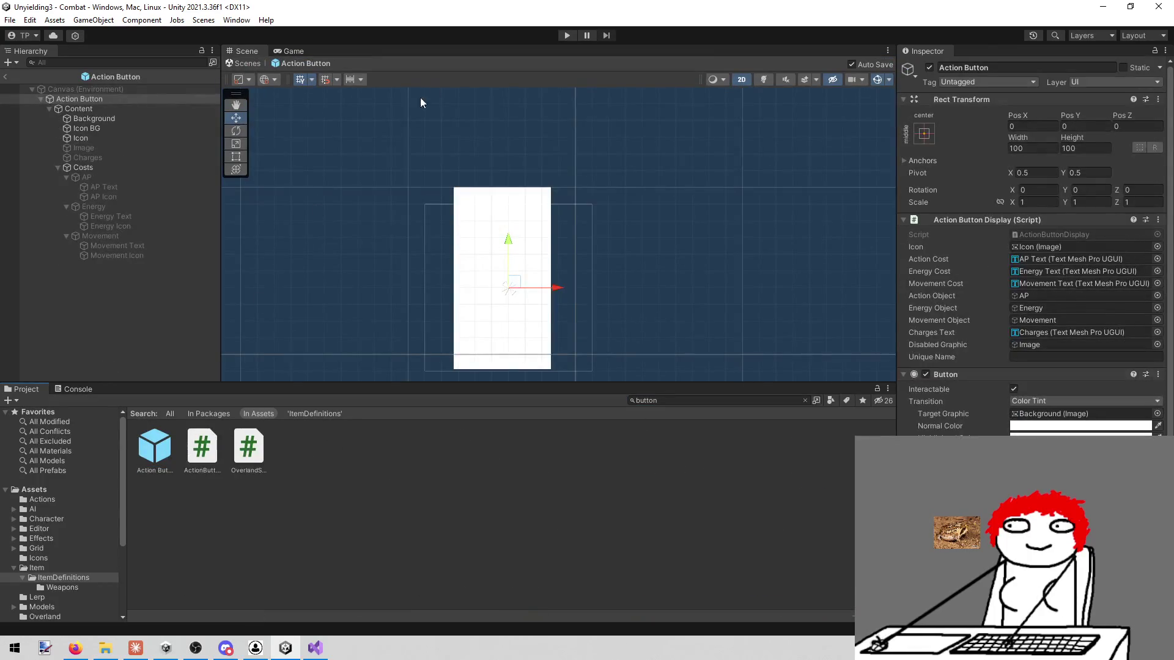
{"action": "scroll", "coordinate": [419, 153], "scroll_direction": "down", "scroll_amount": 5}
{"action": "scroll", "coordinate": [342, 220], "scroll_direction": "up", "scroll_amount": 5}
{"action": "left_click", "coordinate": [153, 140]}
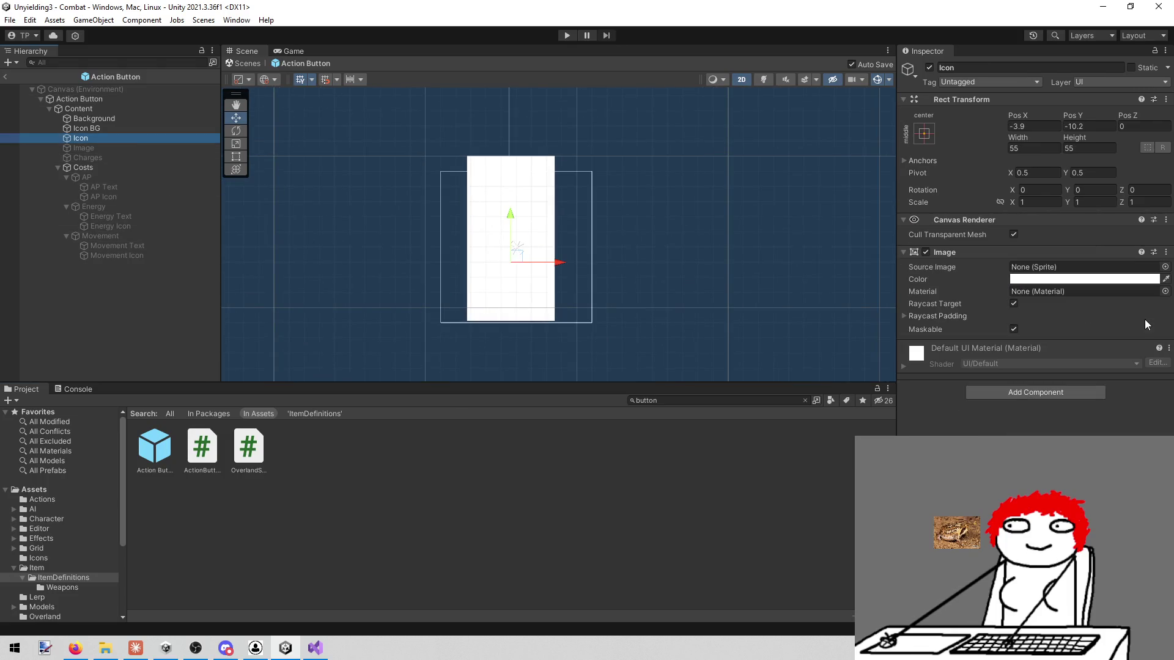
{"action": "left_click", "coordinate": [1084, 279]}
{"action": "left_click", "coordinate": [1065, 405]}
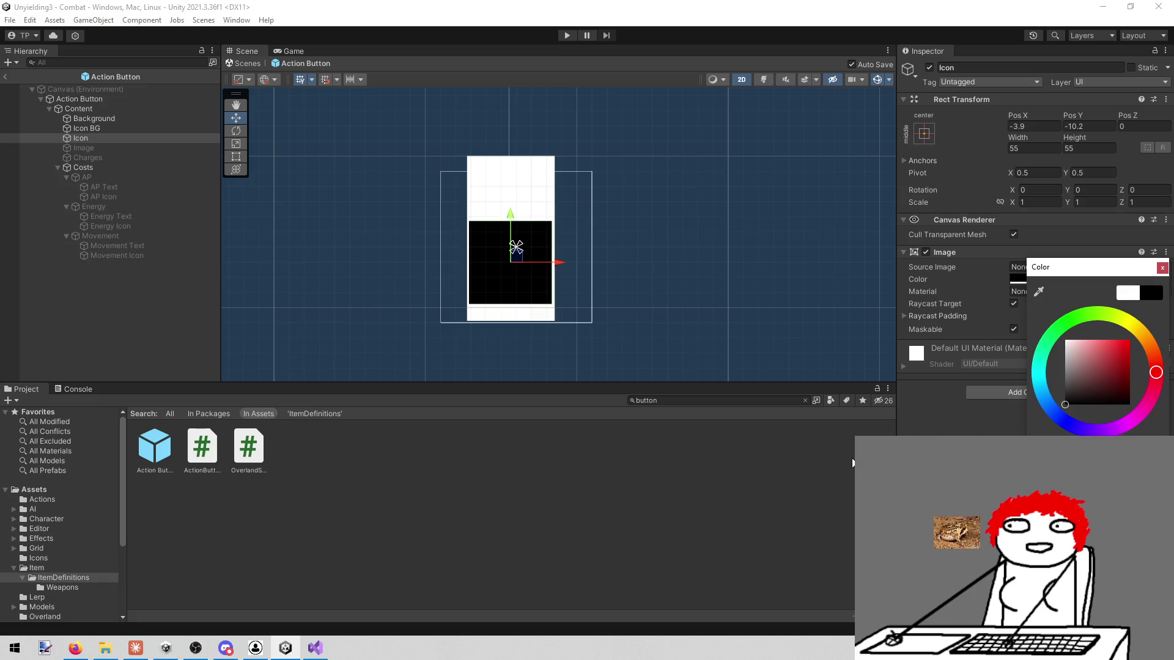
Step: Turn on the prefab's Charges text object
{"action": "scroll", "coordinate": [461, 358], "scroll_direction": "up", "scroll_amount": 1}
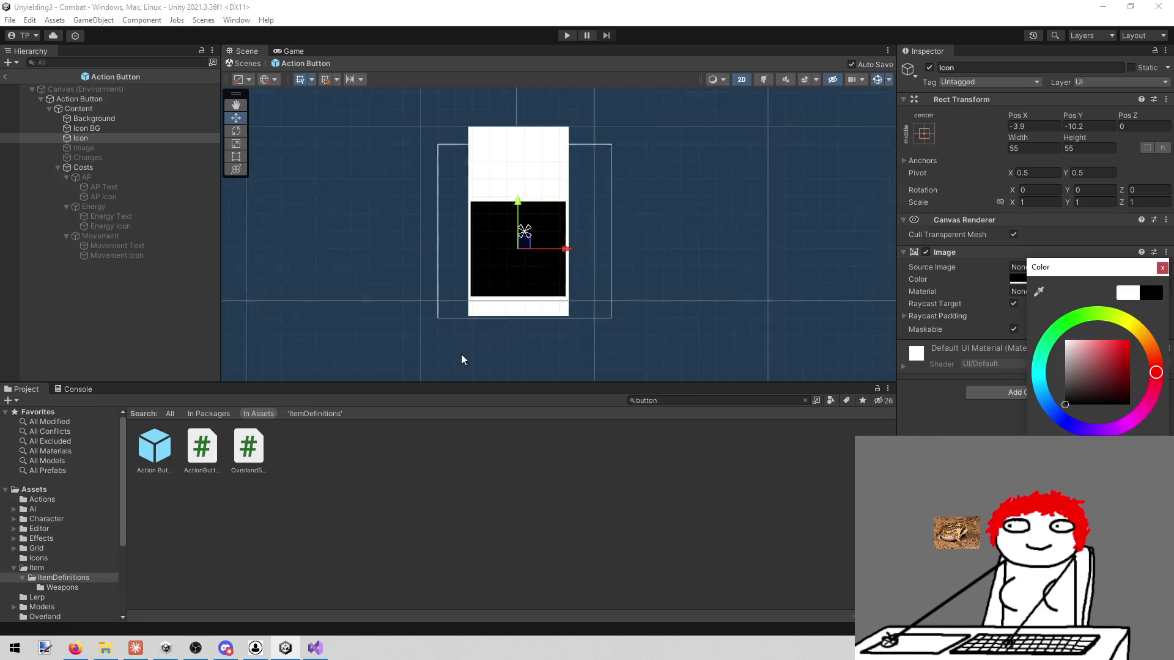
{"action": "scroll", "coordinate": [464, 355], "scroll_direction": "up", "scroll_amount": 1}
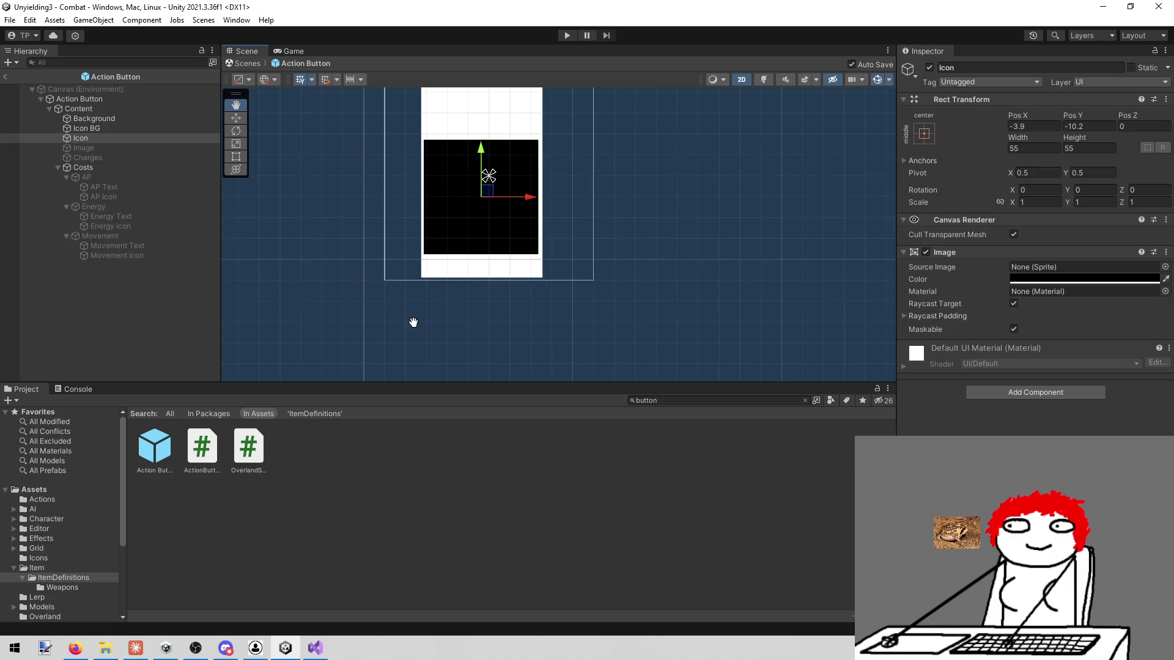
{"action": "left_click", "coordinate": [88, 158]}
{"action": "left_click", "coordinate": [930, 67]}
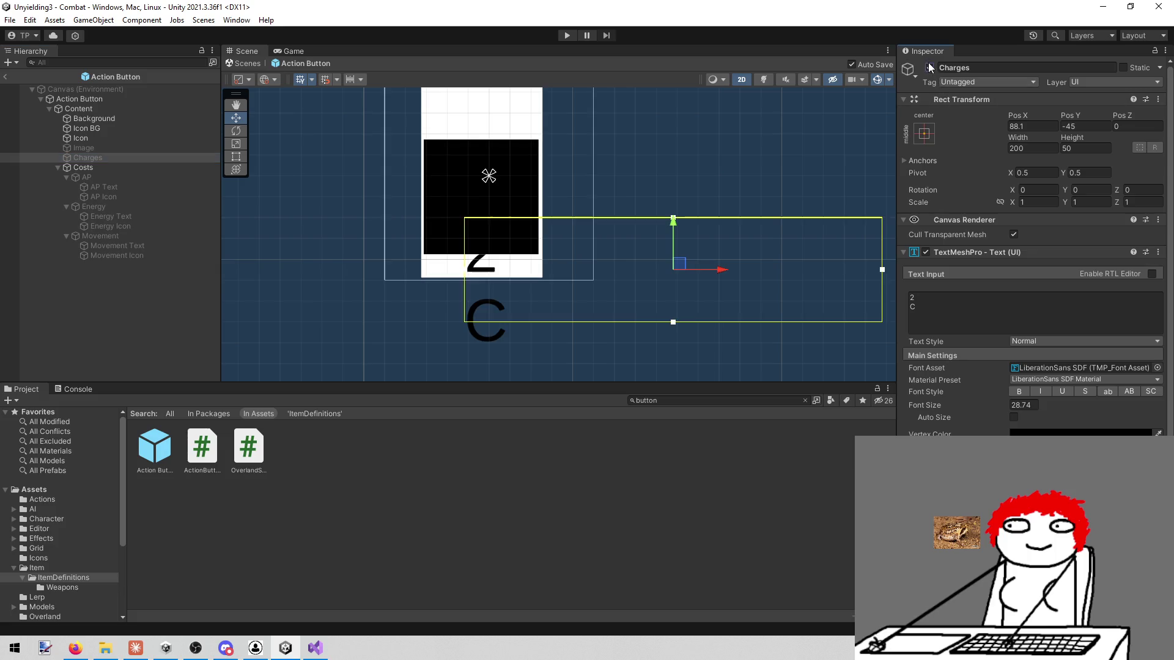
Step: Stretch the white card Background's bottom edge down to a height of about 113.9
{"action": "scroll", "coordinate": [427, 318], "scroll_direction": "up", "scroll_amount": 3}
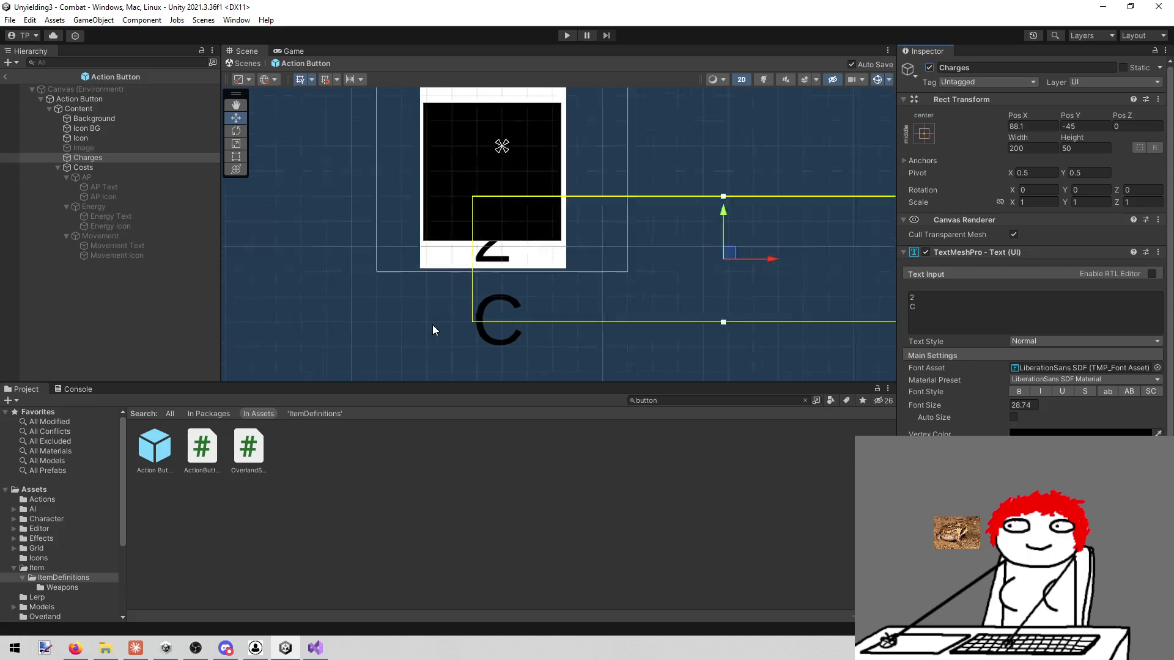
{"action": "left_click", "coordinate": [148, 129]}
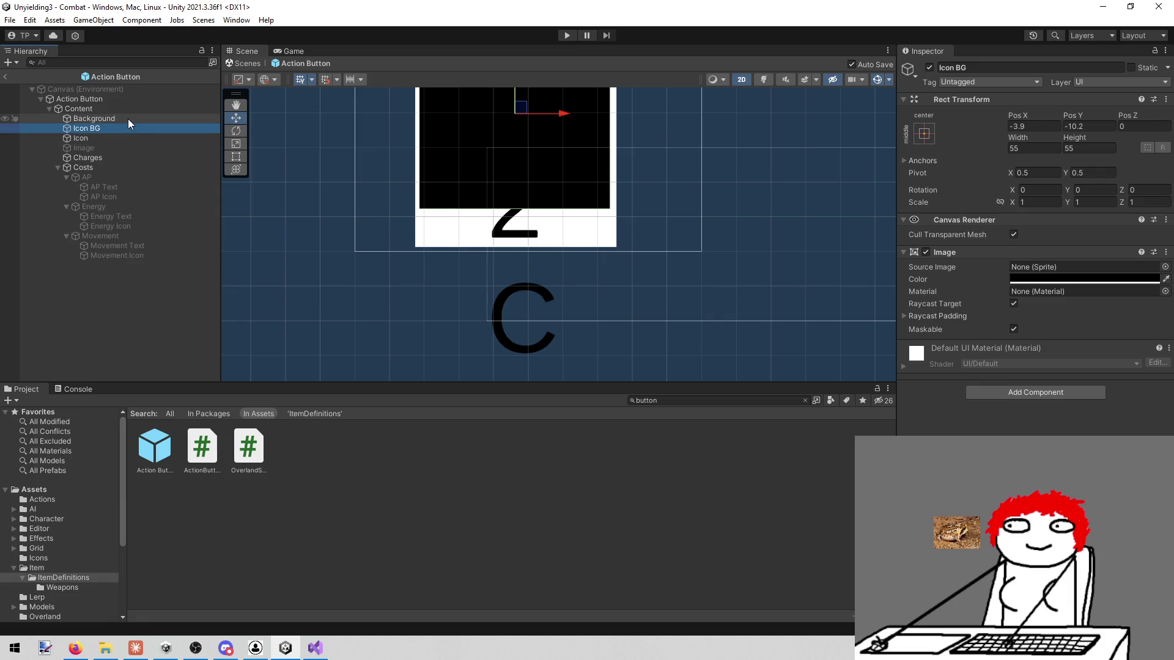
{"action": "left_click", "coordinate": [127, 119]}
{"action": "key", "text": "t"}
{"action": "mouse_move", "coordinate": [432, 252]}
{"action": "left_mouse_down"}
{"action": "mouse_move", "coordinate": [432, 273]}
{"action": "mouse_move", "coordinate": [385, 260]}
{"action": "left_mouse_up"}
{"action": "left_click", "coordinate": [122, 129]}
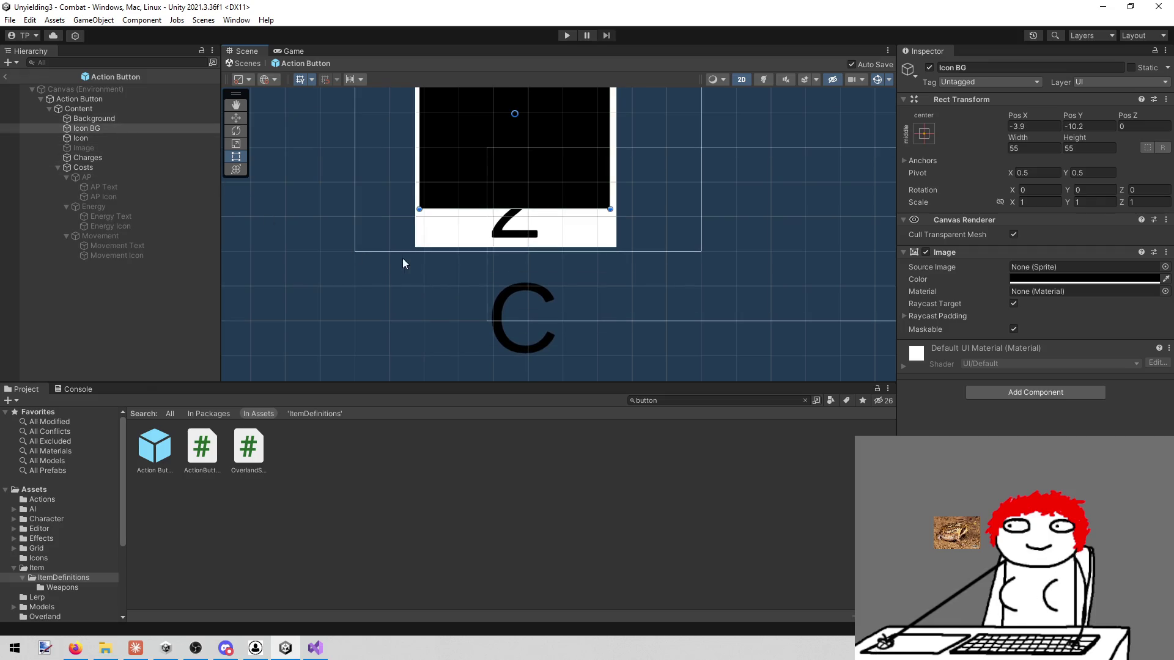
{"action": "left_click", "coordinate": [137, 118]}
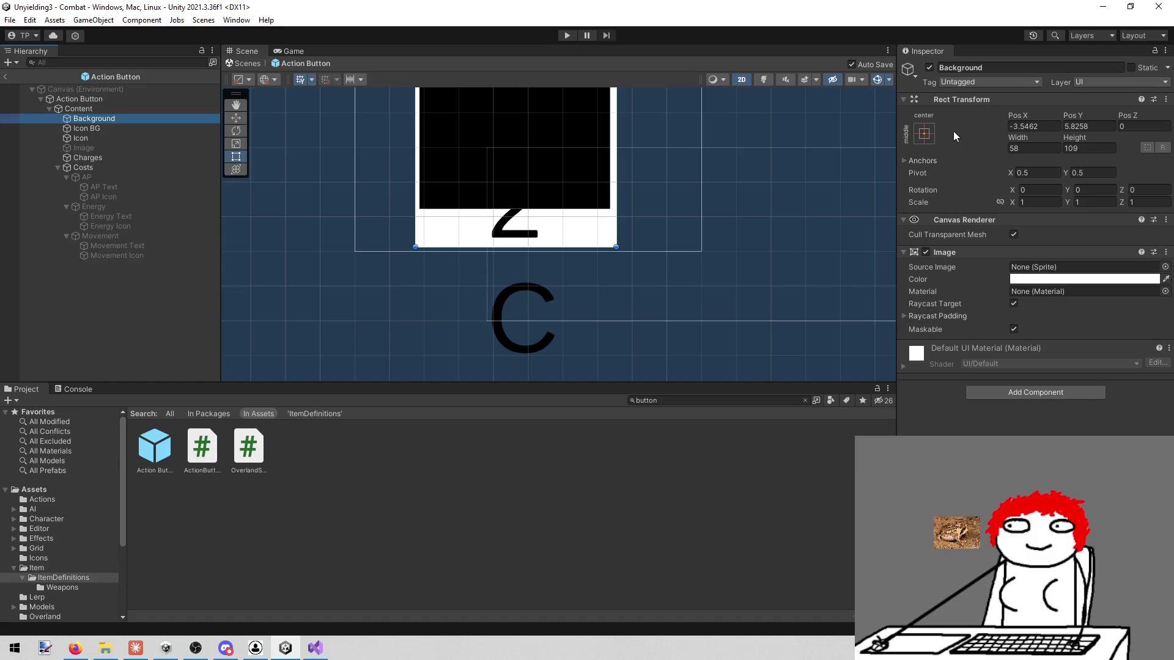
{"action": "left_click_drag", "start_coordinate": [473, 247], "coordinate": [469, 264]}
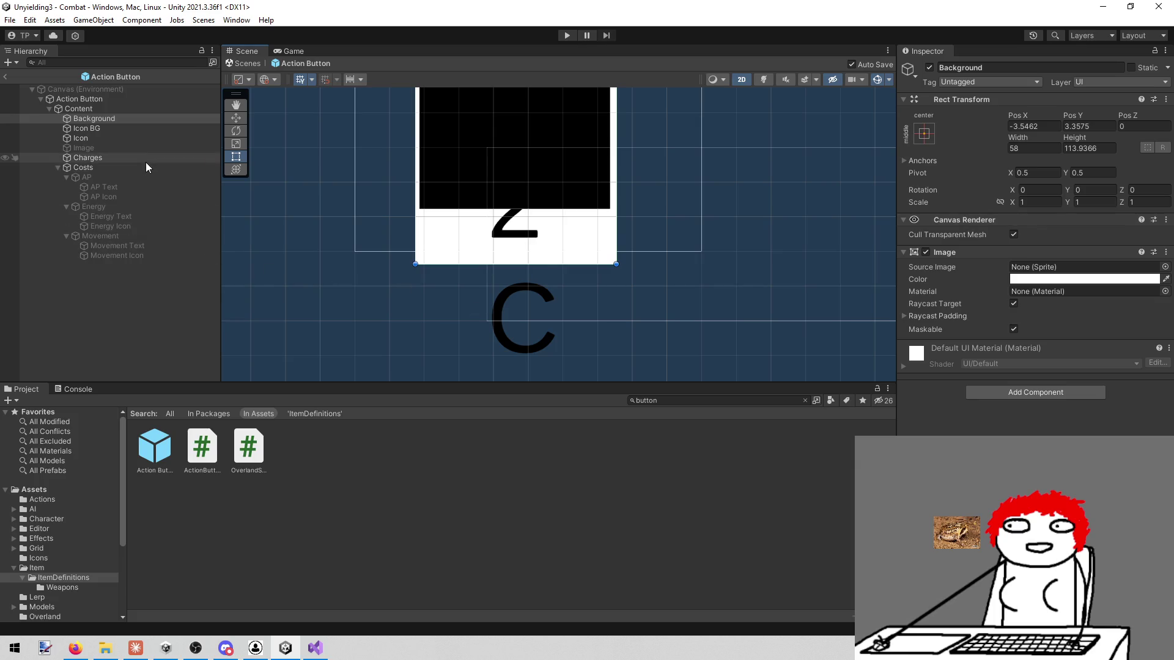
{"action": "left_click", "coordinate": [107, 159]}
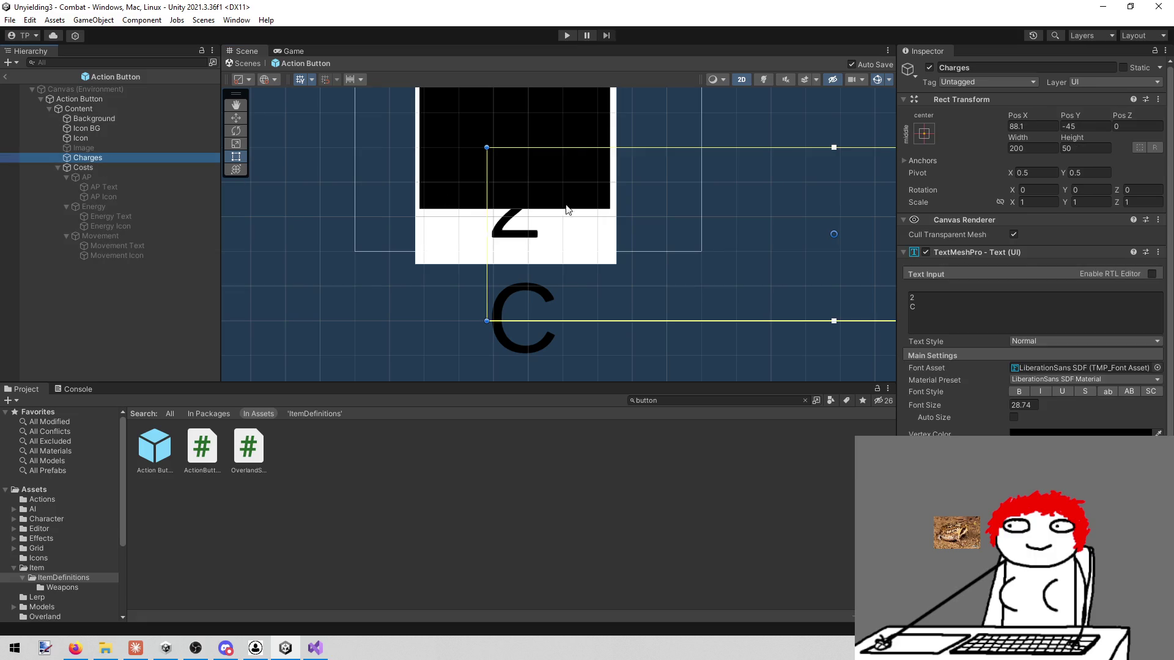
Step: Shrink the Charges text to font size 20, lower it to Pos Y -59.8, and deactivate it
{"action": "left_click_drag", "start_coordinate": [657, 187], "coordinate": [588, 215]}
{"action": "key", "text": "w"}
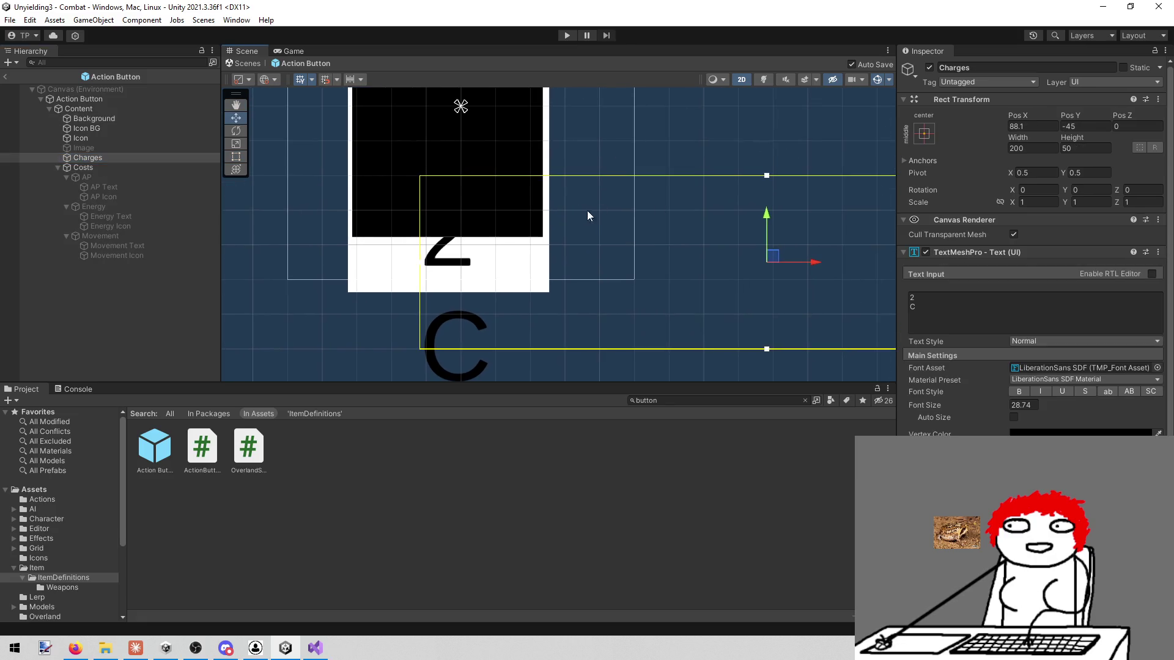
{"action": "left_click_drag", "start_coordinate": [766, 217], "coordinate": [767, 246]}
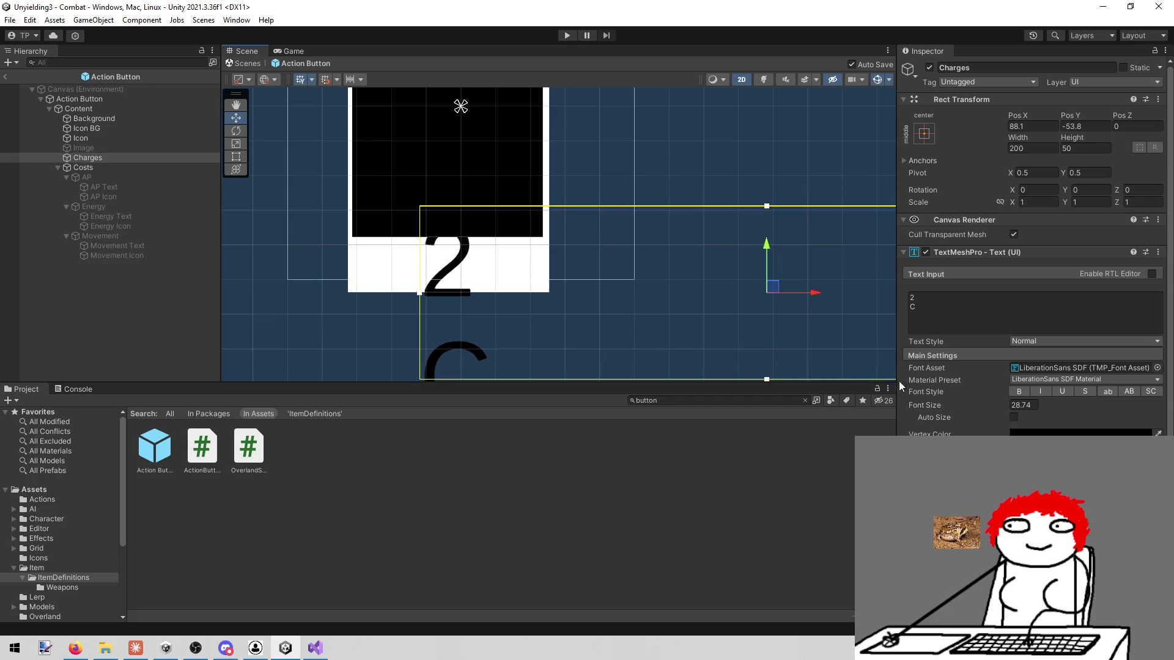
{"action": "left_click", "coordinate": [1033, 403]}
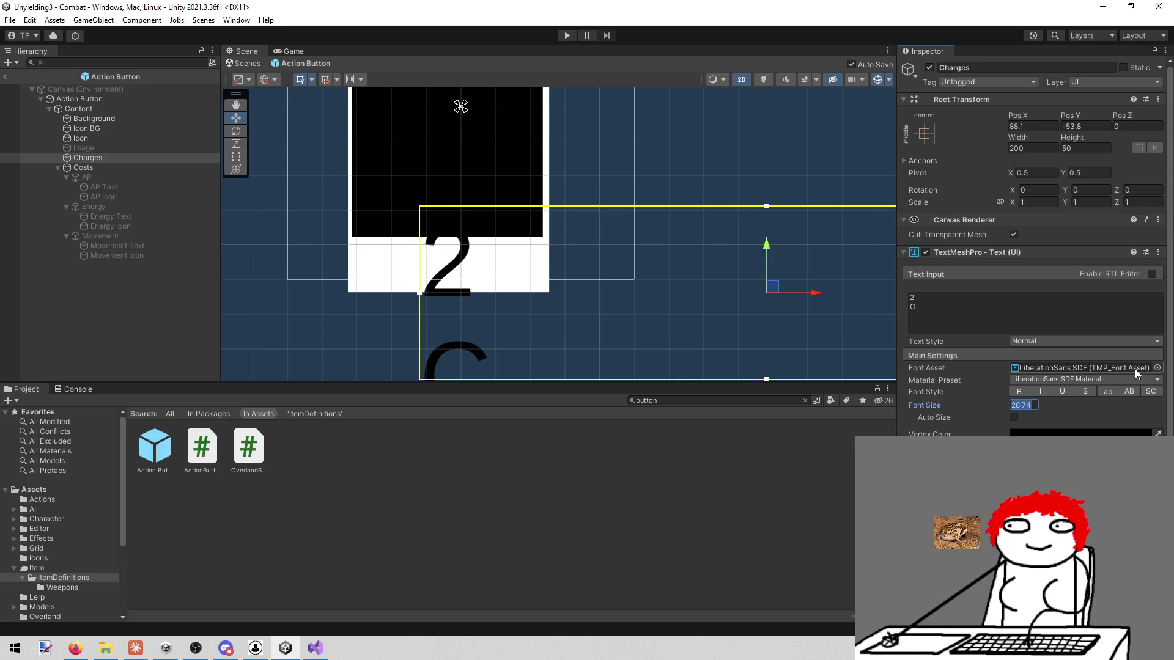
{"action": "type", "text": "20"}
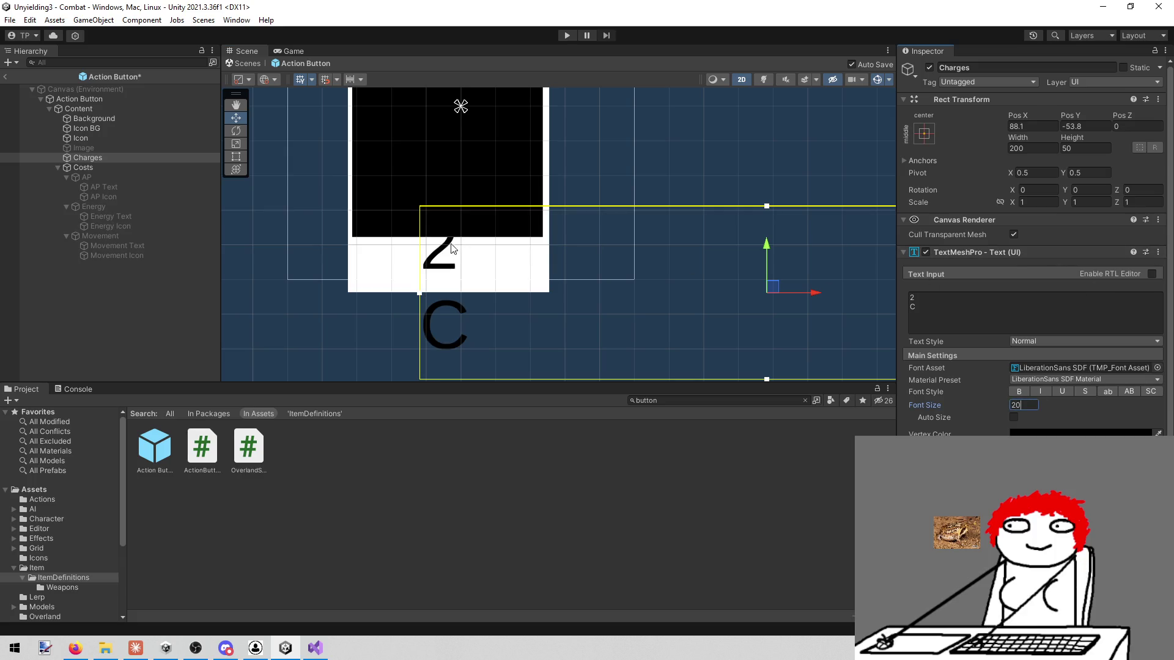
{"action": "scroll", "coordinate": [527, 283], "scroll_direction": "down", "scroll_amount": 2}
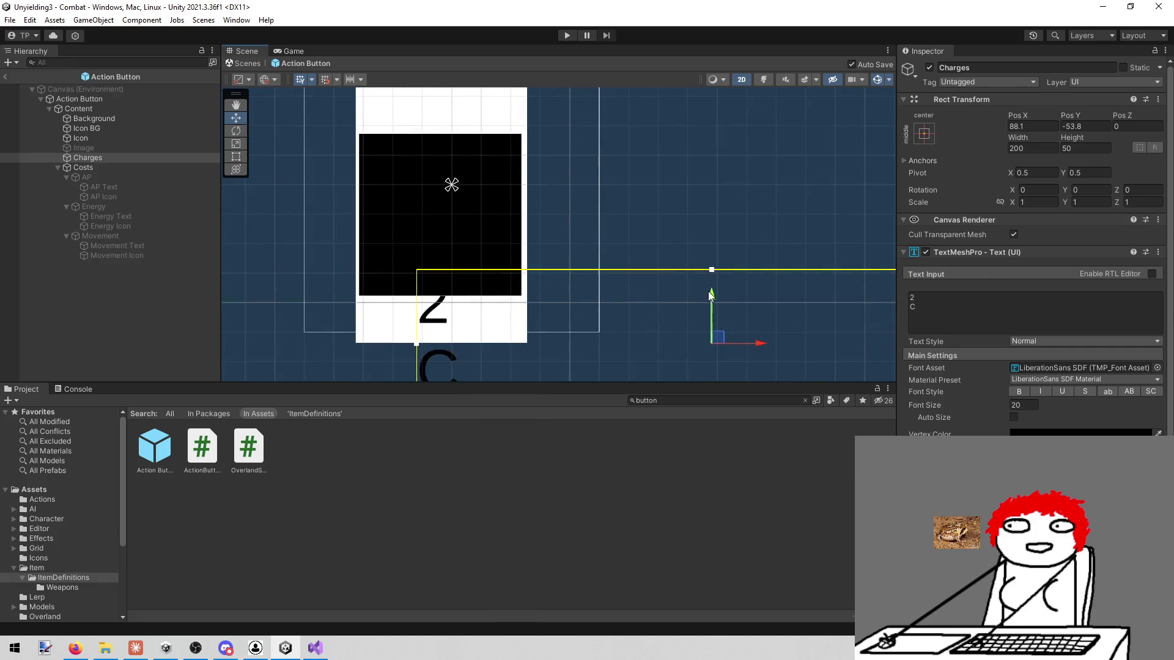
{"action": "left_click_drag", "start_coordinate": [710, 289], "coordinate": [708, 303]}
{"action": "left_click_drag", "start_coordinate": [706, 311], "coordinate": [706, 312]}
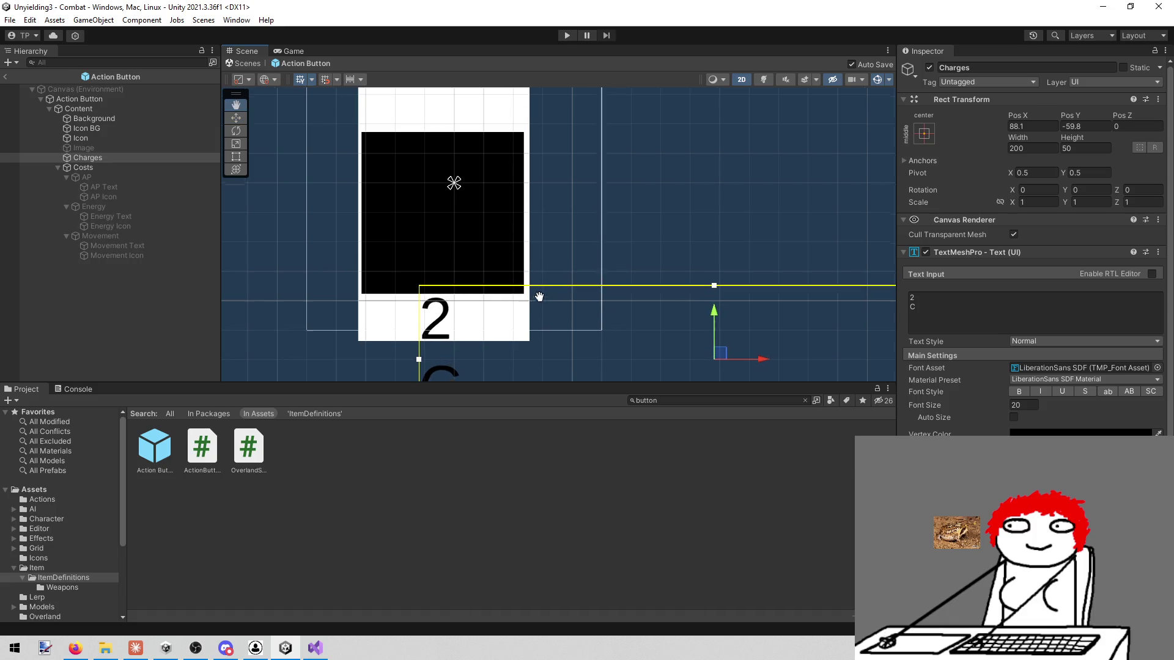
{"action": "left_click_drag", "start_coordinate": [537, 296], "coordinate": [517, 189]}
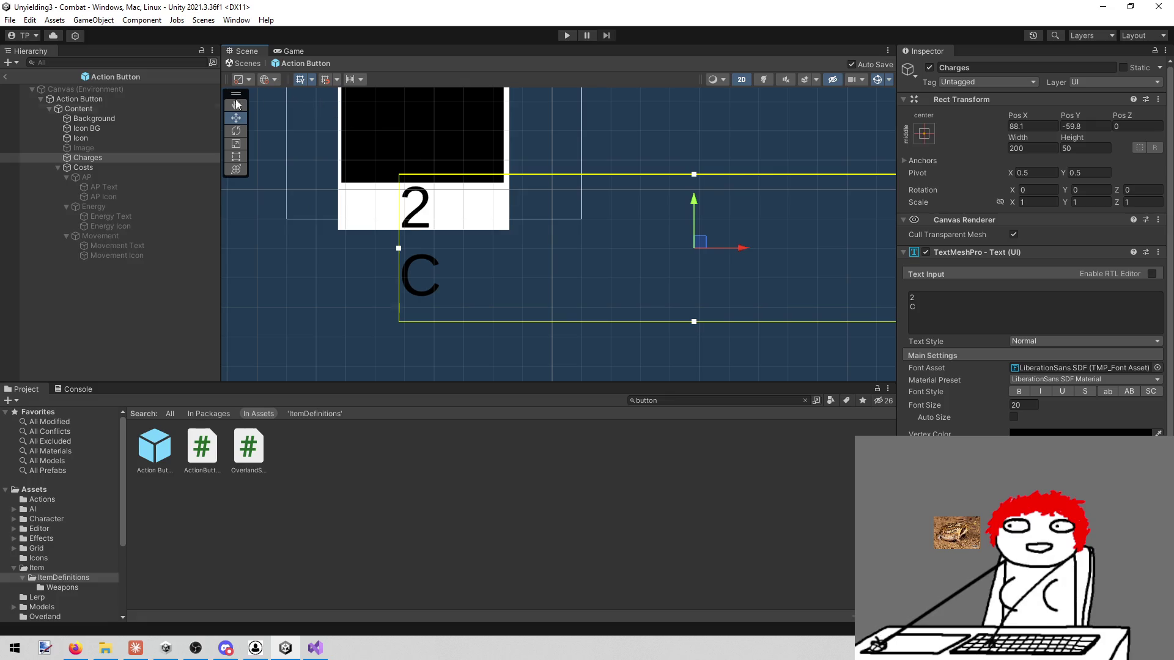
{"action": "left_click", "coordinate": [929, 68]}
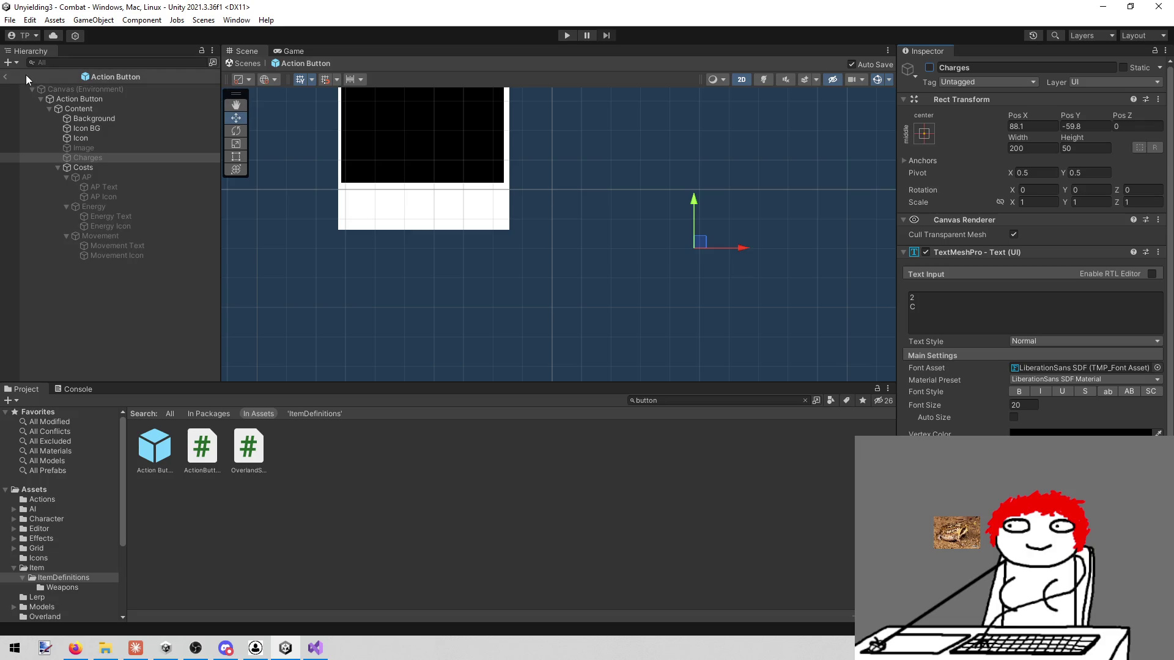
{"action": "left_click", "coordinate": [5, 77]}
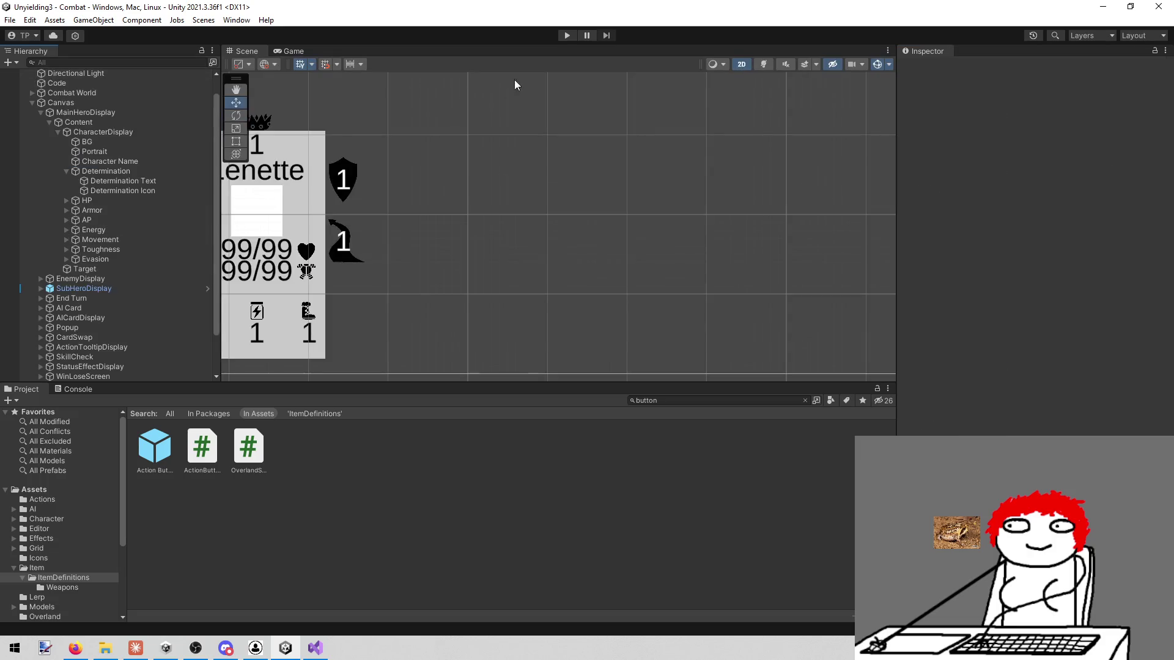
{"action": "left_click", "coordinate": [566, 37]}
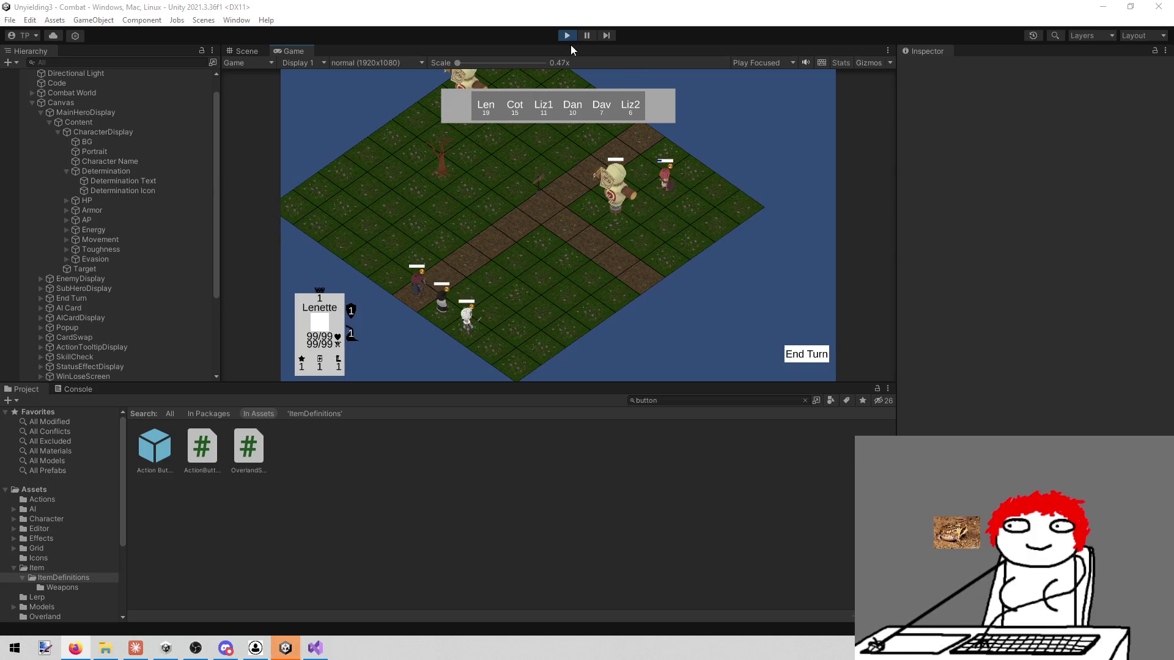
{"action": "left_click", "coordinate": [805, 353]}
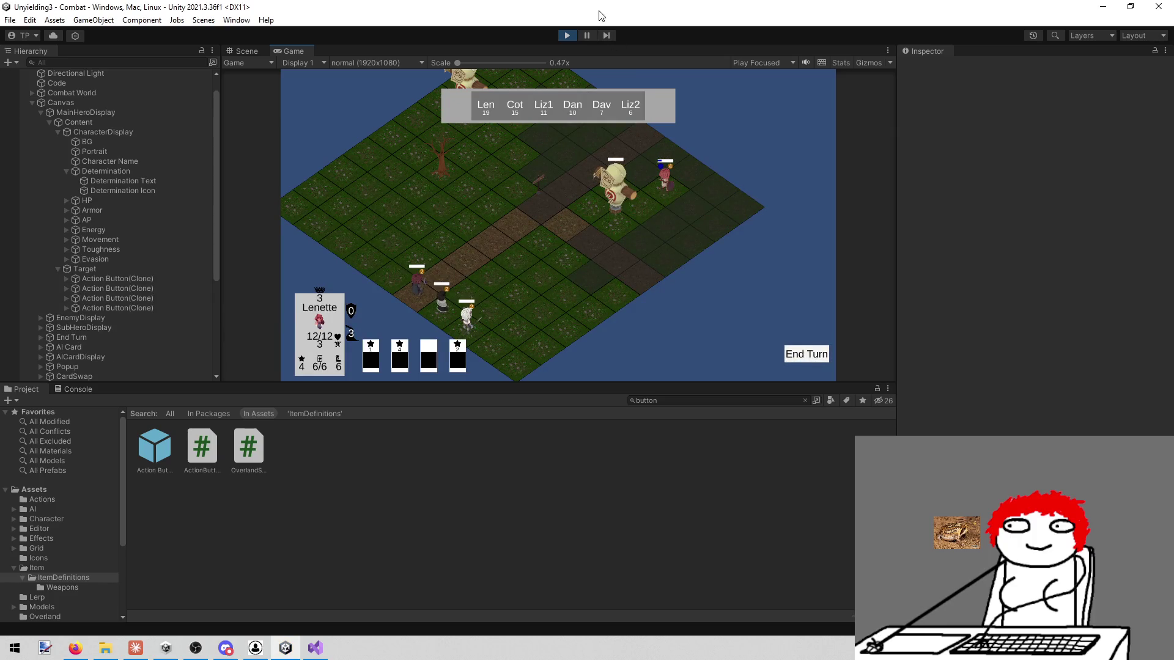
{"action": "left_click", "coordinate": [561, 37]}
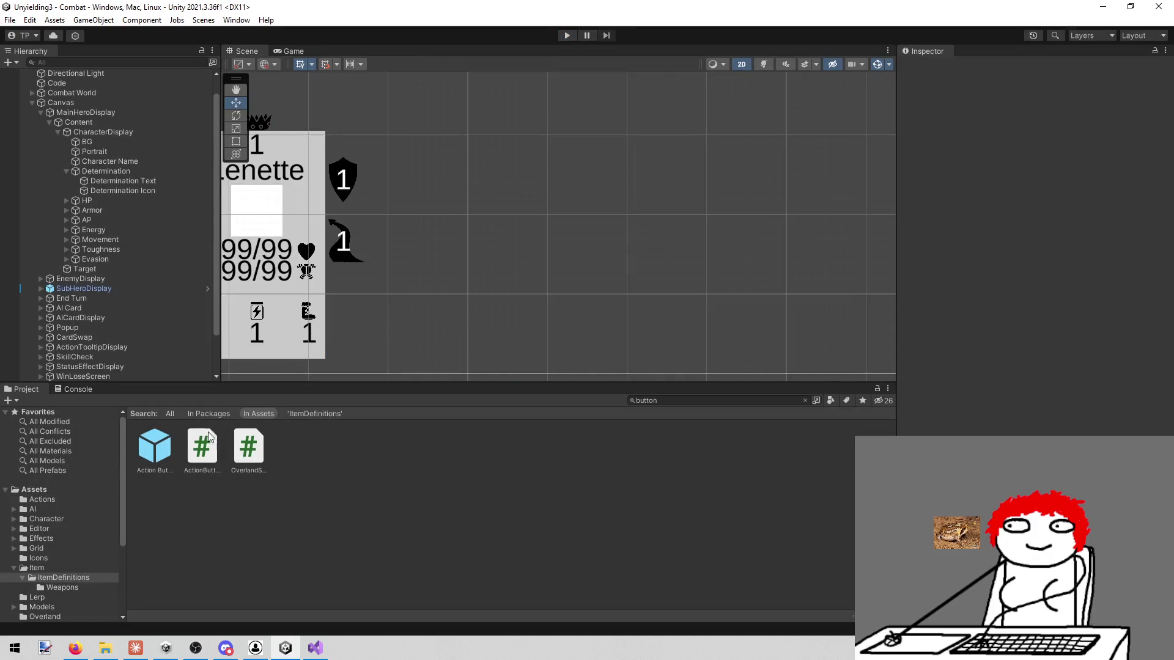
{"action": "double_click", "coordinate": [154, 446]}
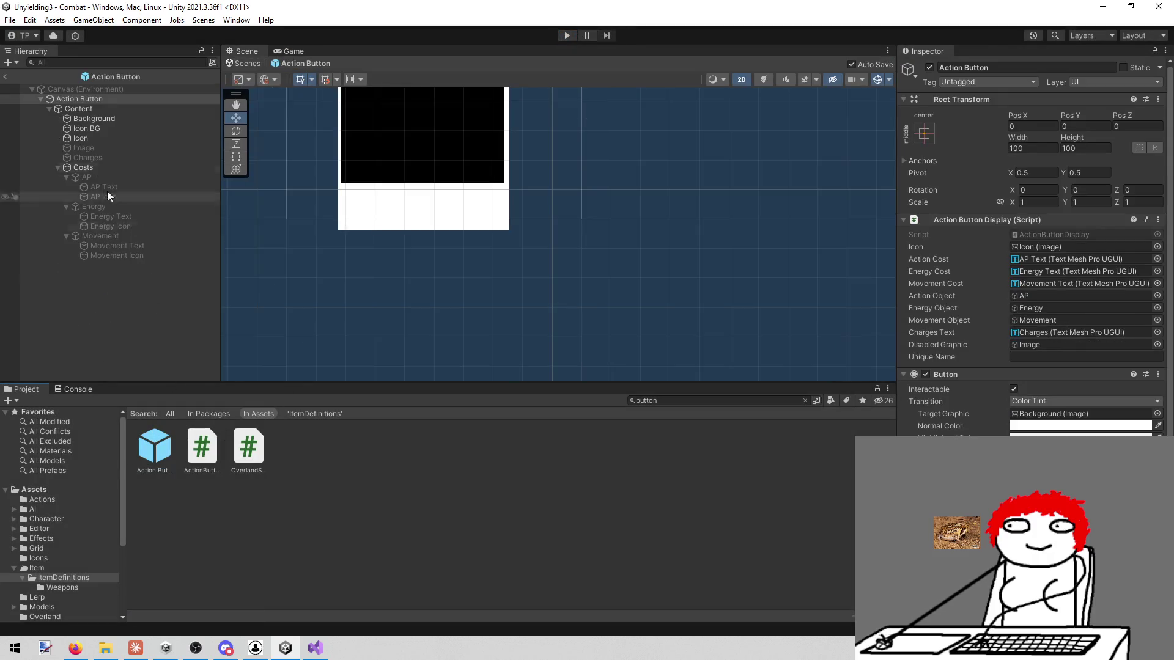
Step: Change the Icon image colour from black to white
{"action": "left_click", "coordinate": [100, 137]}
{"action": "left_click", "coordinate": [1094, 278]}
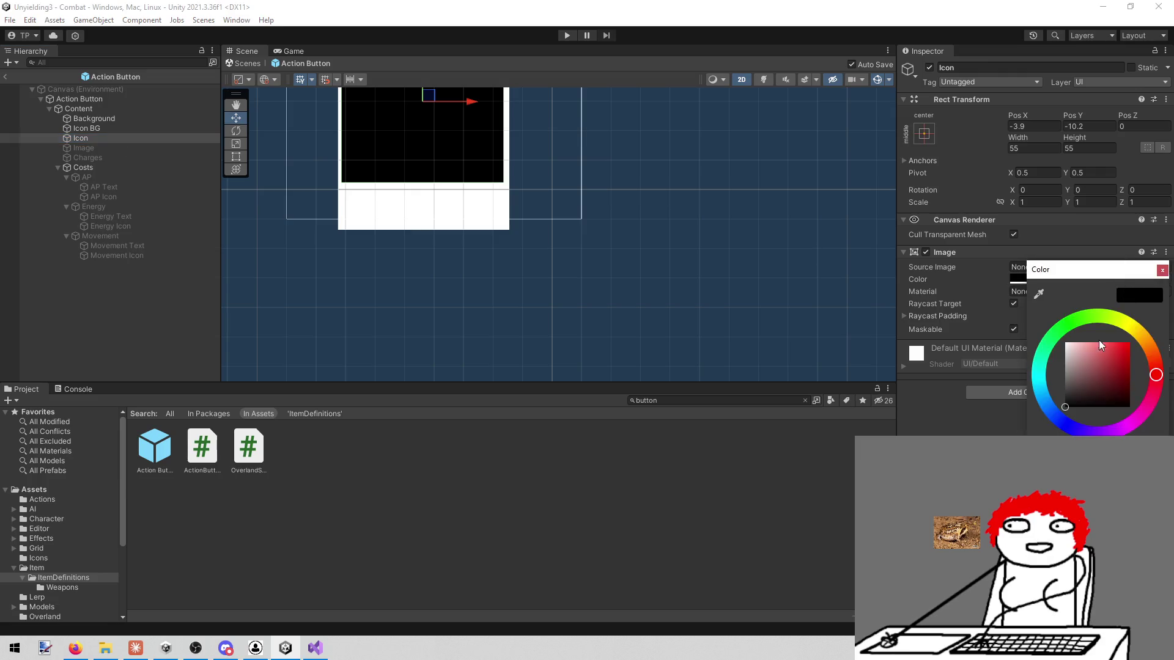
{"action": "left_click_drag", "start_coordinate": [1098, 342], "coordinate": [1065, 342]}
{"action": "left_click", "coordinate": [1162, 270]}
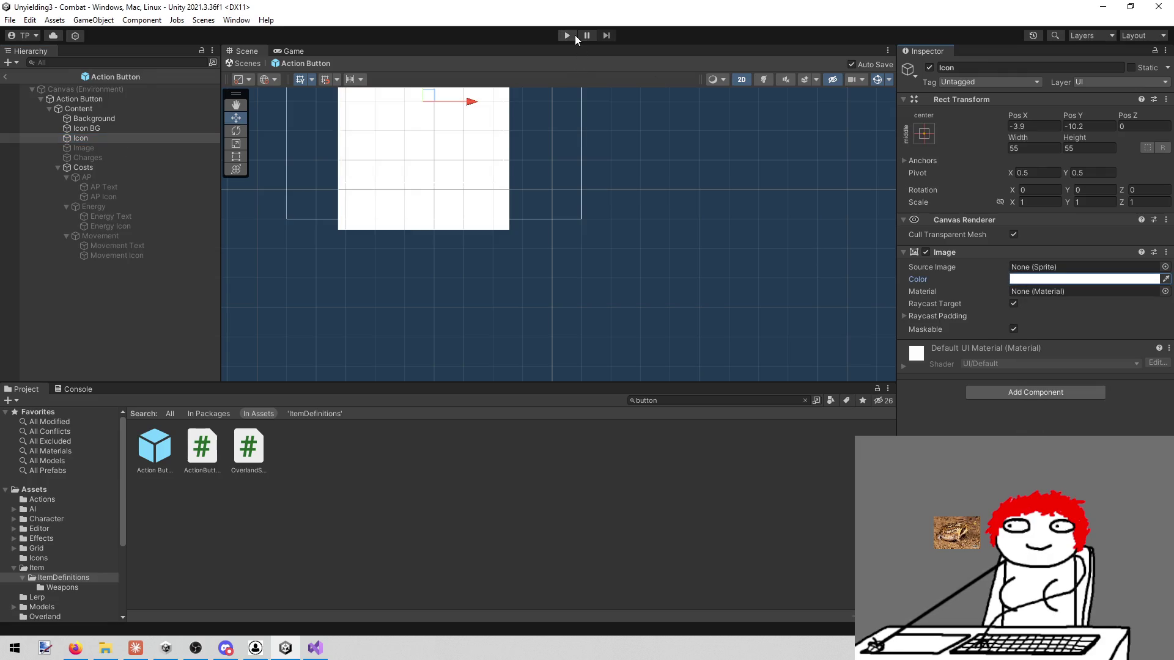
Step: Run the game, end two turns to reach Cotton, and maximize the Game view
{"action": "left_click", "coordinate": [567, 35]}
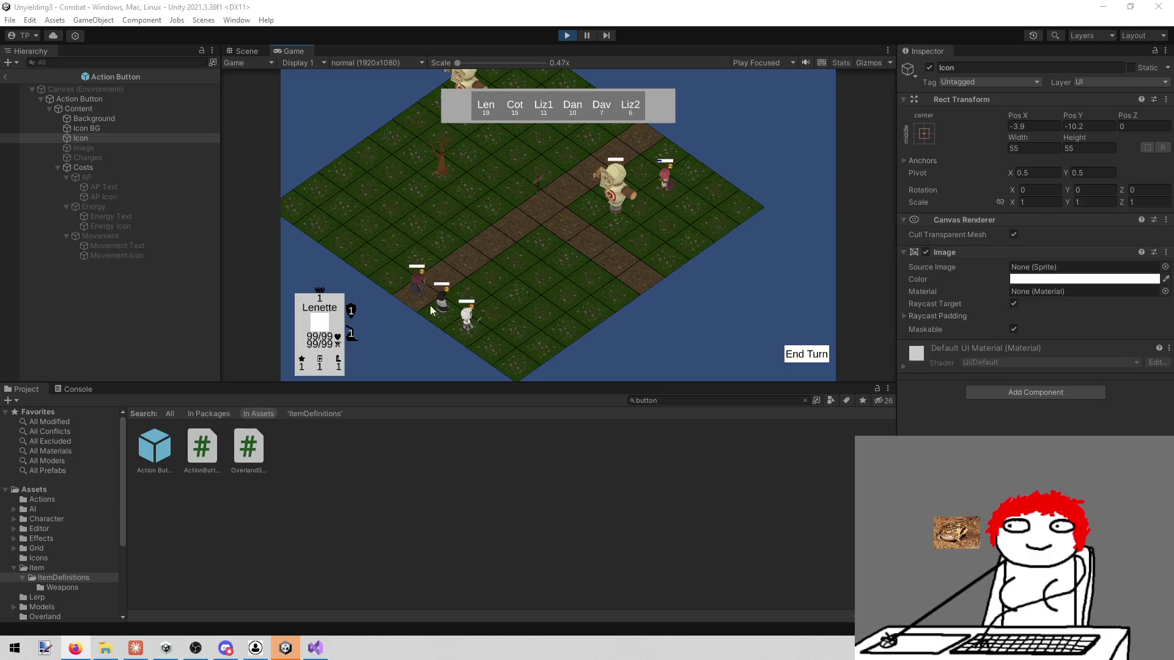
{"action": "left_click", "coordinate": [804, 356]}
{"action": "left_click", "coordinate": [796, 356]}
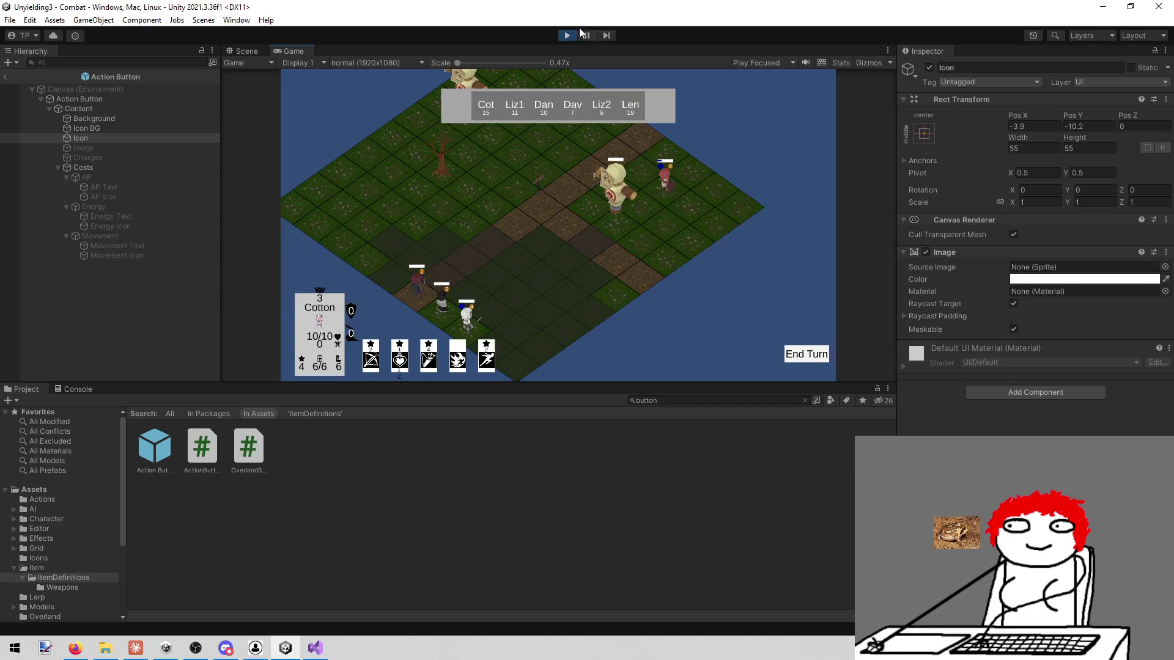
{"action": "right_click", "coordinate": [293, 51]}
{"action": "left_click", "coordinate": [345, 91]}
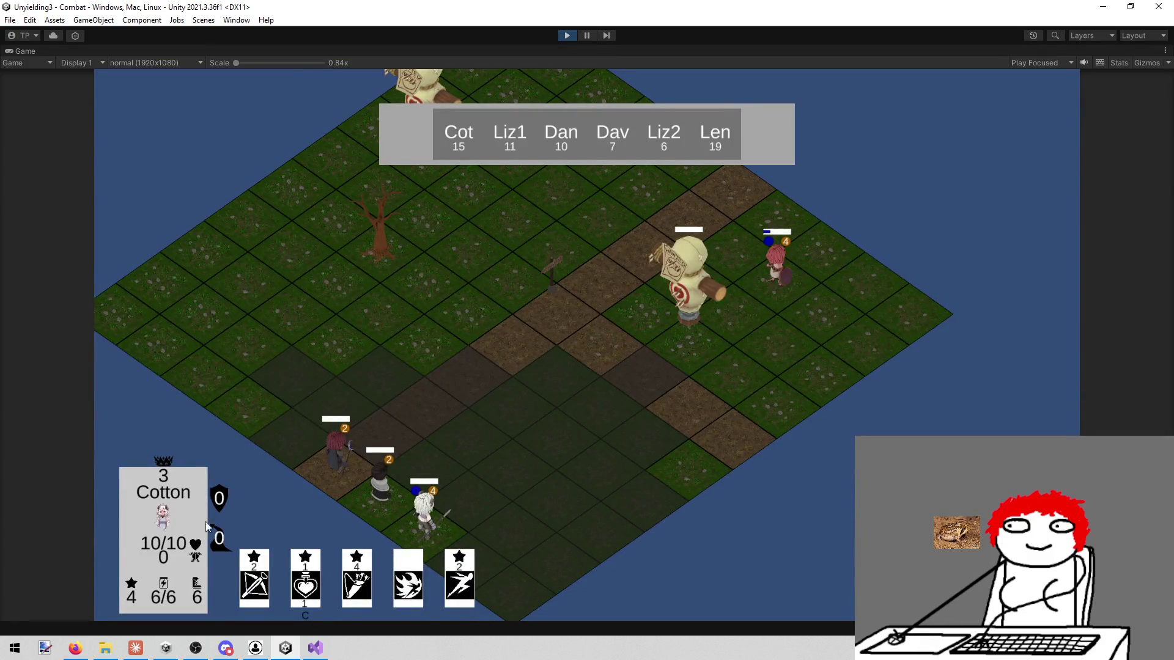
{"action": "mouse_move", "coordinate": [307, 589]}
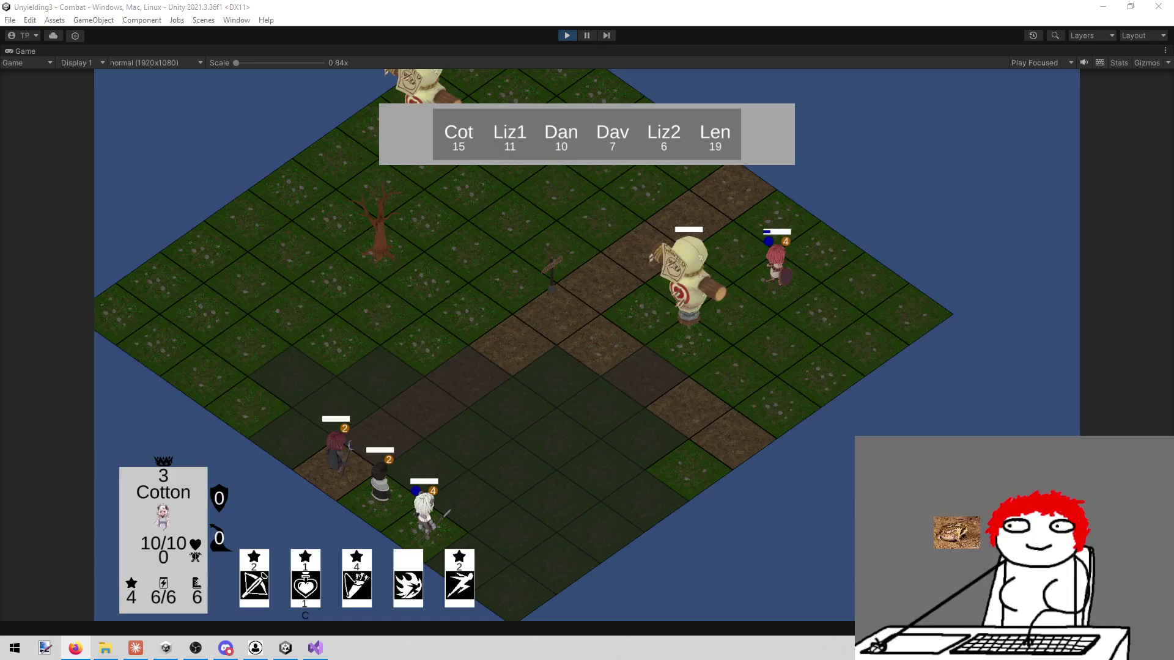
Step: Stop play mode to return to editing the Action Button prefab
{"action": "left_click", "coordinate": [567, 36]}
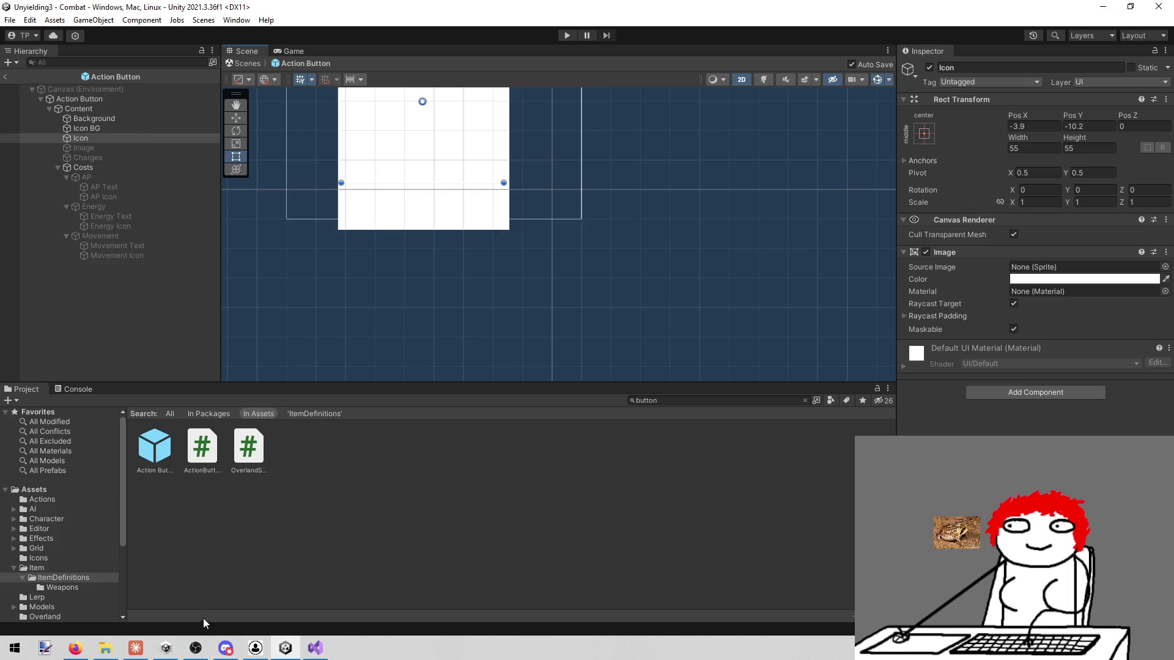
Step: Add a new UI Image named Image under the Content object
{"action": "left_click", "coordinate": [105, 108]}
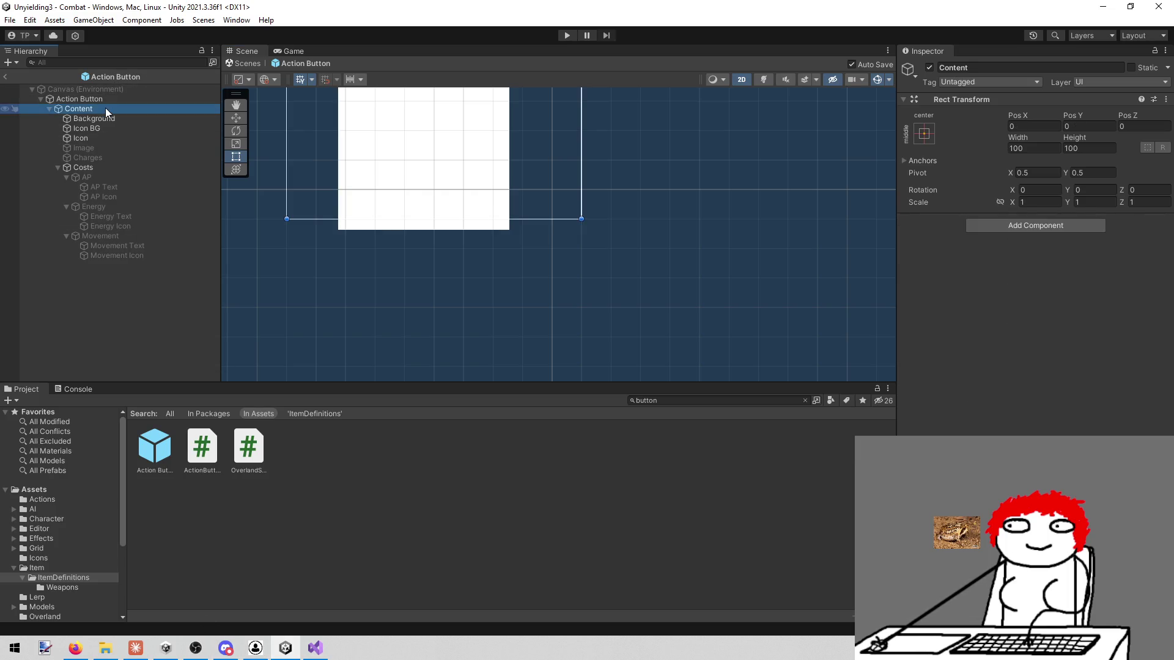
{"action": "right_click", "coordinate": [105, 108]}
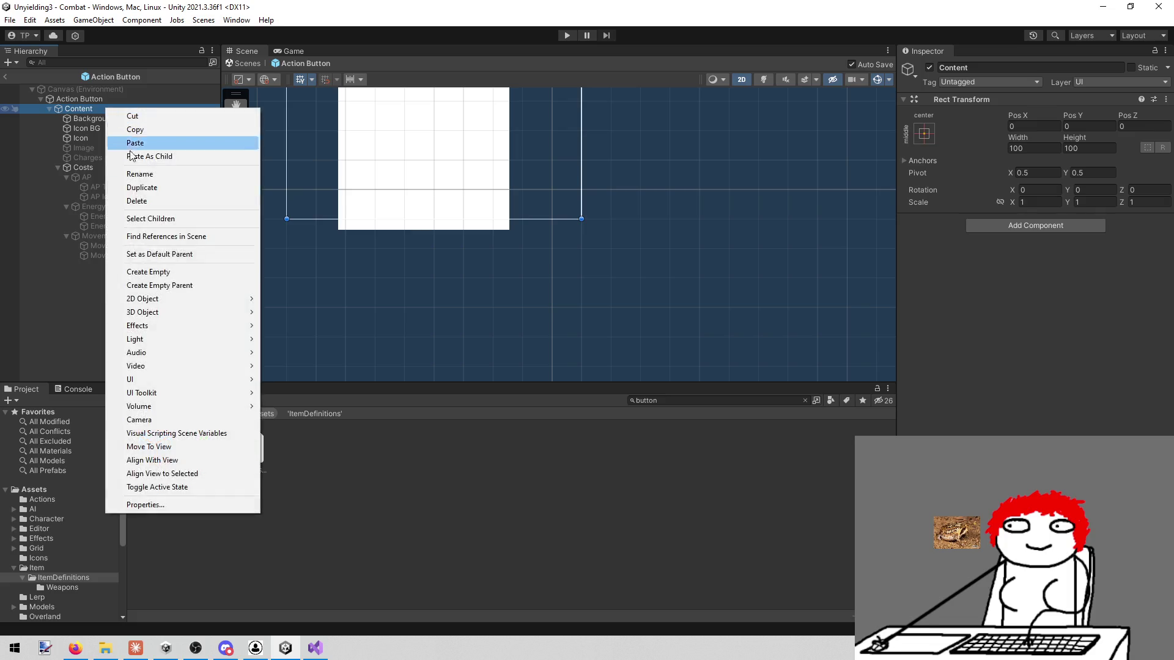
{"action": "mouse_move", "coordinate": [169, 379]}
{"action": "left_click", "coordinate": [288, 379]}
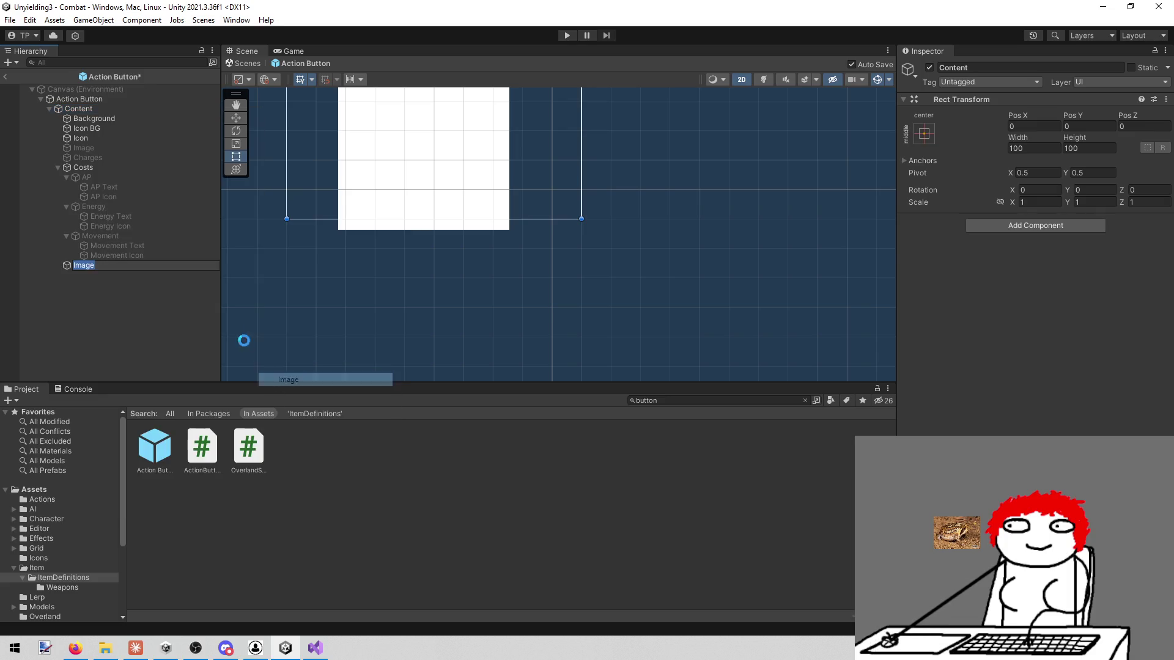
{"action": "key", "text": "Return"}
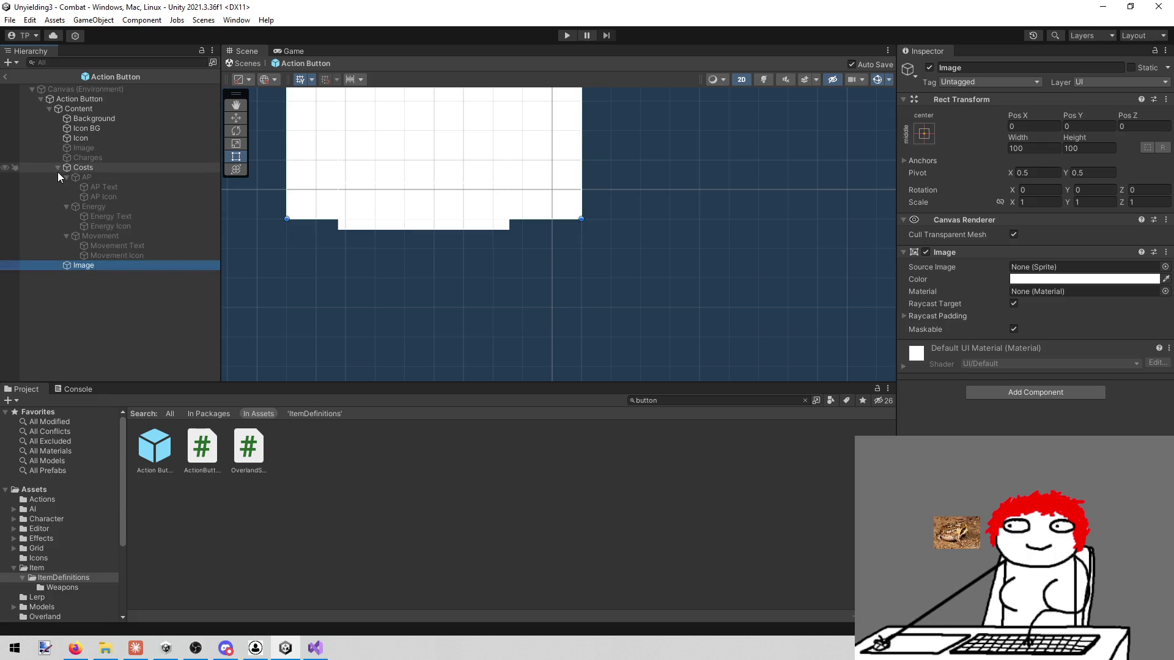
{"action": "left_click", "coordinate": [57, 169]}
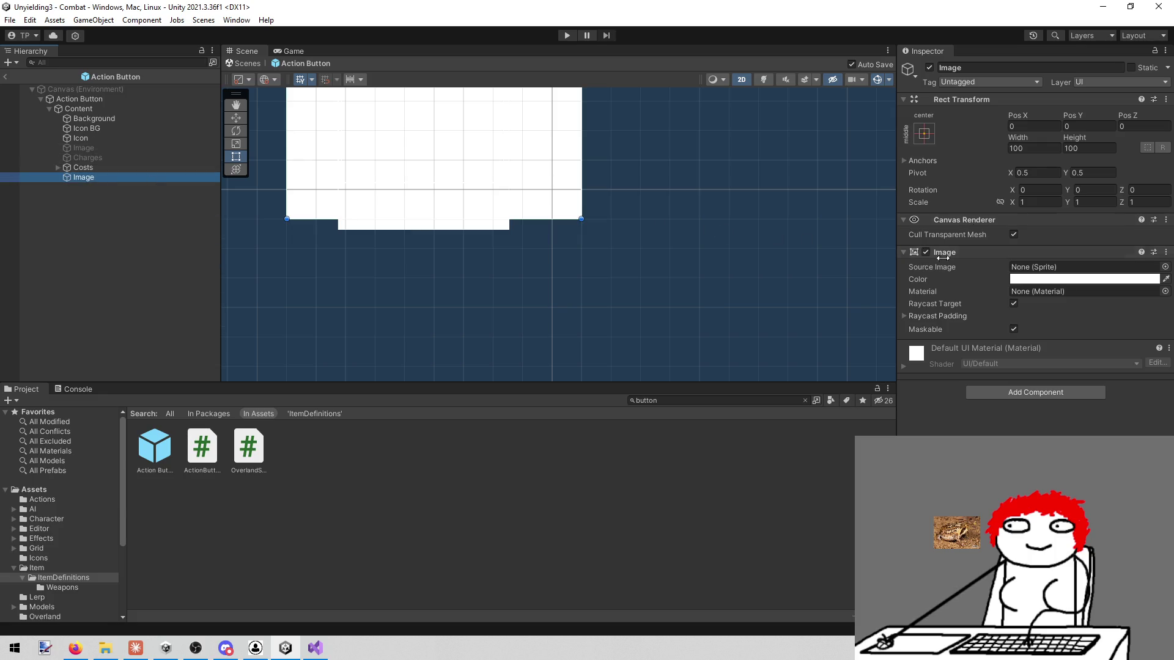
Step: Give the new Image the rounded UISprite source image and a black colour
{"action": "left_click", "coordinate": [1164, 266]}
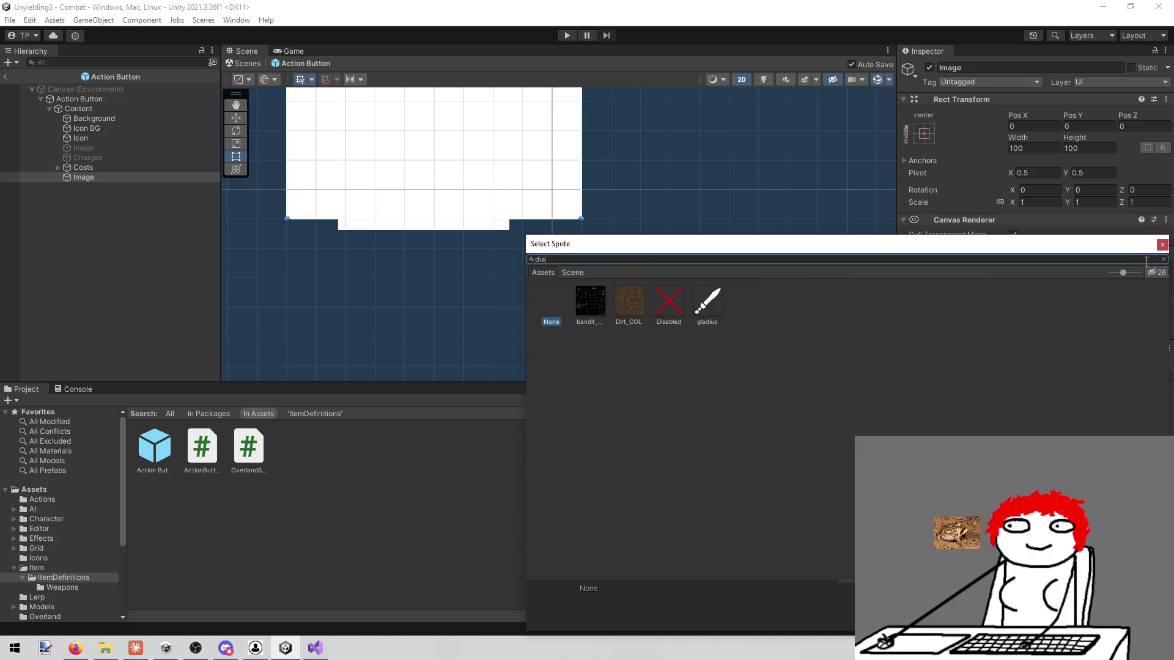
{"action": "type", "text": "squ"}
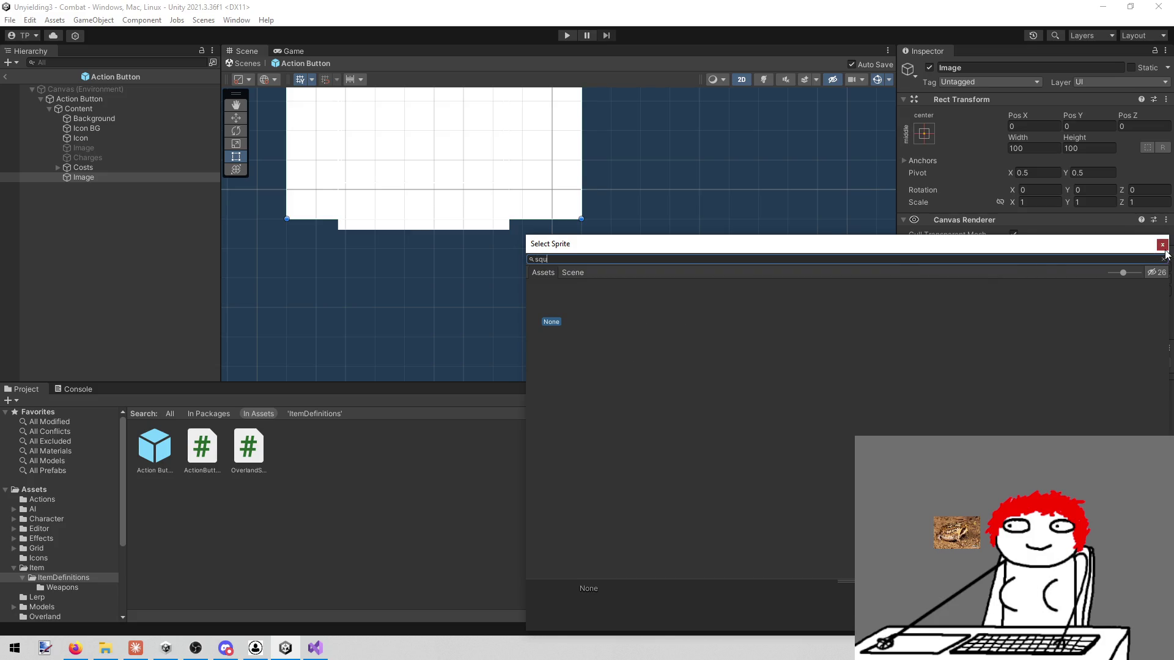
{"action": "left_click", "coordinate": [1162, 245]}
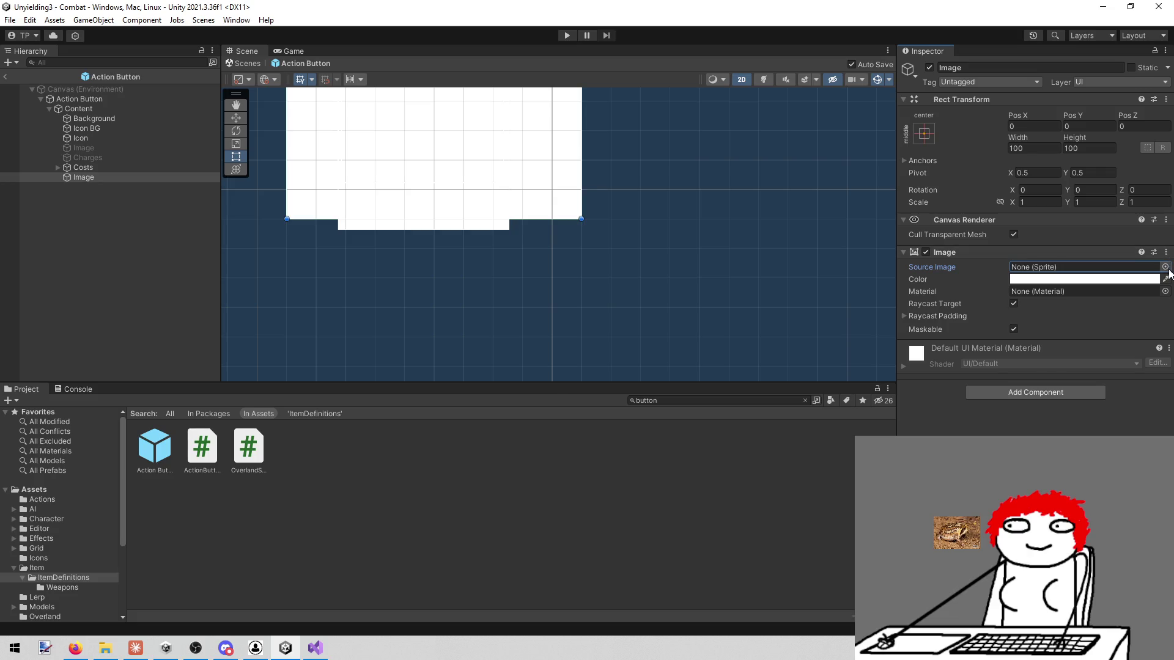
{"action": "left_click", "coordinate": [1166, 267]}
{"action": "type", "text": "tr"}
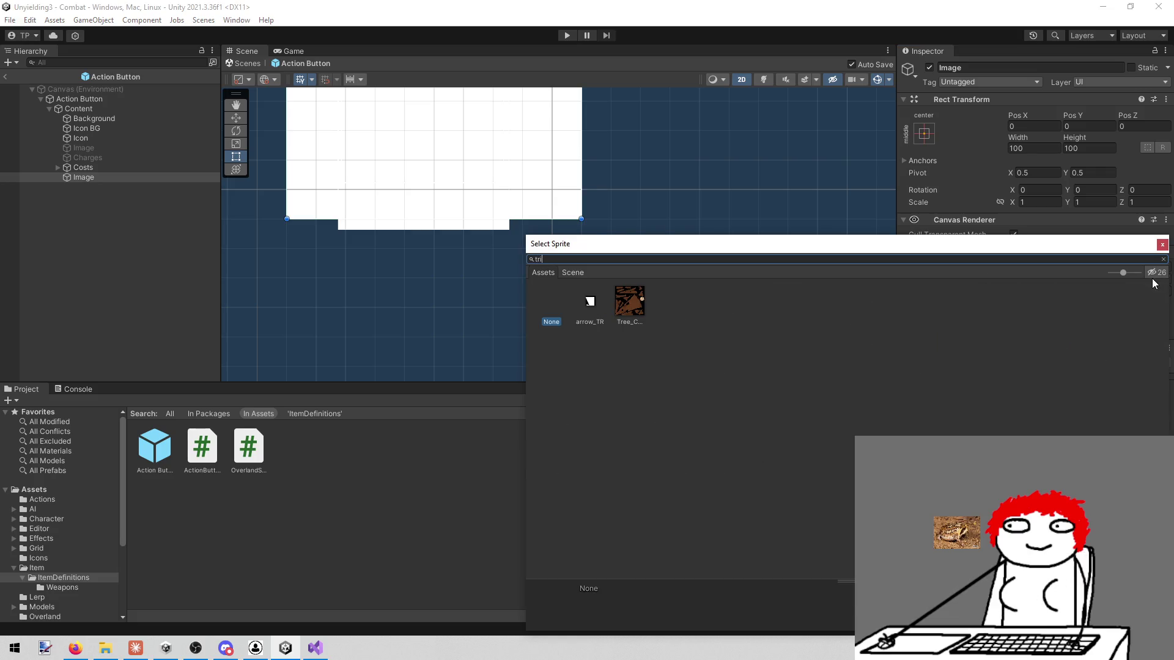
{"action": "key", "text": "BackSpace"}
{"action": "key", "text": "BackSpace"}
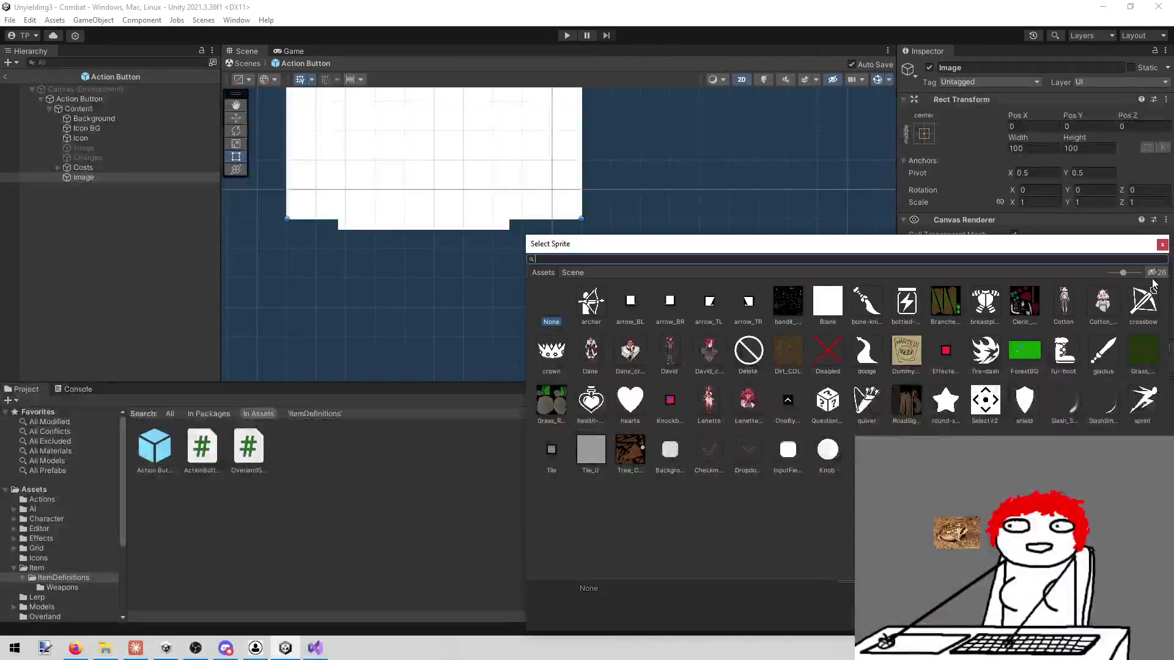
{"action": "double_click", "coordinate": [867, 449]}
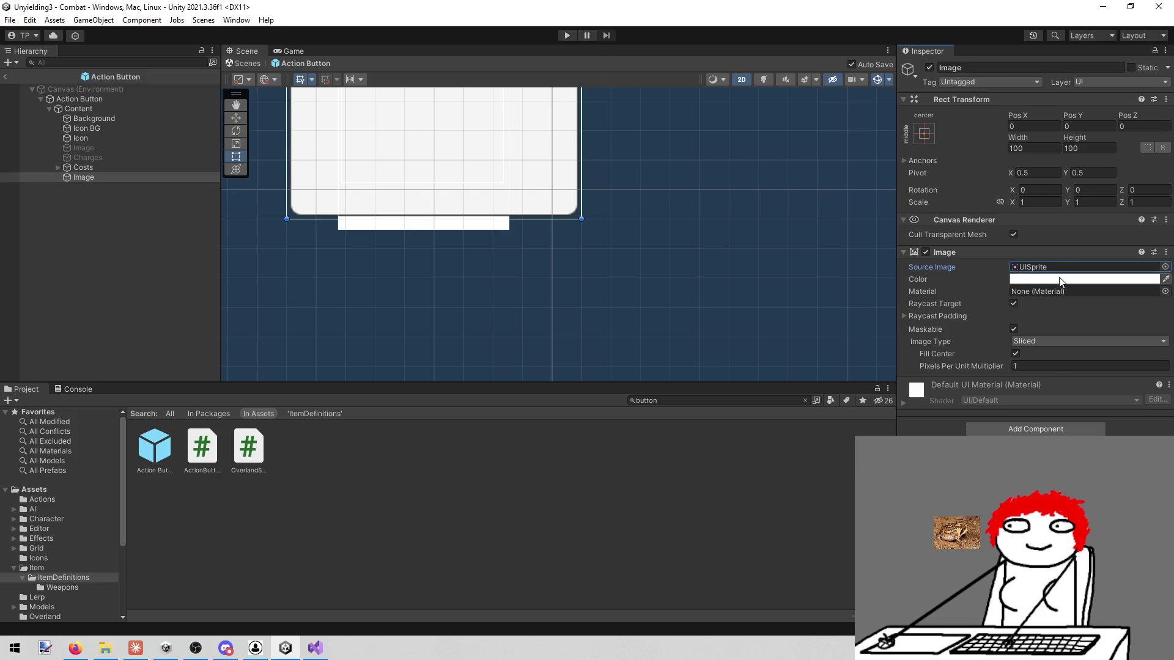
{"action": "left_click", "coordinate": [1064, 279]}
{"action": "left_click", "coordinate": [1039, 532]}
{"action": "left_click", "coordinate": [1161, 269]}
Step: Size the Image to 15×15, move it down to the card's bottom, and start the game
{"action": "mouse_move", "coordinate": [728, 231]}
{"action": "left_mouse_down"}
{"action": "mouse_move", "coordinate": [729, 283]}
{"action": "mouse_move", "coordinate": [755, 348]}
{"action": "mouse_move", "coordinate": [819, 269]}
{"action": "mouse_move", "coordinate": [793, 292]}
{"action": "left_mouse_up"}
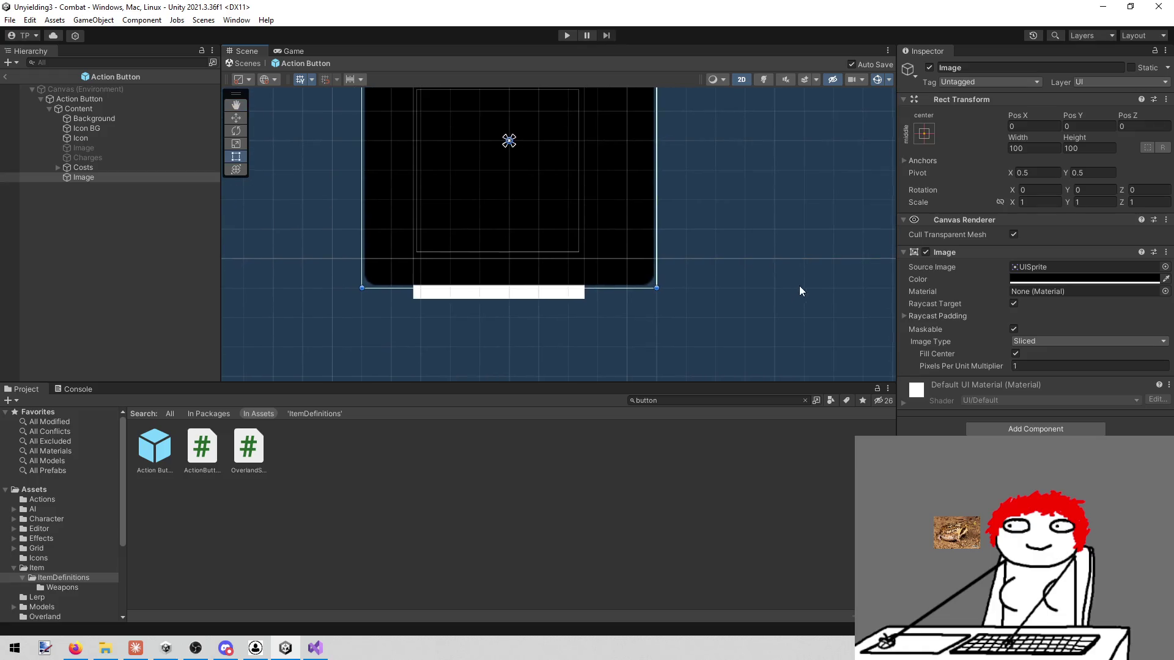
{"action": "left_click", "coordinate": [1039, 143]}
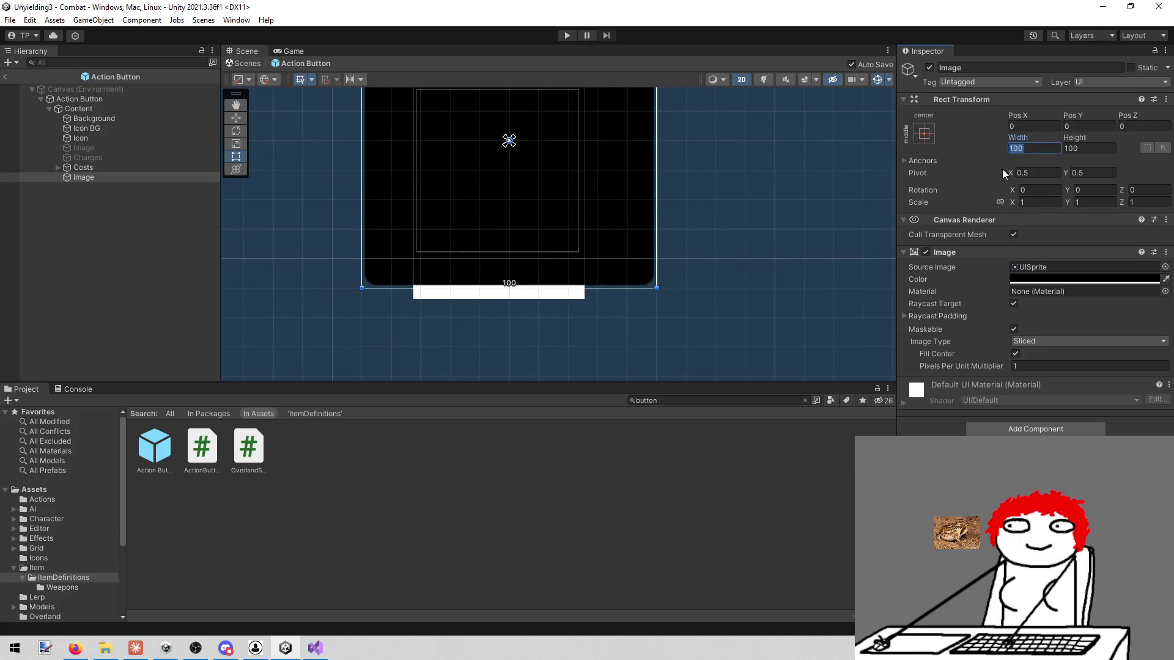
{"action": "type", "text": "15"}
{"action": "key", "text": "Tab"}
{"action": "type", "text": "15"}
{"action": "mouse_move", "coordinate": [301, 277]}
{"action": "left_mouse_down"}
{"action": "mouse_move", "coordinate": [401, 372]}
{"action": "mouse_move", "coordinate": [472, 254]}
{"action": "left_mouse_up"}
{"action": "key", "text": "w"}
{"action": "left_click_drag", "start_coordinate": [523, 159], "coordinate": [530, 294]}
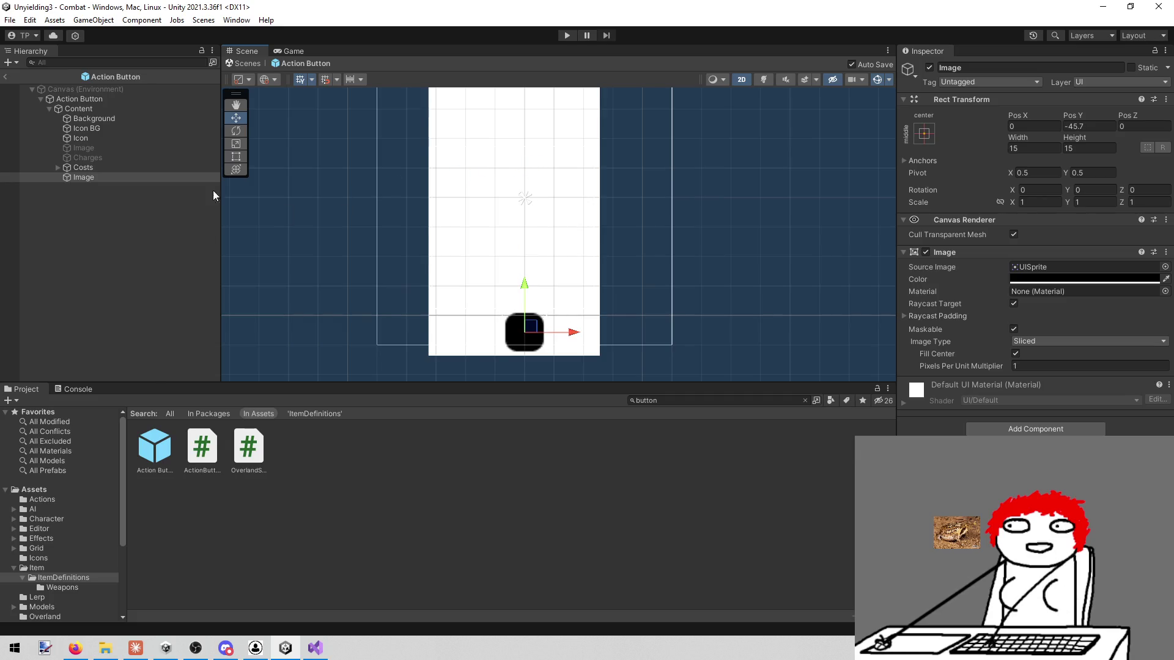
{"action": "left_click", "coordinate": [563, 35]}
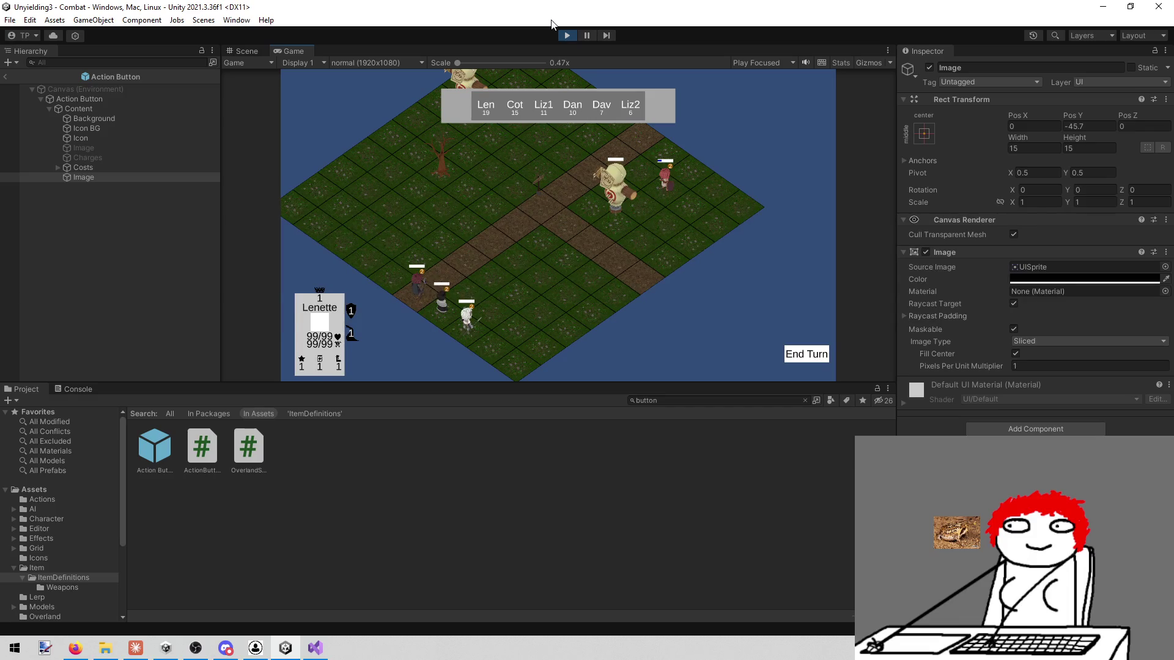
{"action": "left_click", "coordinate": [805, 354]}
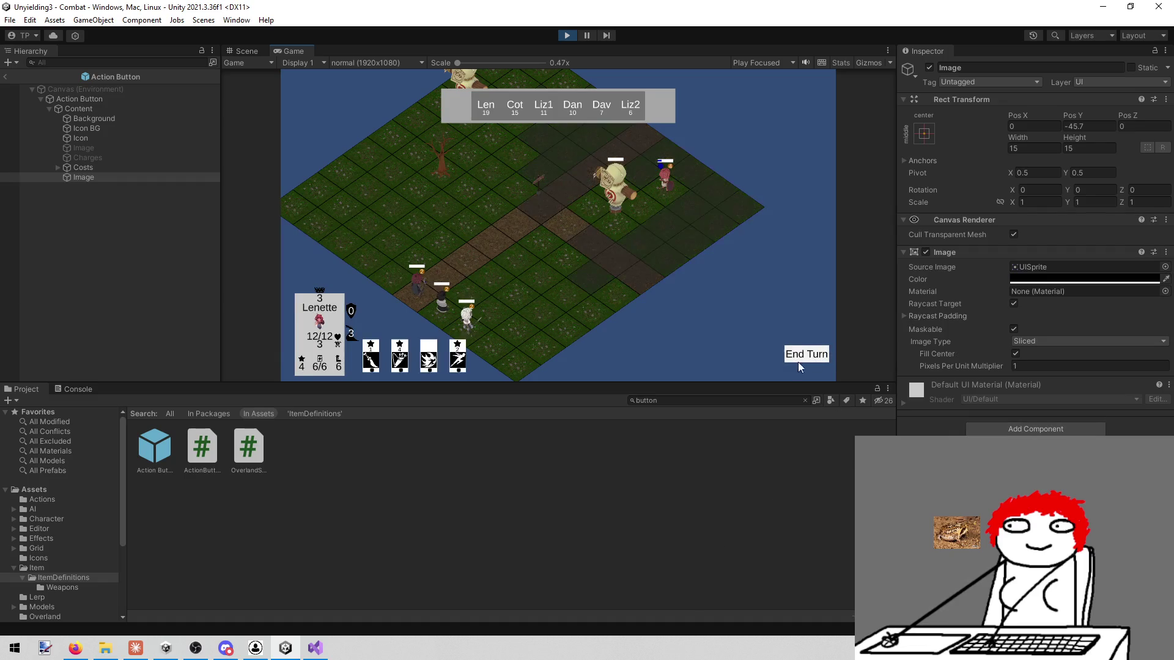
{"action": "right_click", "coordinate": [300, 50]}
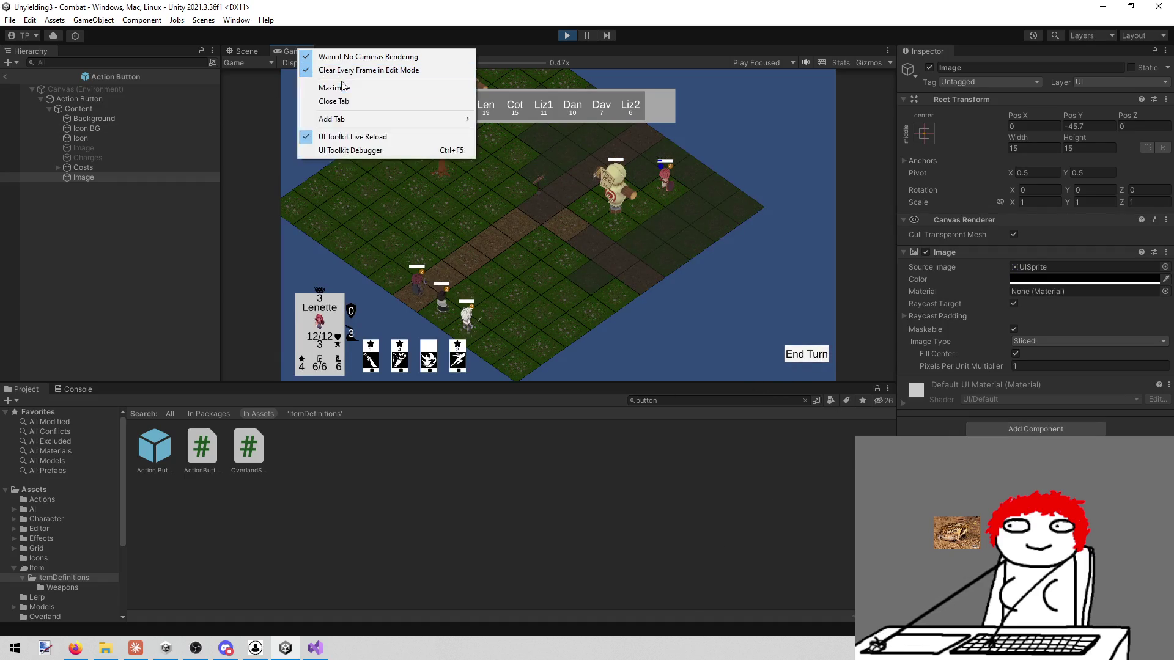
{"action": "left_click", "coordinate": [342, 87]}
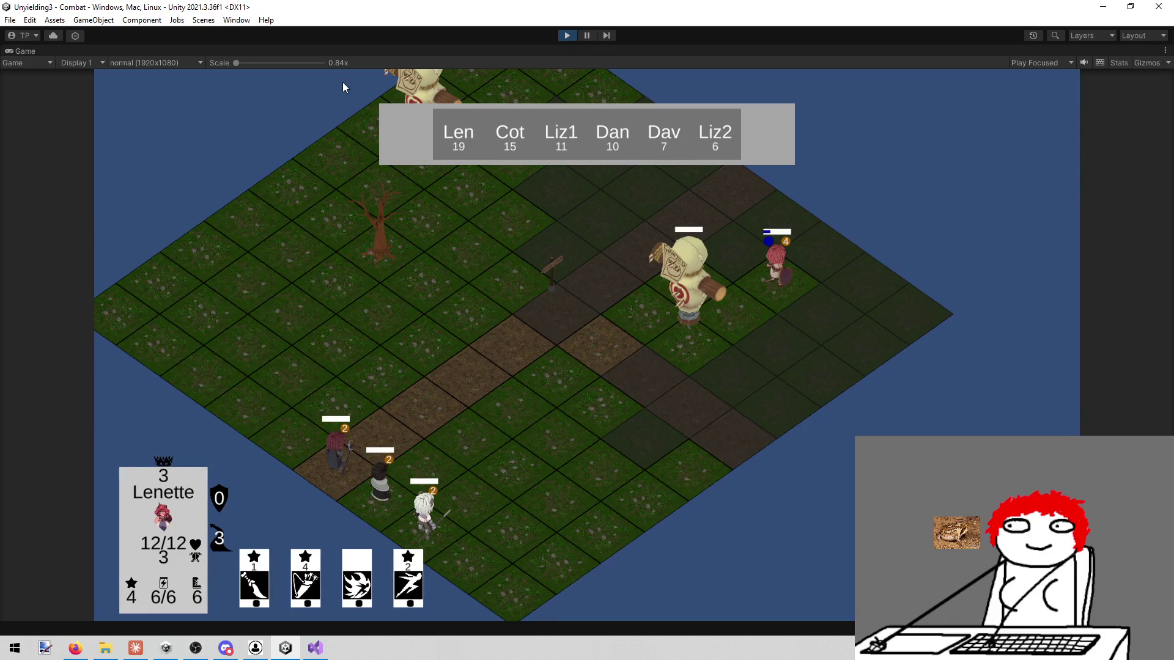
{"action": "left_click", "coordinate": [567, 35]}
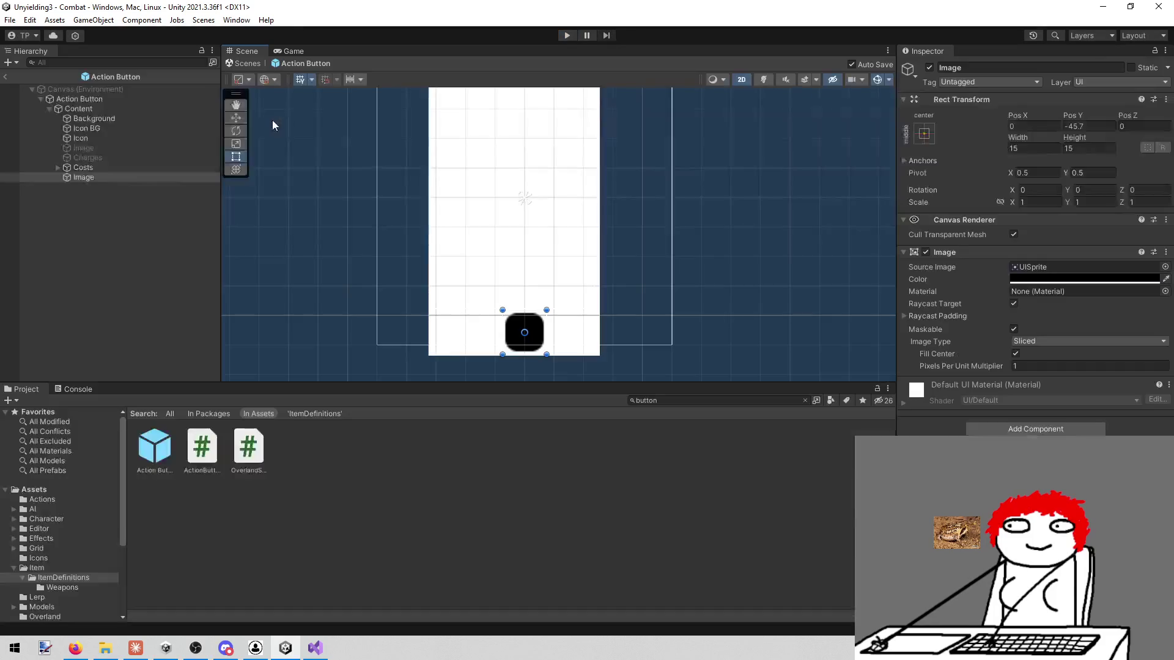
Step: Create an empty child under Content named 'Charges 2'
{"action": "left_click", "coordinate": [89, 107]}
{"action": "right_click", "coordinate": [89, 107]}
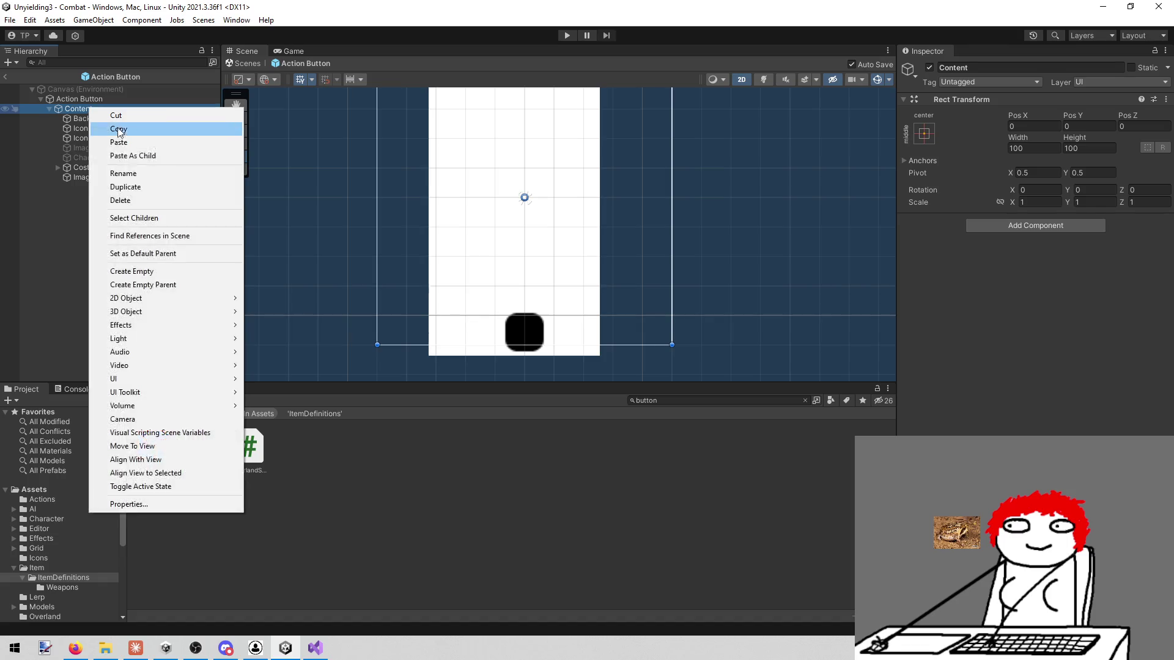
{"action": "left_click", "coordinate": [167, 272]}
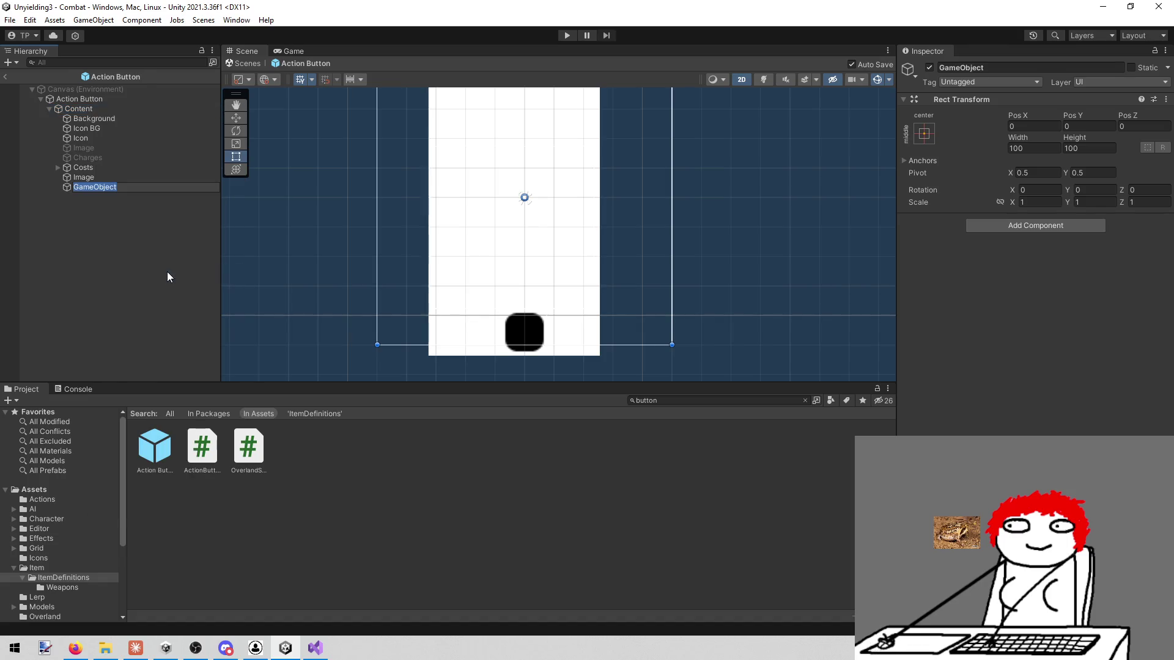
{"action": "type", "text": "Chj"}
{"action": "key", "text": "BackSpace"}
{"action": "type", "text": "arges 2"}
{"action": "key", "text": "Return"}
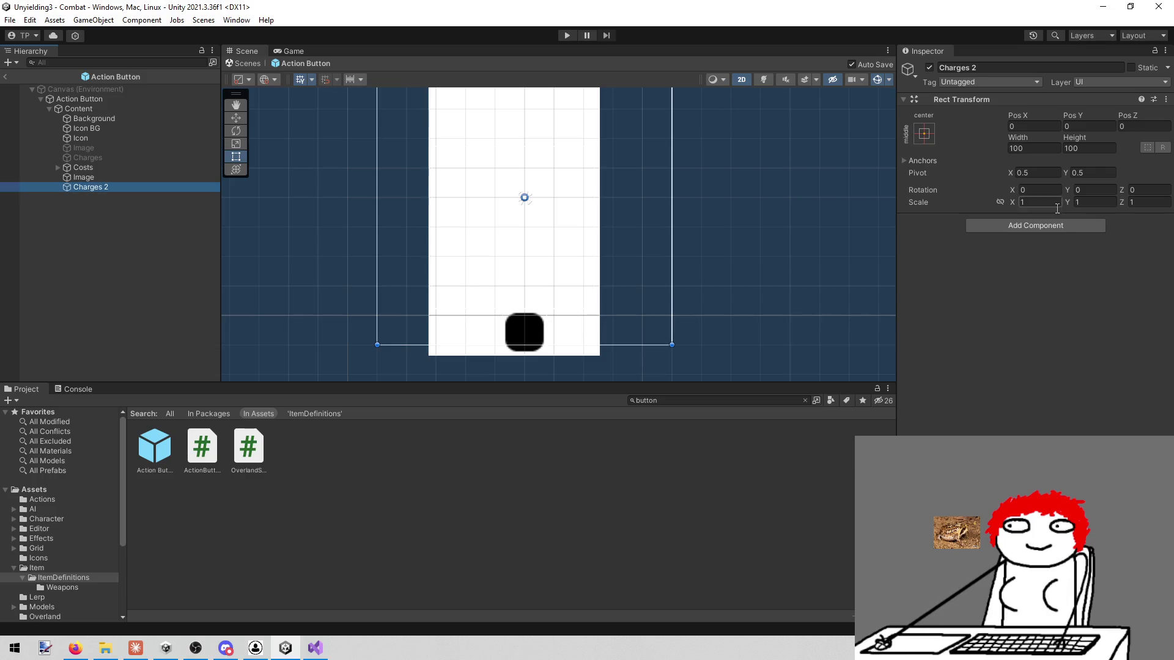
Step: Add a Horizontal Layout Group and a Content Size Fitter with Horizontal Fit set to Preferred Size
{"action": "left_click", "coordinate": [1060, 224]}
{"action": "type", "text": "hor"}
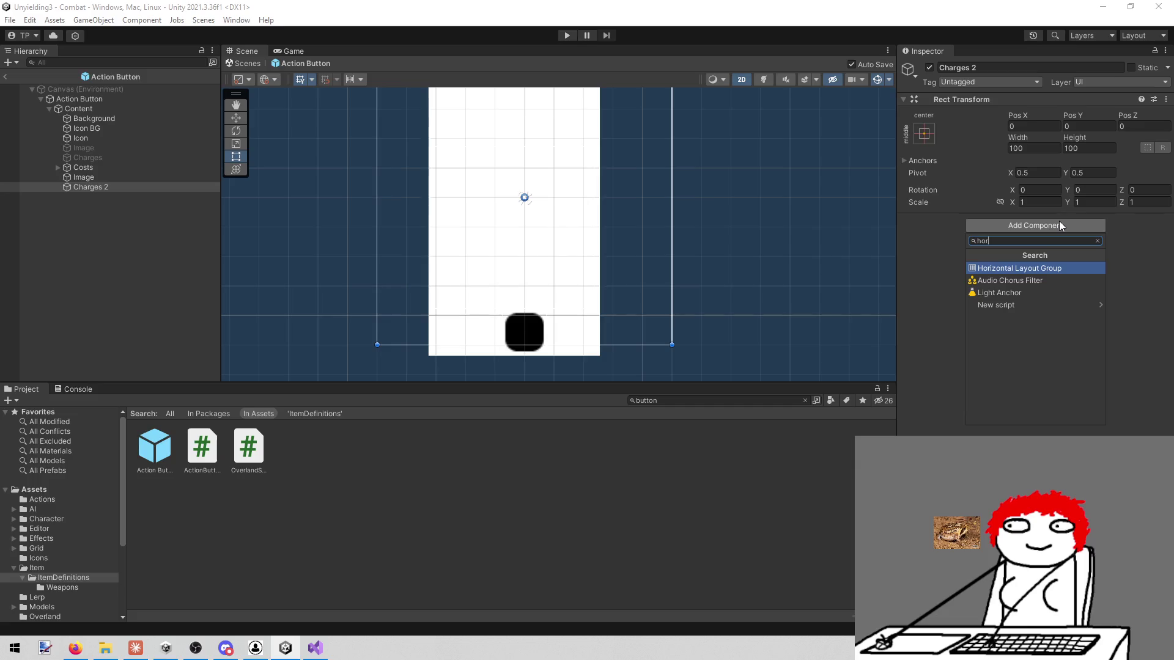
{"action": "key", "text": "Return"}
{"action": "left_click", "coordinate": [1029, 380]}
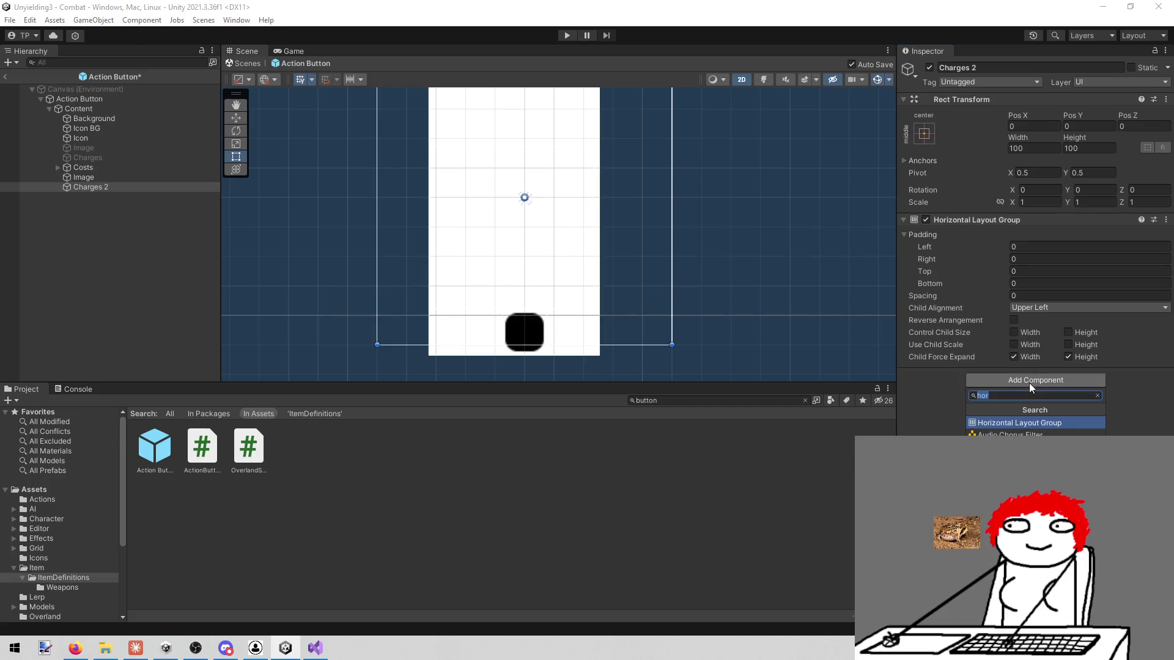
{"action": "type", "text": "cont"}
{"action": "key", "text": "Return"}
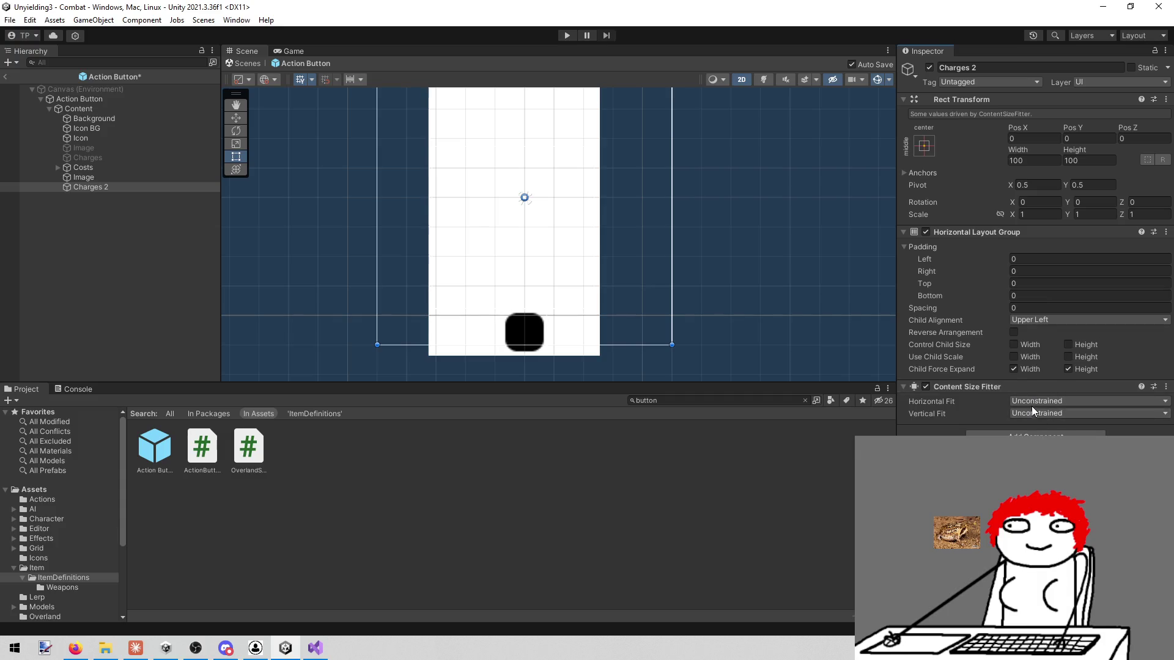
{"action": "left_click", "coordinate": [1031, 403]}
{"action": "left_click", "coordinate": [1039, 431]}
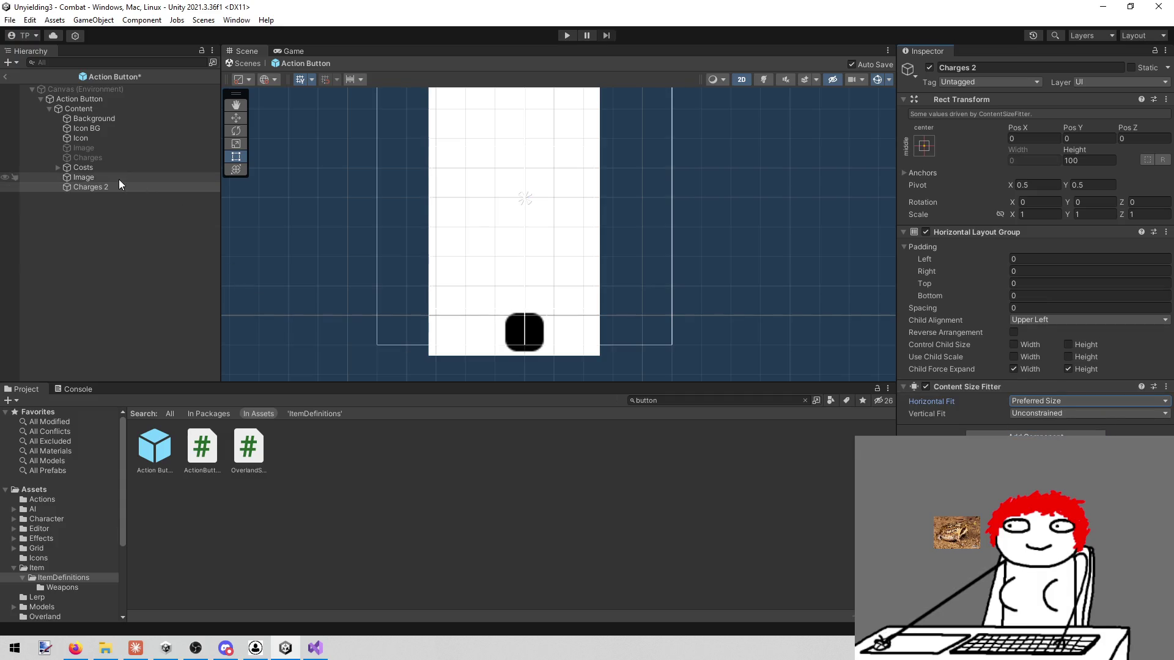
Step: Put the black Image inside Charges 2 and move the group down to Pos Y -87.9
{"action": "left_click_drag", "start_coordinate": [102, 174], "coordinate": [106, 186]}
{"action": "scroll", "coordinate": [477, 283], "scroll_direction": "down", "scroll_amount": 3}
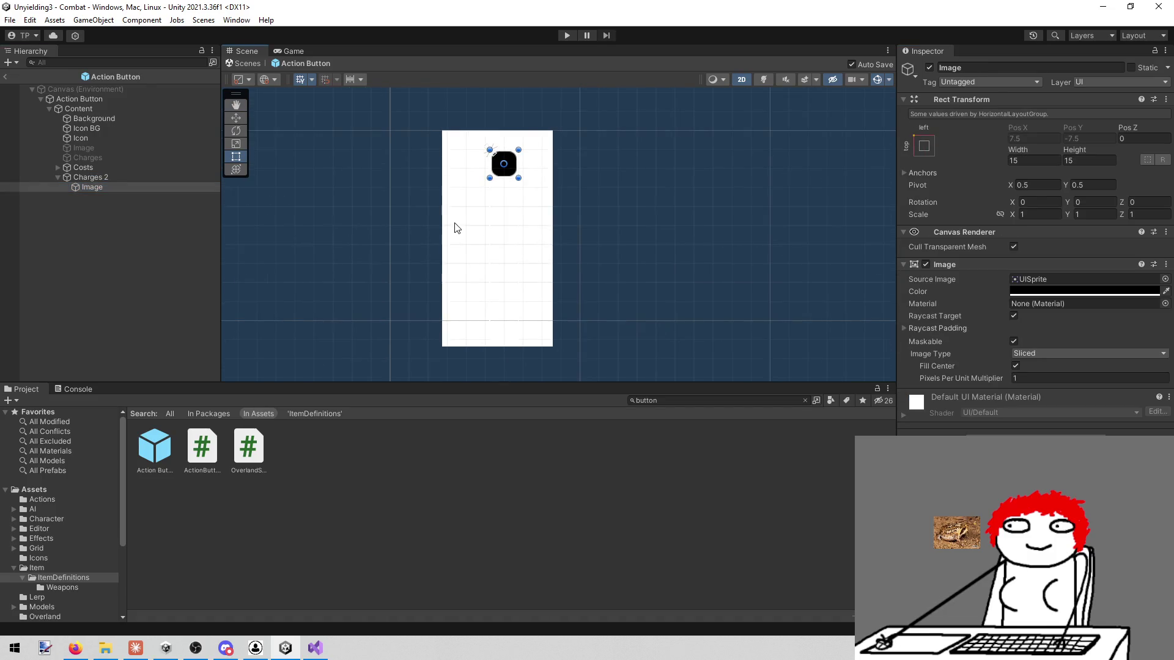
{"action": "left_click", "coordinate": [144, 176]}
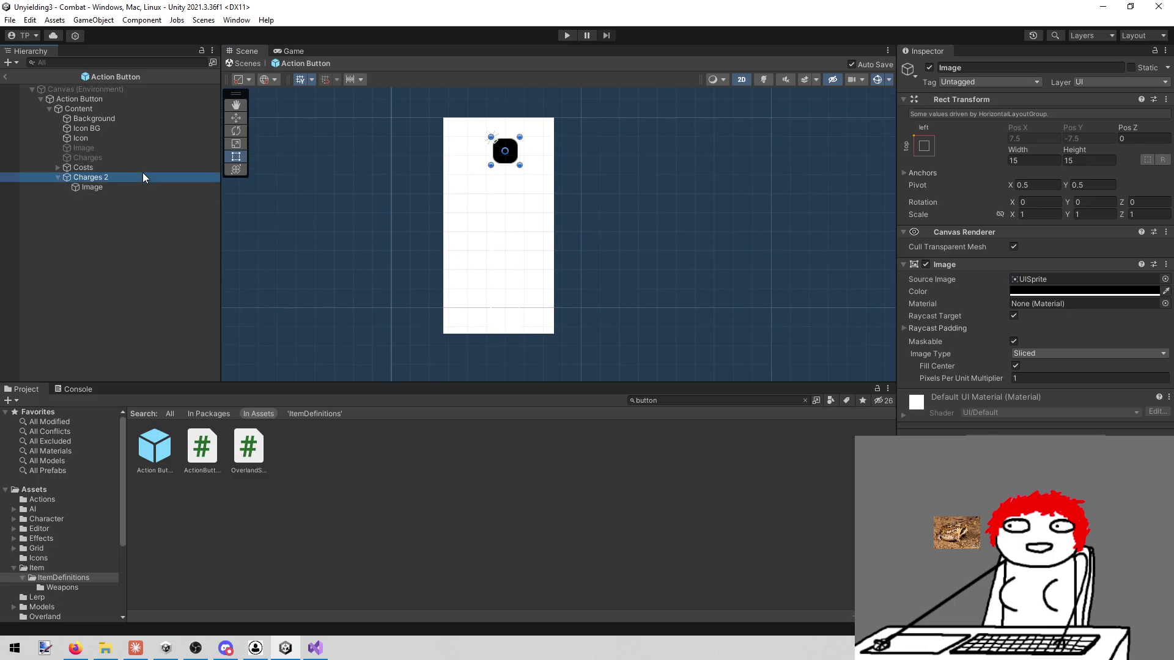
{"action": "key", "text": "w"}
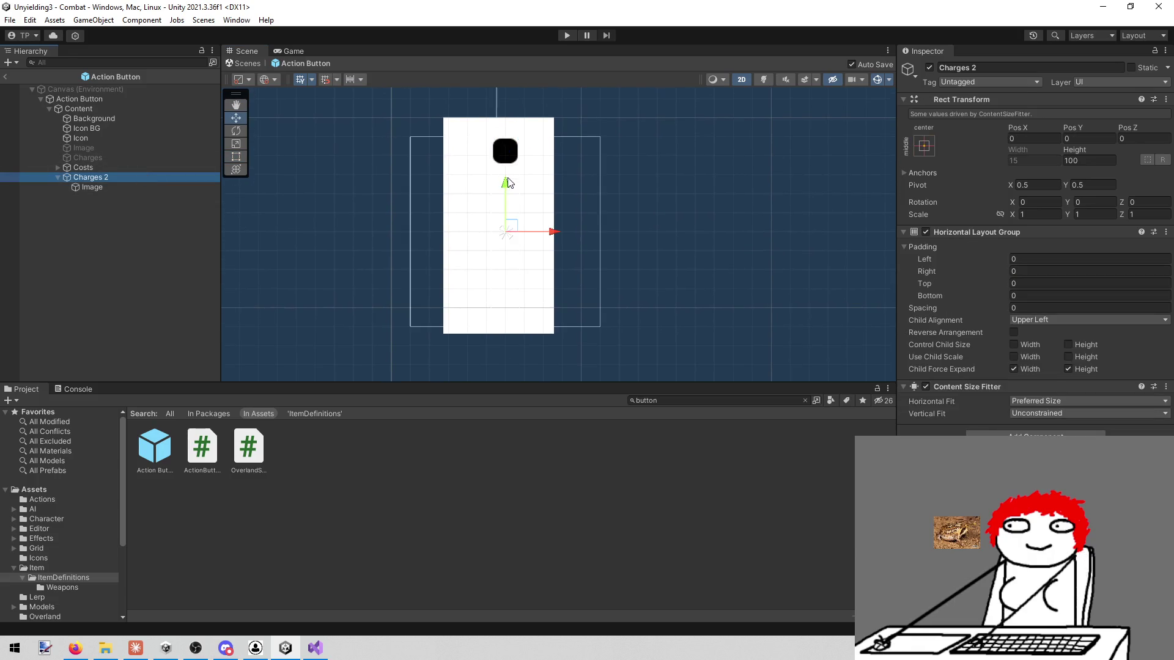
{"action": "left_click_drag", "start_coordinate": [508, 183], "coordinate": [503, 347]}
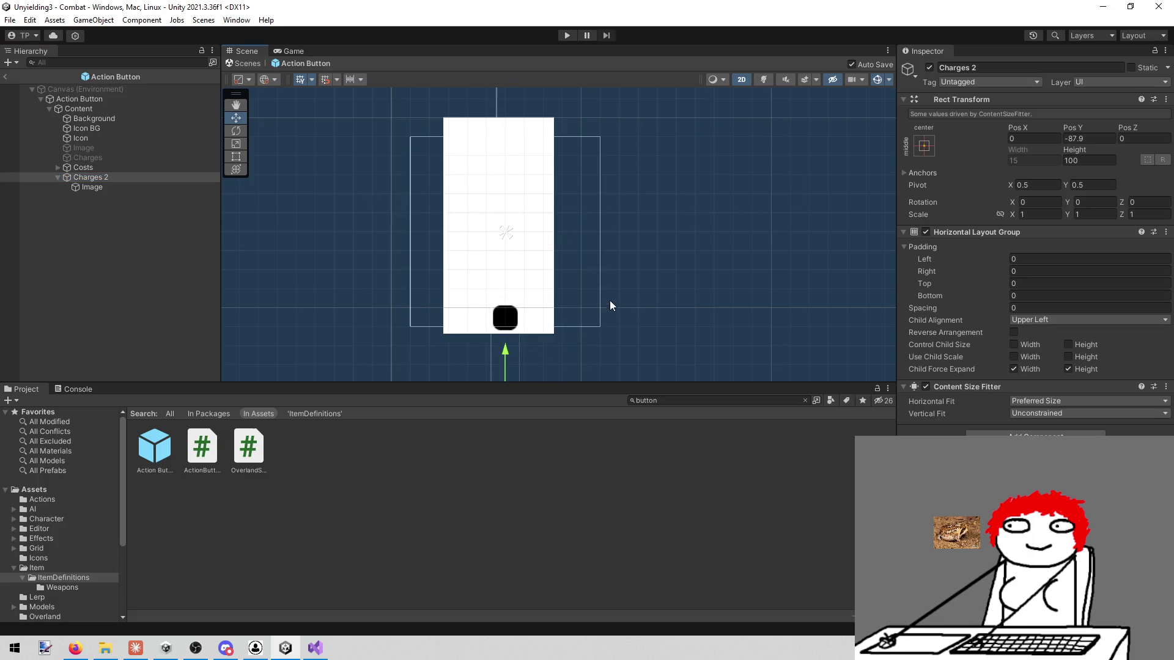
{"action": "left_click_drag", "start_coordinate": [610, 299], "coordinate": [606, 235]}
{"action": "scroll", "coordinate": [550, 255], "scroll_direction": "up", "scroll_amount": 2}
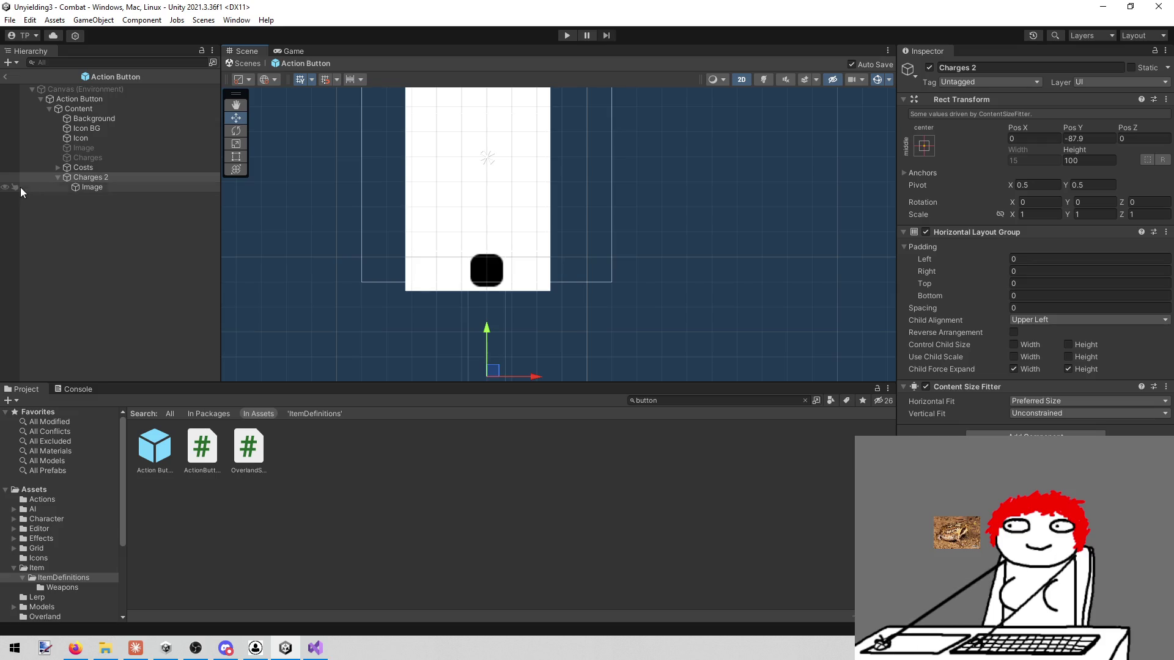
Step: Duplicate the black square twice and shift the Charges 2 row slightly left
{"action": "left_click", "coordinate": [120, 187]}
{"action": "key", "text": "ctrl+d"}
{"action": "key", "text": "ctrl+d"}
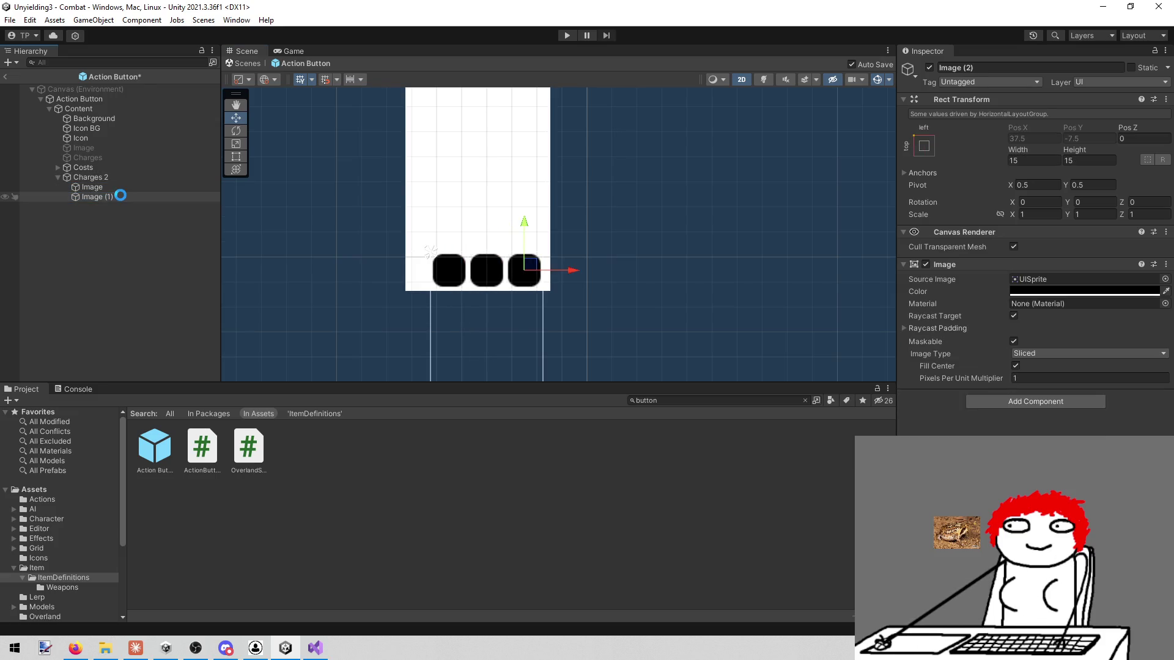
{"action": "key", "text": "ctrl+d"}
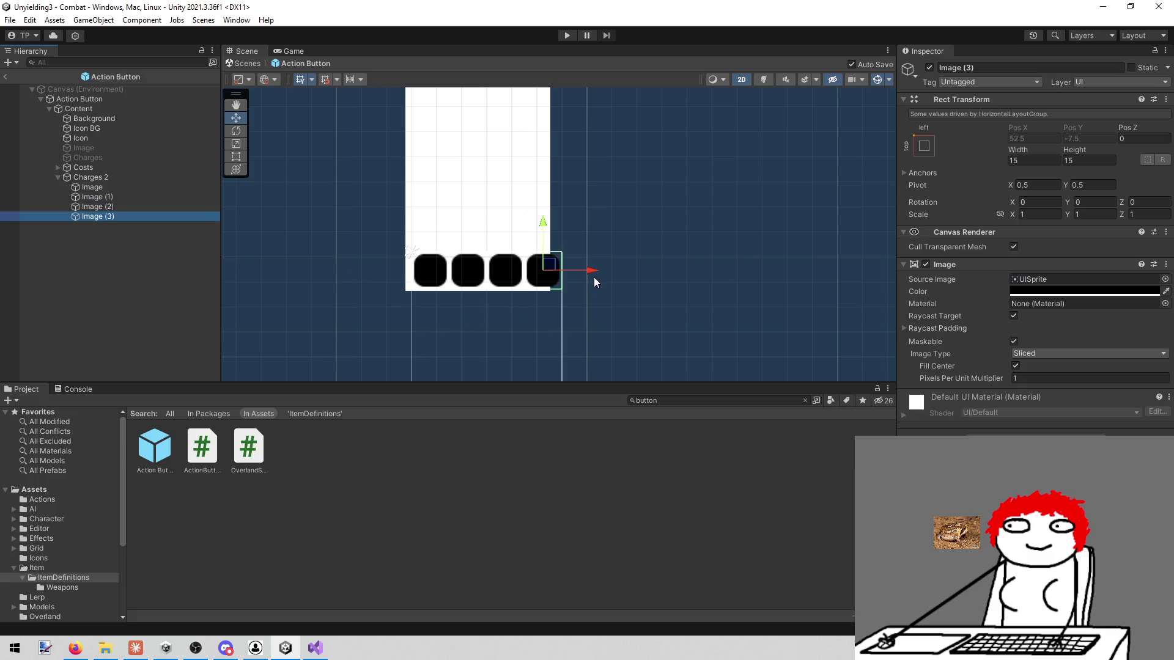
{"action": "left_click", "coordinate": [118, 177]}
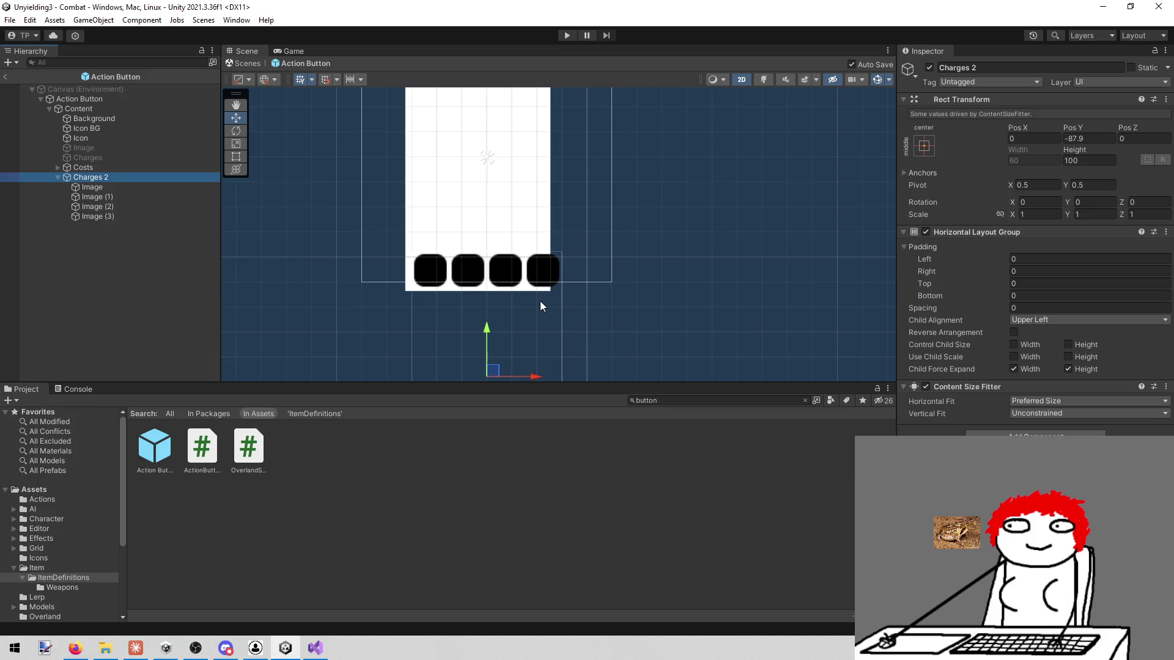
{"action": "left_click_drag", "start_coordinate": [534, 376], "coordinate": [528, 376]}
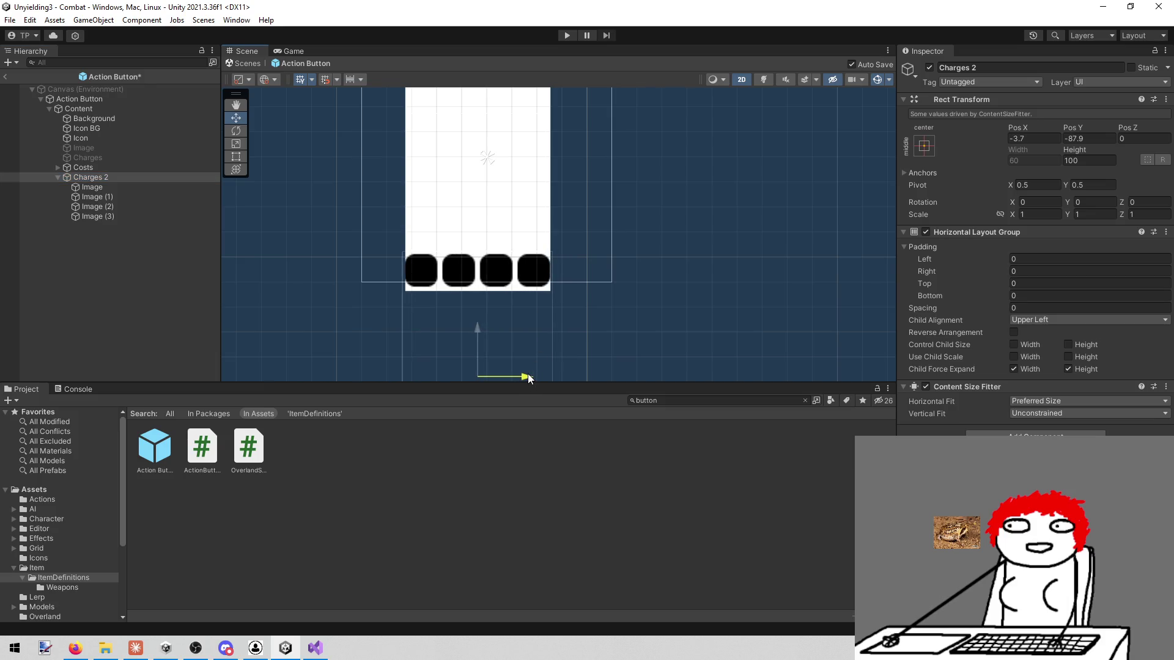
Step: Resize the first Image square to 13×13
{"action": "left_click", "coordinate": [91, 188]}
{"action": "left_click", "coordinate": [1033, 160]}
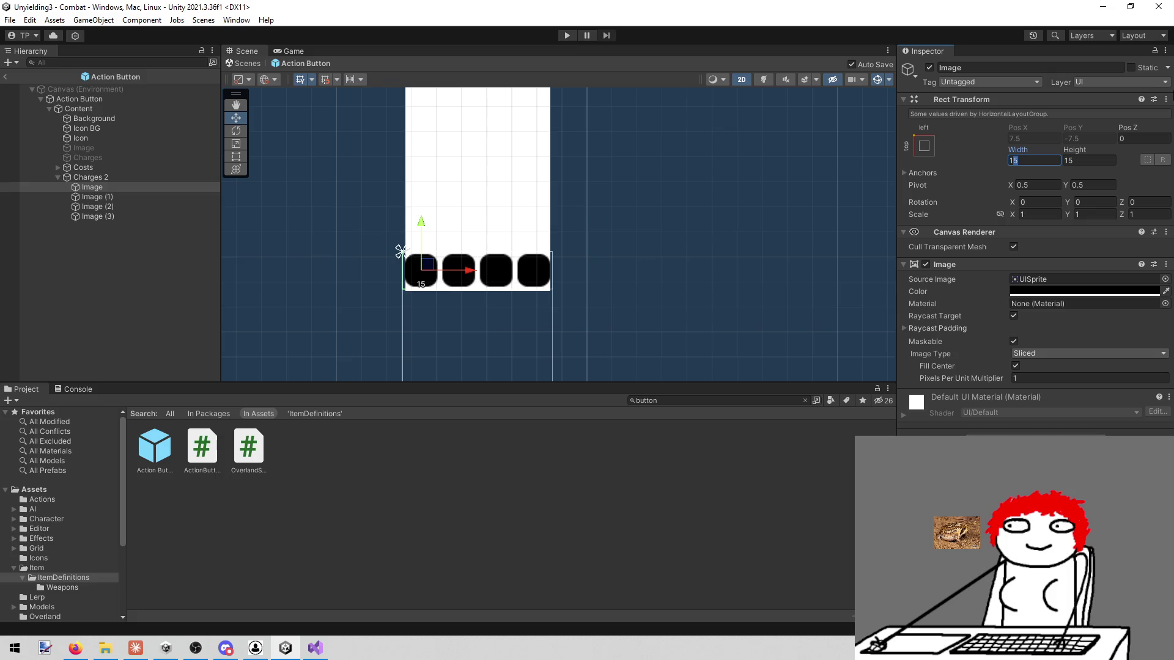
{"action": "type", "text": "13"}
{"action": "key", "text": "Tab"}
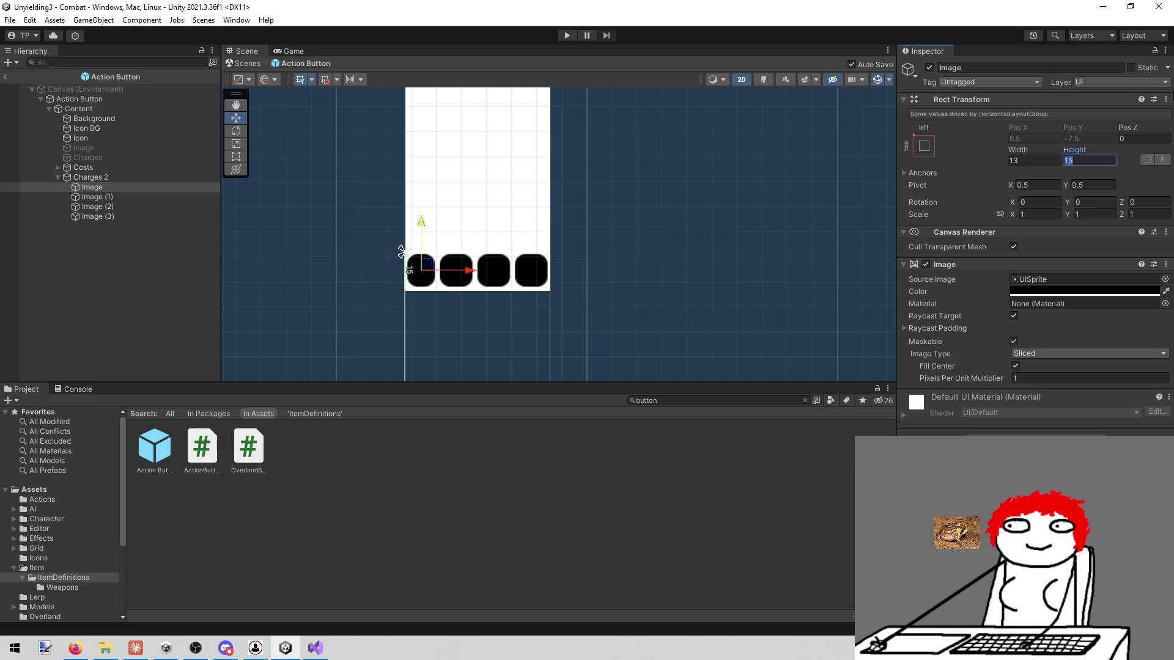
{"action": "type", "text": "13"}
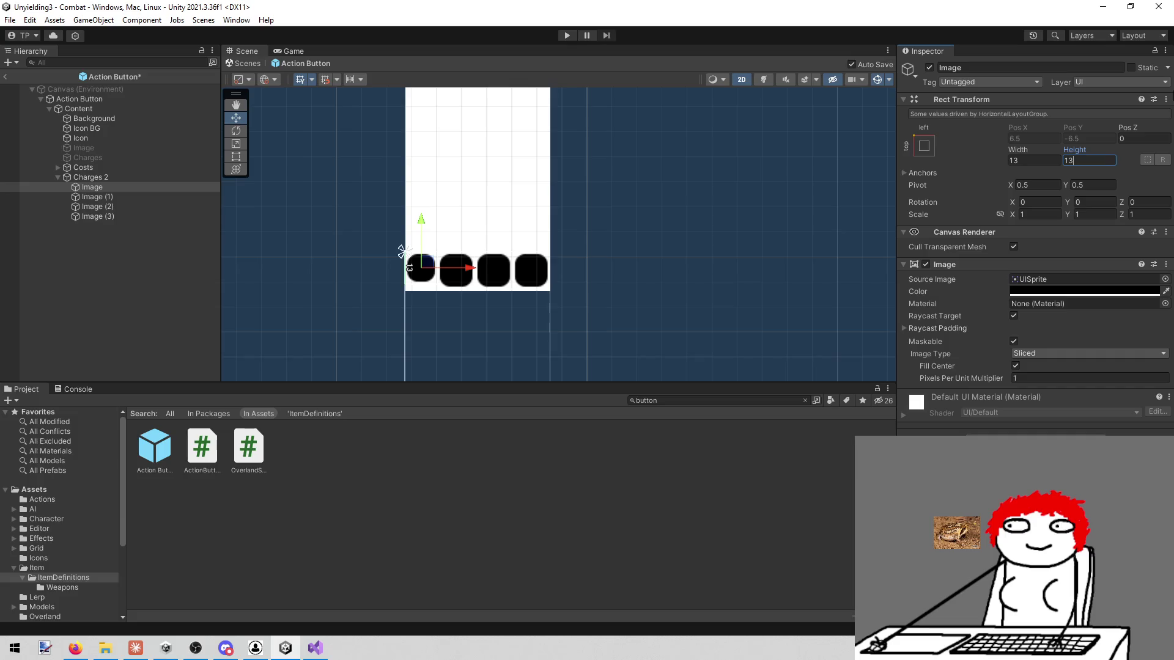
Step: Replace the old copies with duplicates of the 13×13 square to make four pips, then run the game
{"action": "left_click", "coordinate": [108, 199]}
{"action": "left_click", "coordinate": [104, 208]}
{"action": "left_click", "coordinate": [94, 219]}
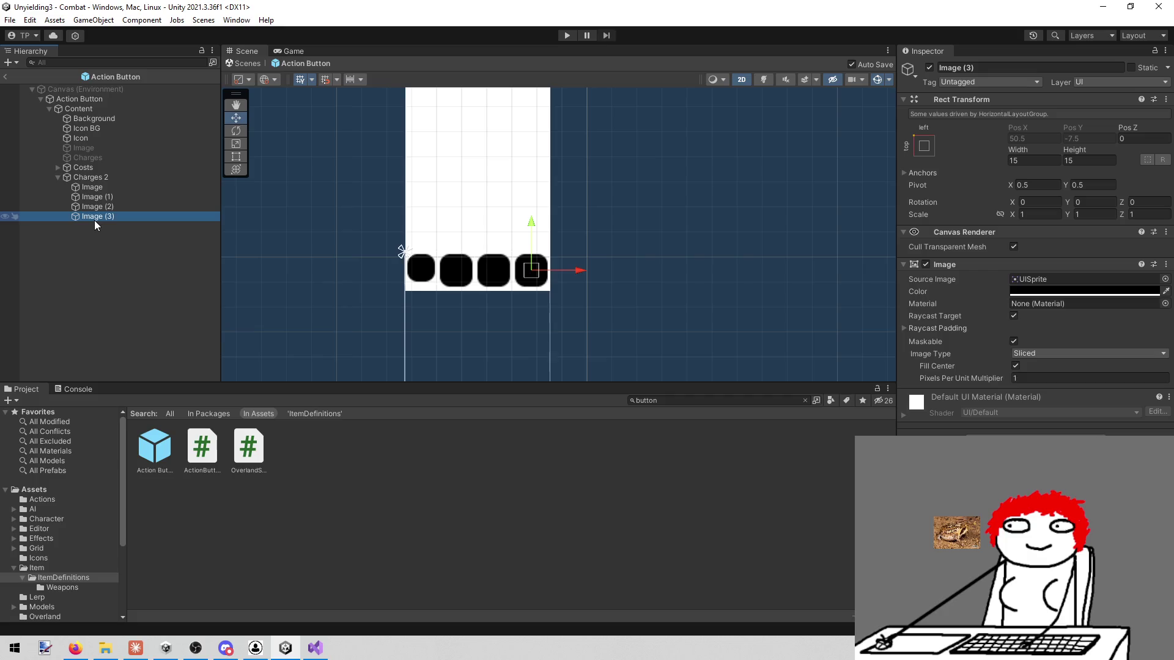
{"action": "key", "text": "shift+Up"}
{"action": "key", "text": "shift+Up"}
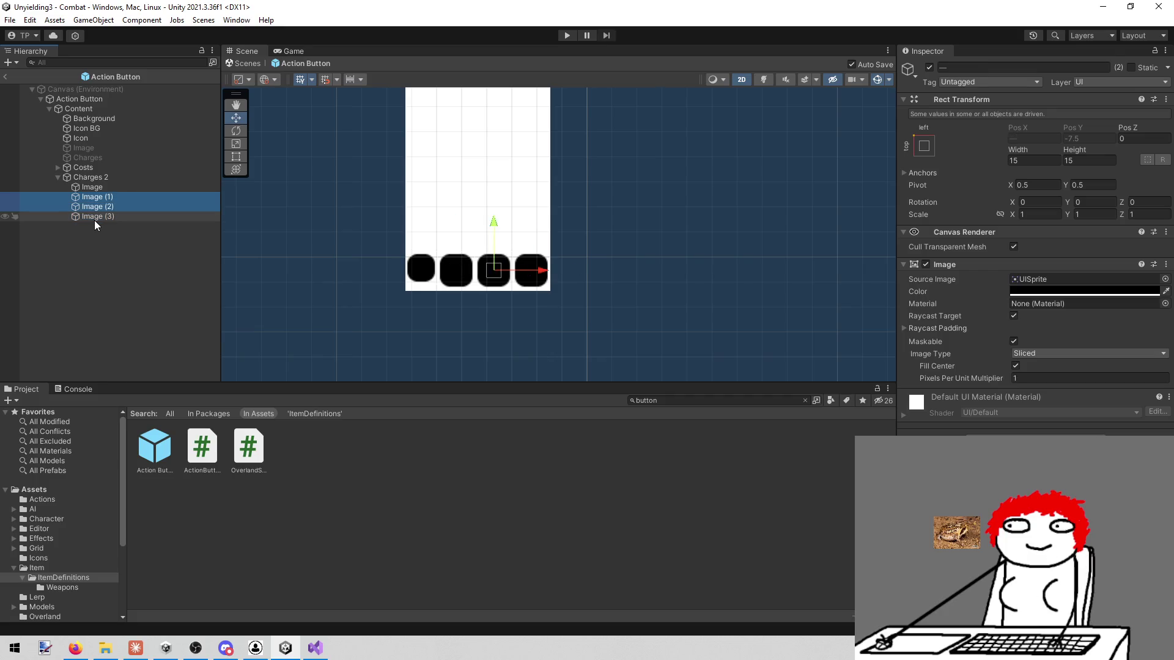
{"action": "key", "text": "Delete"}
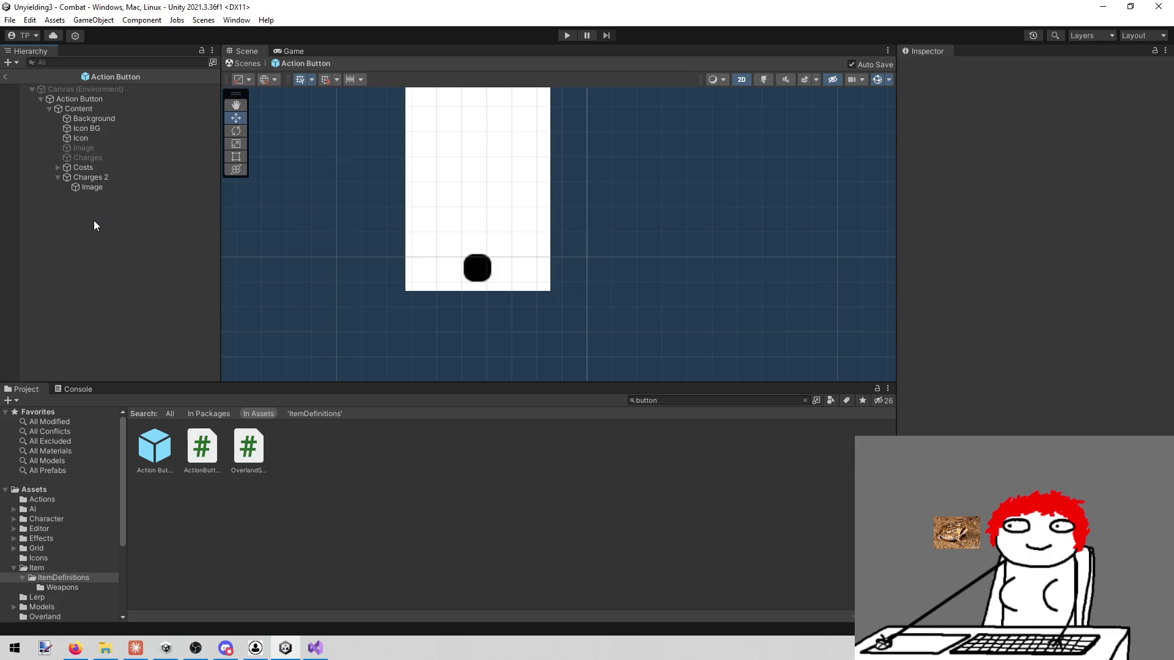
{"action": "left_click", "coordinate": [115, 187]}
{"action": "key", "text": "ctrl+d"}
{"action": "key", "text": "ctrl+d"}
{"action": "key", "text": "ctrl+d"}
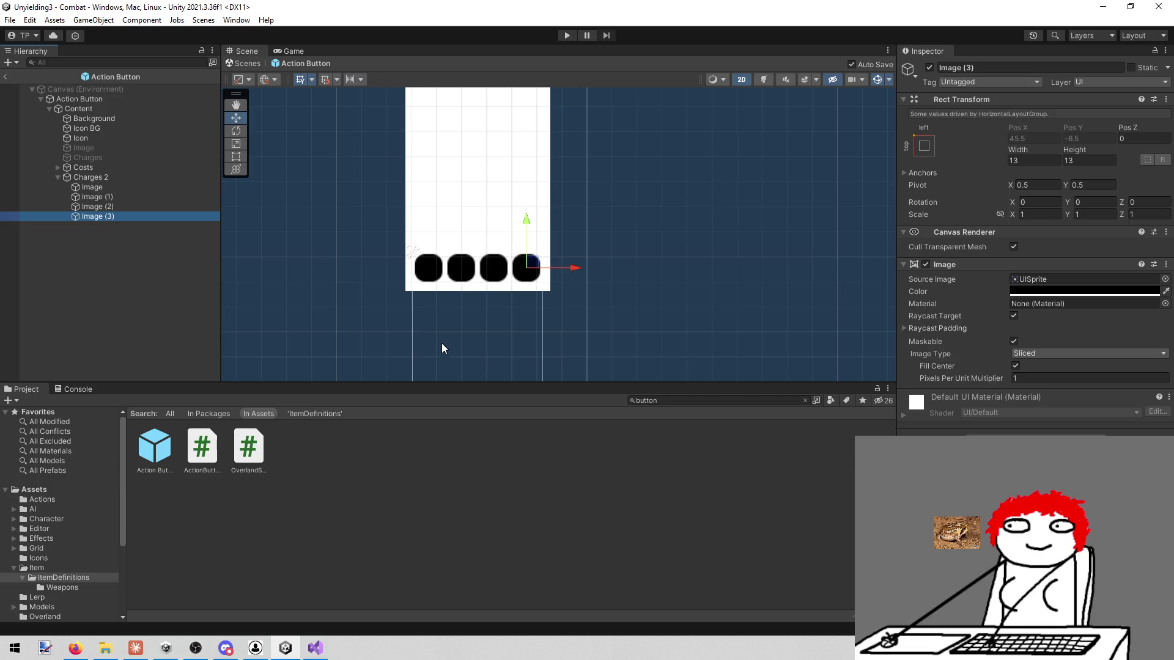
{"action": "left_click", "coordinate": [566, 34]}
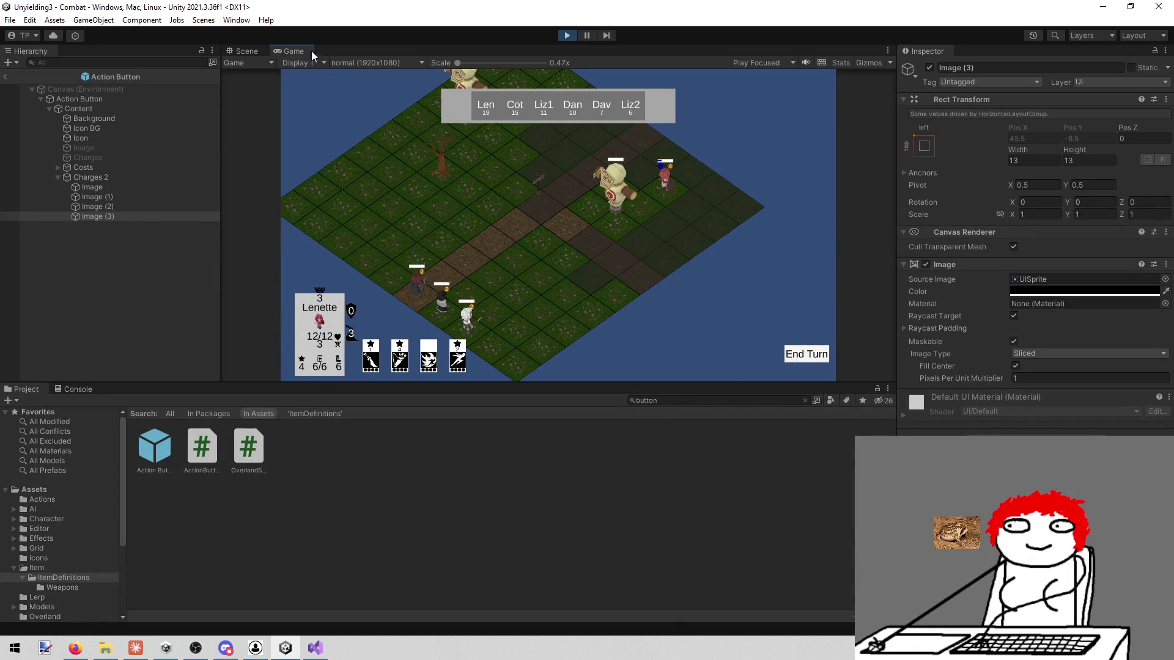
{"action": "right_click", "coordinate": [296, 47]}
{"action": "left_click", "coordinate": [320, 86]}
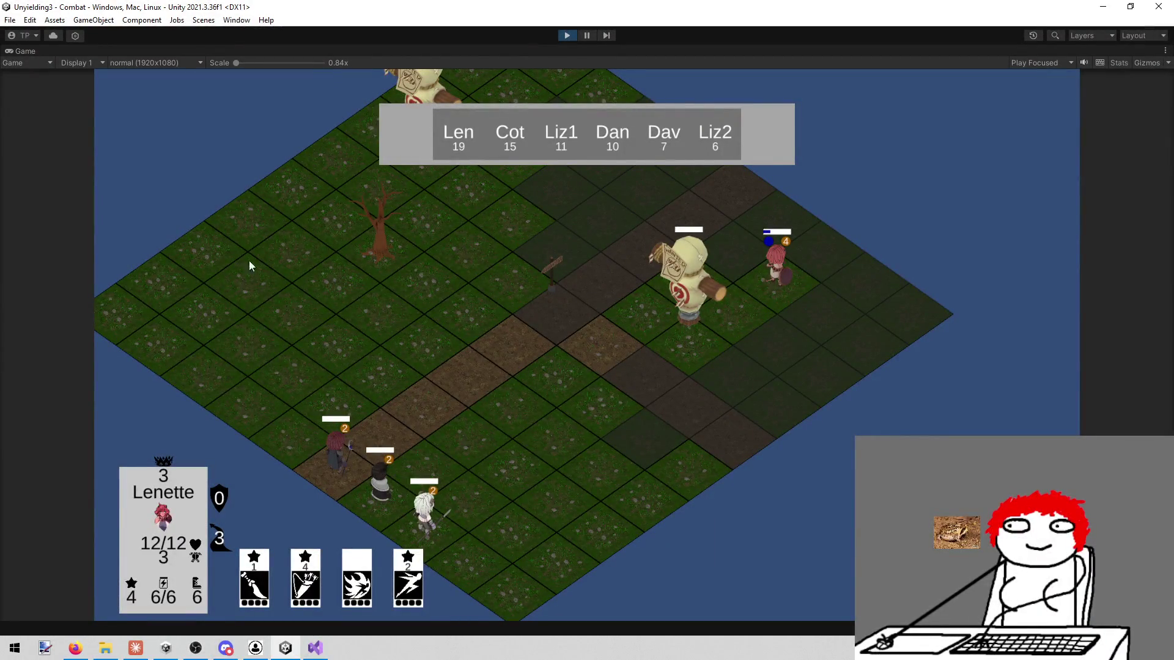
{"action": "mouse_move", "coordinate": [252, 602]}
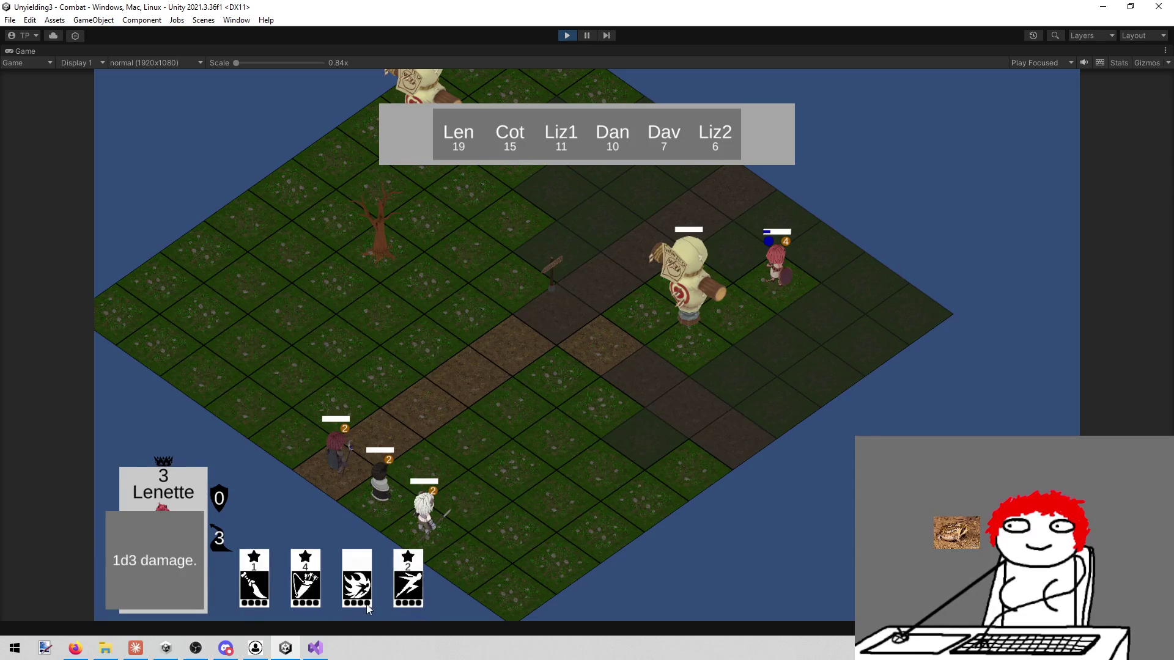
{"action": "left_click", "coordinate": [567, 36]}
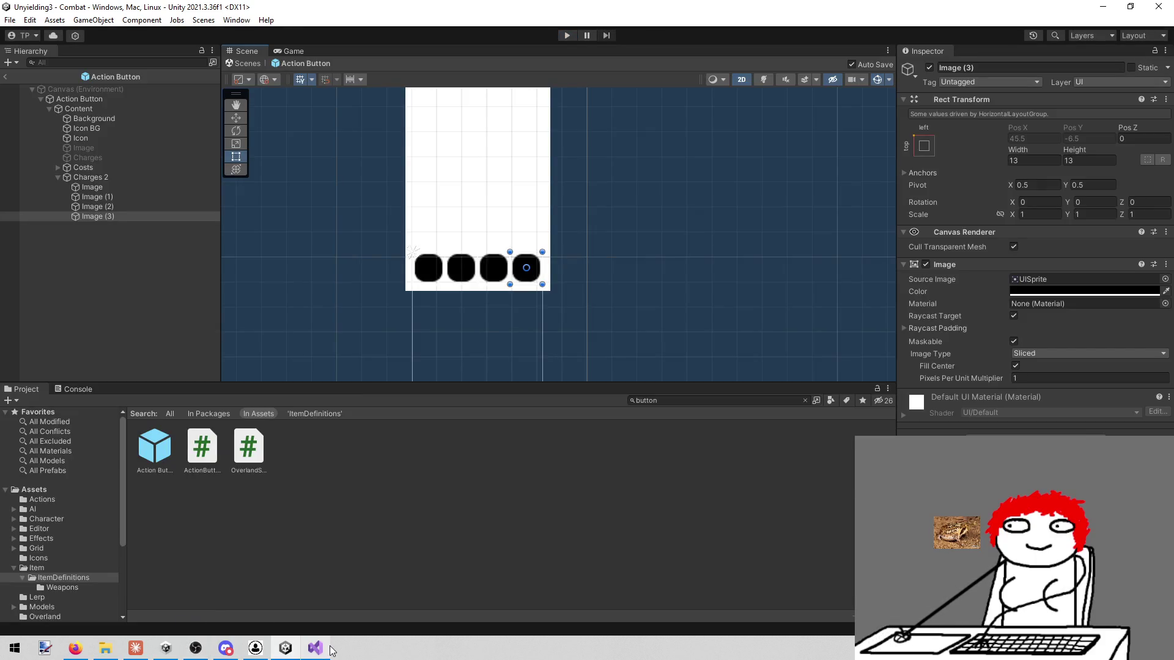
{"action": "left_click", "coordinate": [329, 536]}
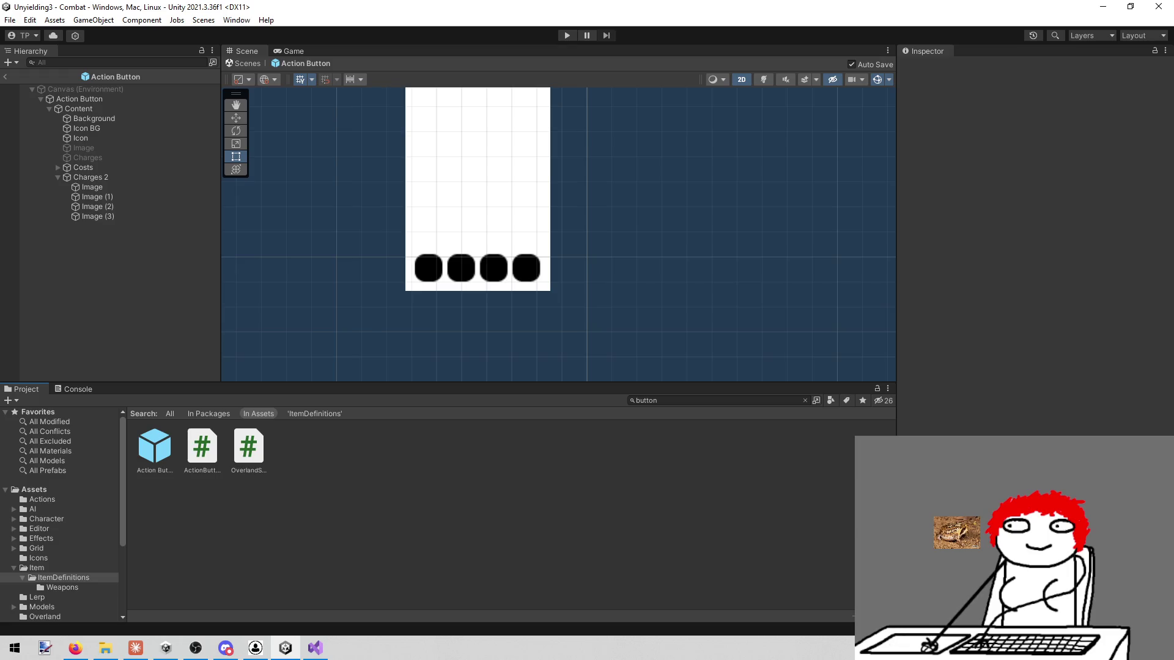
{"action": "key", "text": "alt+Tab"}
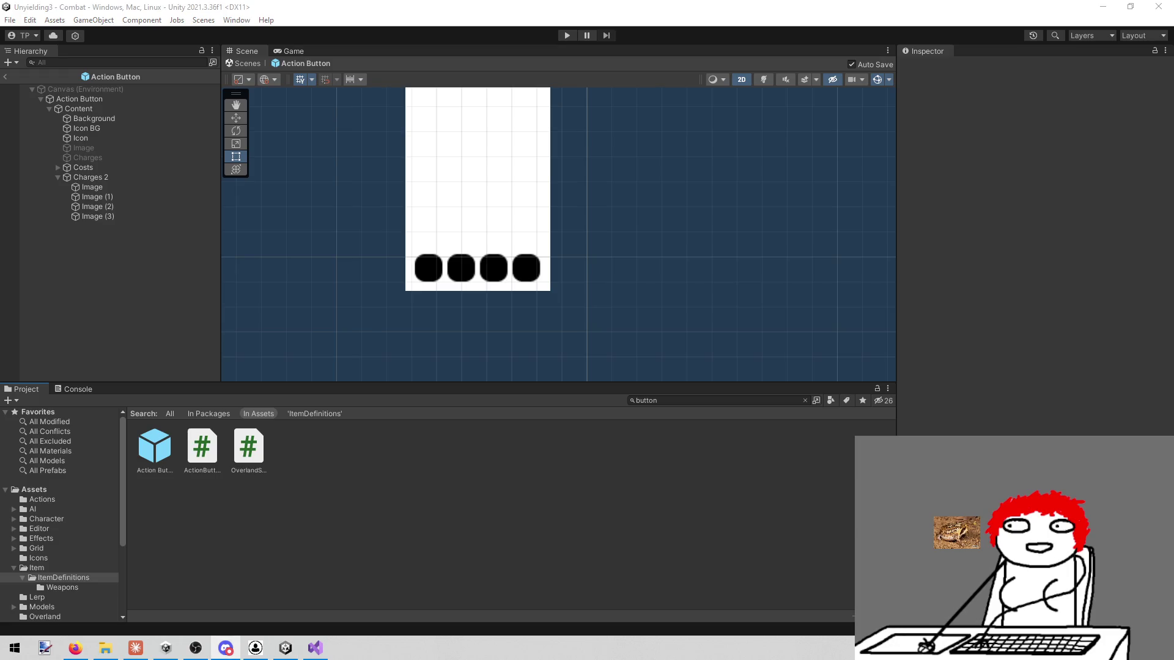
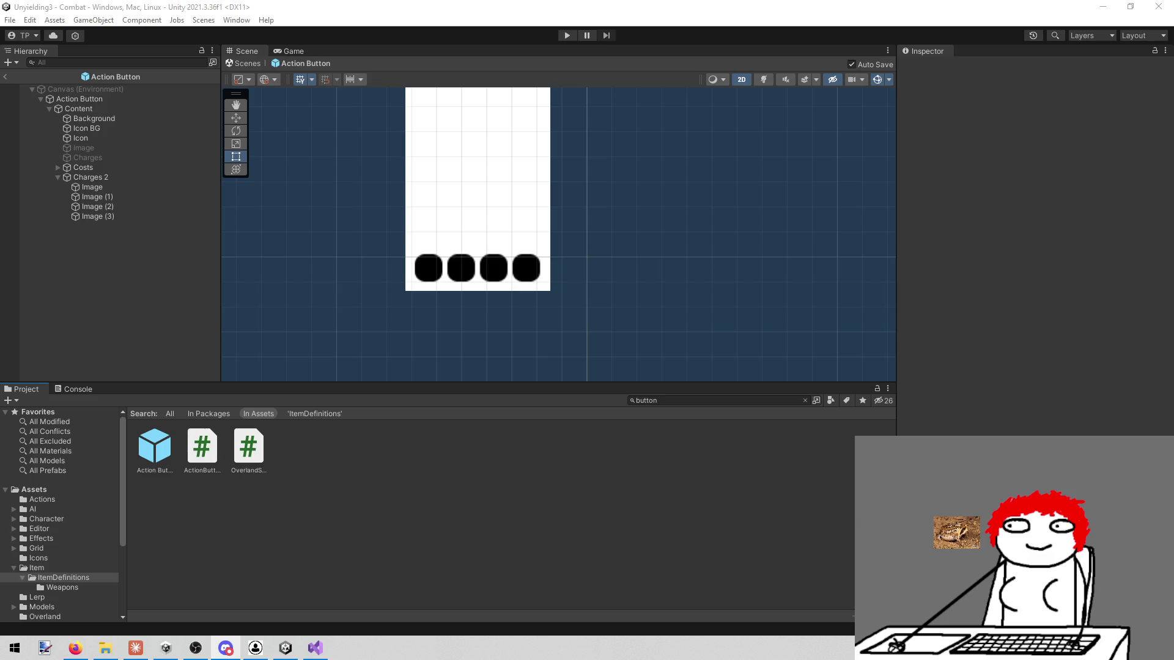
Step: Delete the Charges text object from the Action Button's Hierarchy
{"action": "left_click", "coordinate": [93, 188]}
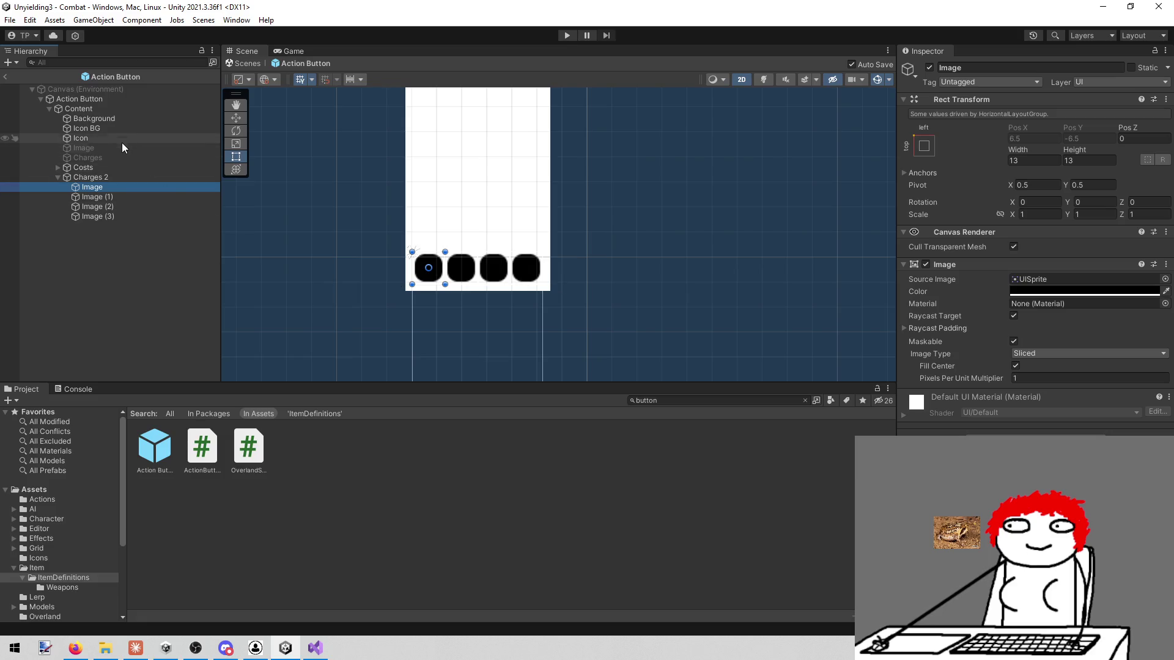
{"action": "left_click", "coordinate": [123, 158]}
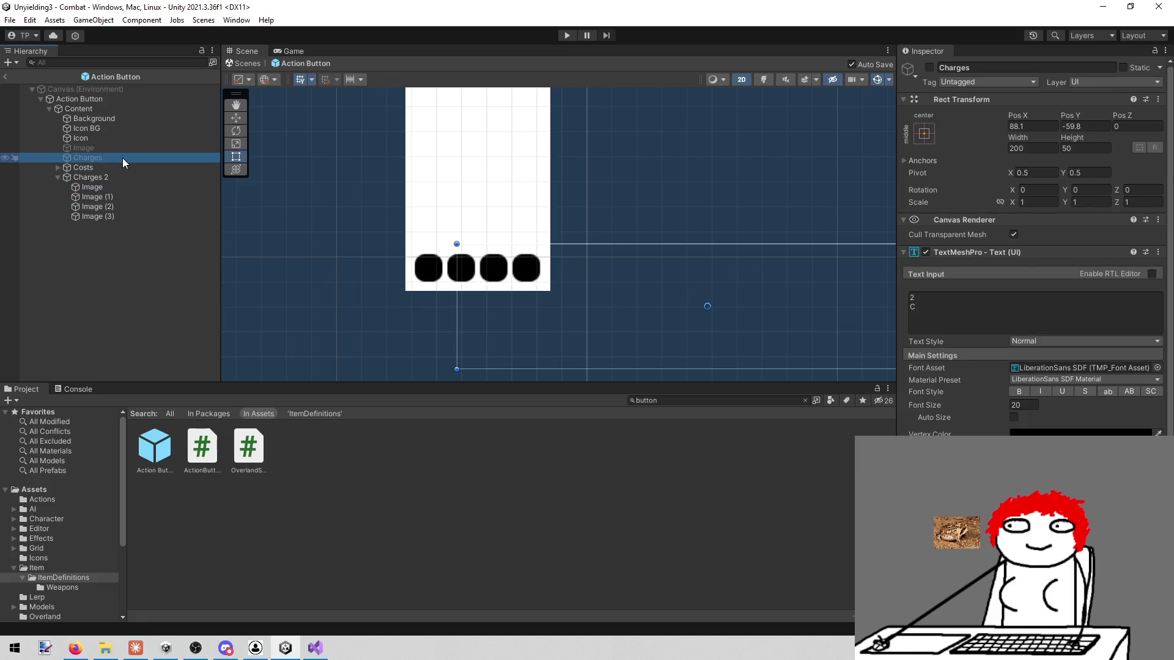
{"action": "right_click", "coordinate": [122, 157]}
{"action": "left_click", "coordinate": [150, 251]}
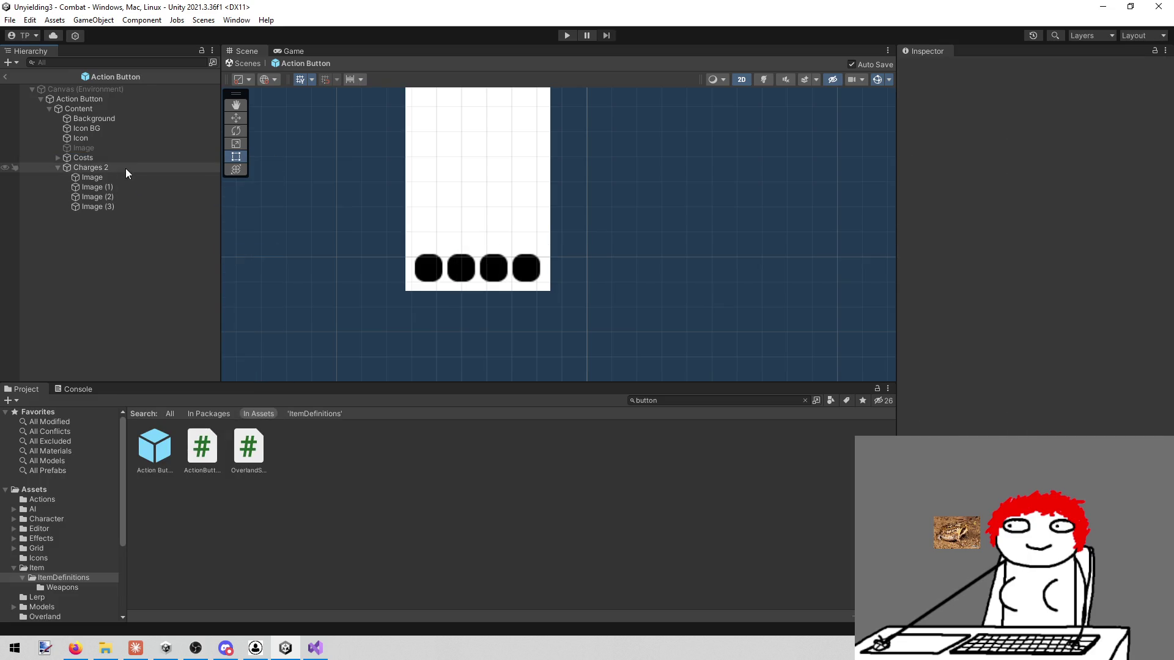
Step: Deactivate all four charge dot Image children under Charges 2
{"action": "left_click", "coordinate": [126, 167]}
{"action": "left_click", "coordinate": [114, 176]}
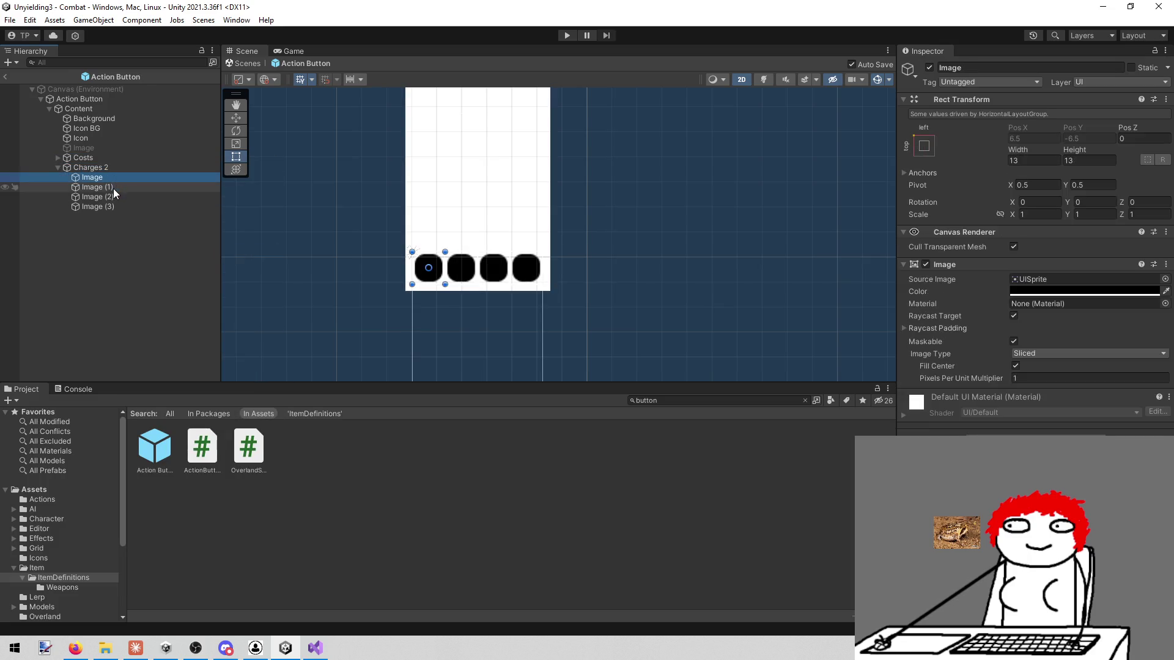
{"action": "left_click", "coordinate": [107, 206]}
{"action": "left_click", "coordinate": [104, 197]}
{"action": "left_click", "coordinate": [101, 187]}
{"action": "left_click", "coordinate": [101, 177]}
{"action": "left_click", "coordinate": [100, 167]}
{"action": "left_click", "coordinate": [102, 177]}
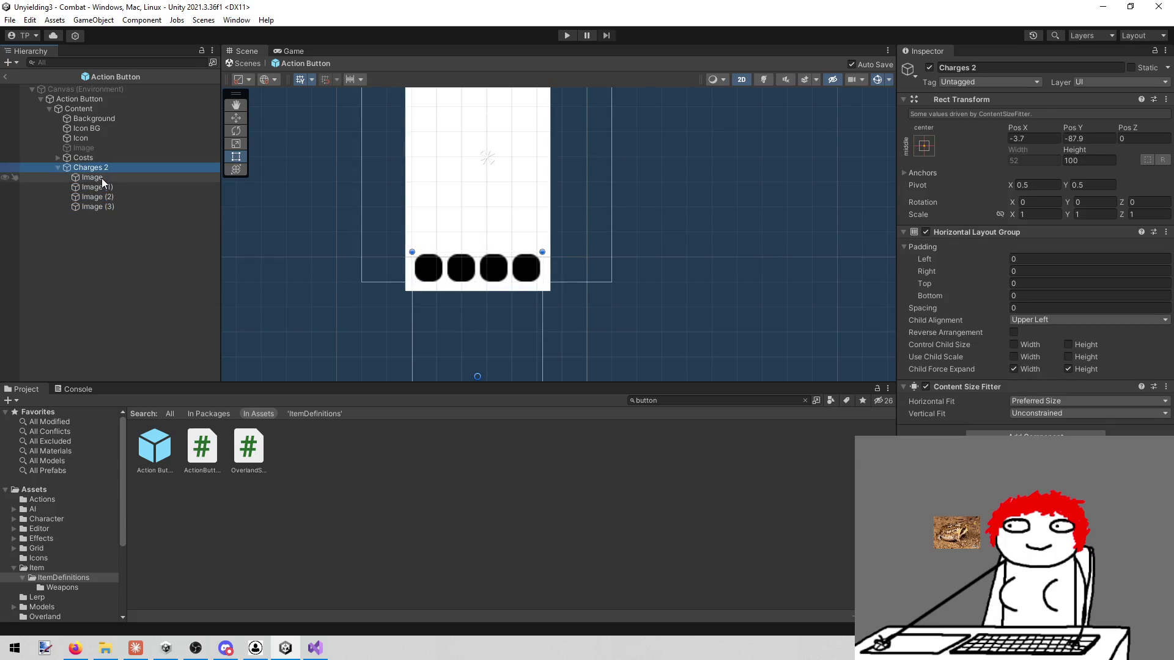
{"action": "left_click", "coordinate": [101, 206], "text": "shift"}
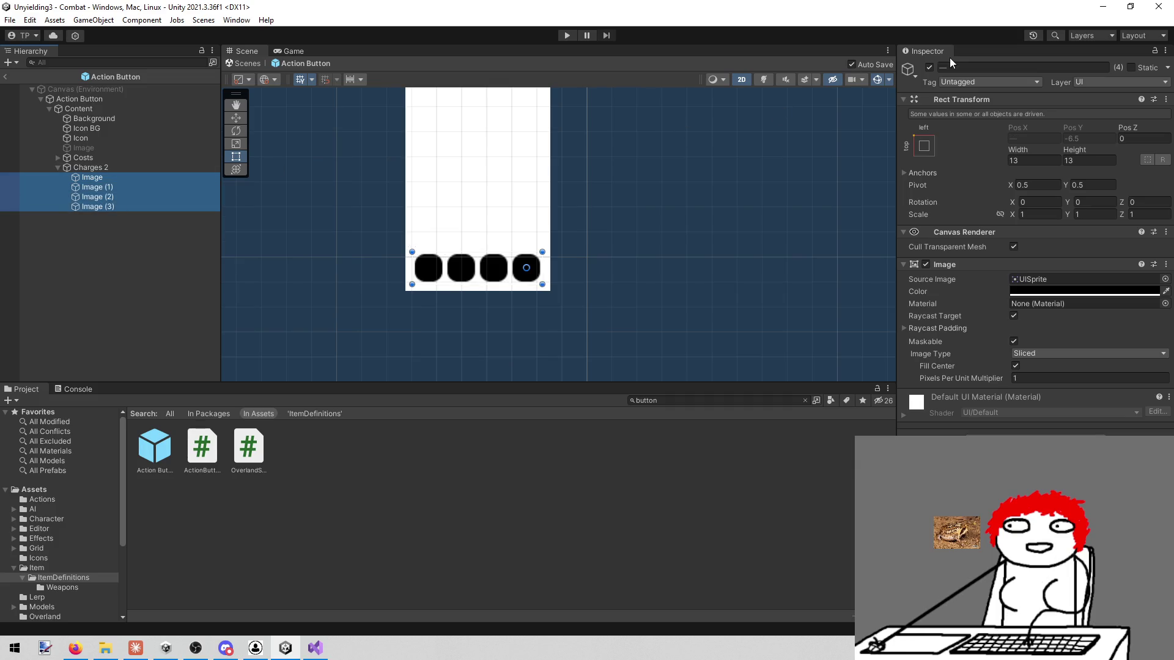
{"action": "left_click", "coordinate": [928, 69]}
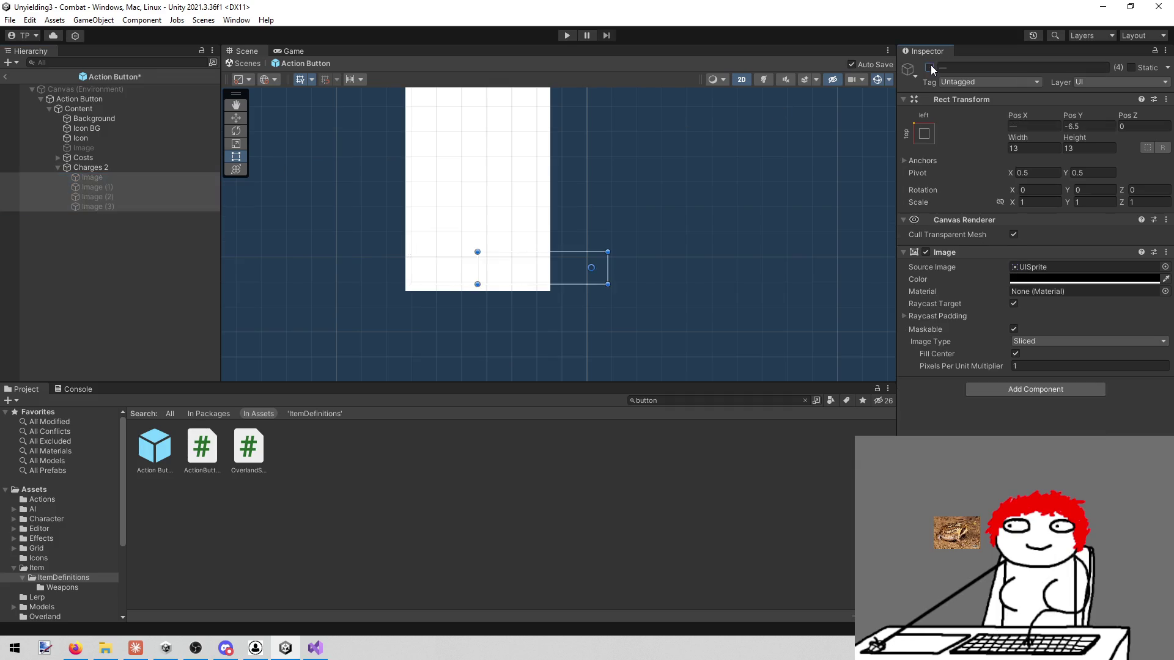
{"action": "left_click", "coordinate": [165, 315]}
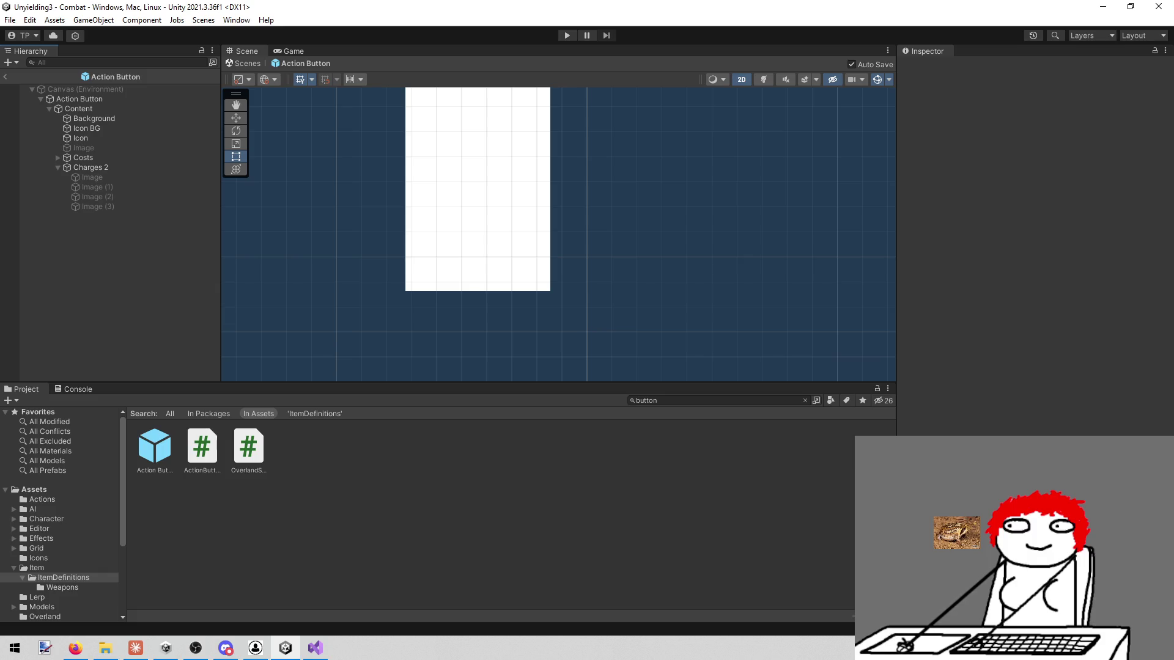
{"action": "left_click", "coordinate": [315, 648]}
Step: Remove the chargesText field declaration from ActionButtonDisplay.cs and save
{"action": "scroll", "coordinate": [408, 421], "scroll_direction": "up", "scroll_amount": 13}
{"action": "scroll", "coordinate": [408, 421], "scroll_direction": "up", "scroll_amount": 2}
{"action": "scroll", "coordinate": [726, 380], "scroll_direction": "down", "scroll_amount": 1}
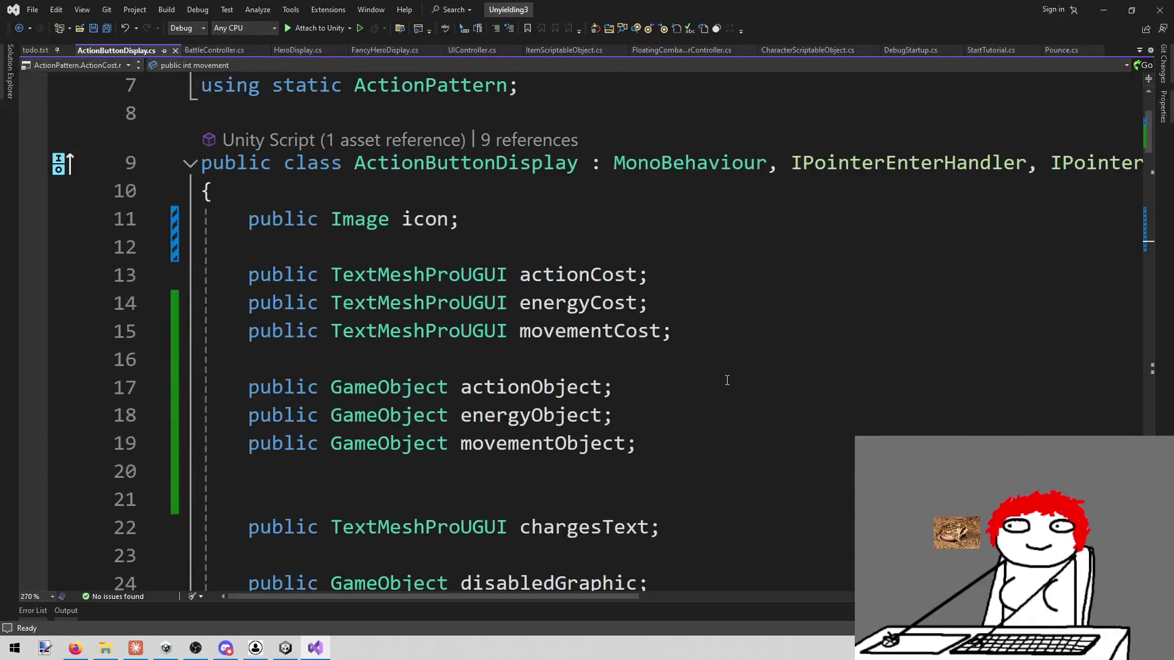
{"action": "scroll", "coordinate": [721, 381], "scroll_direction": "down", "scroll_amount": 2}
{"action": "scroll", "coordinate": [577, 398], "scroll_direction": "down", "scroll_amount": 5}
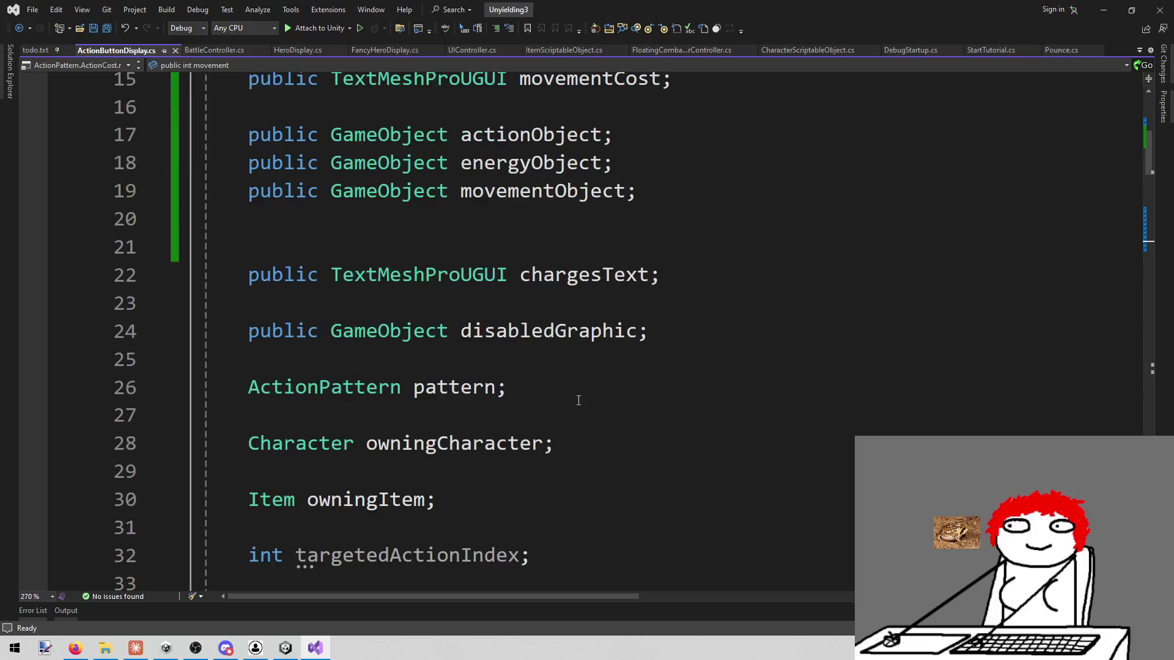
{"action": "scroll", "coordinate": [576, 403], "scroll_direction": "up", "scroll_amount": 7}
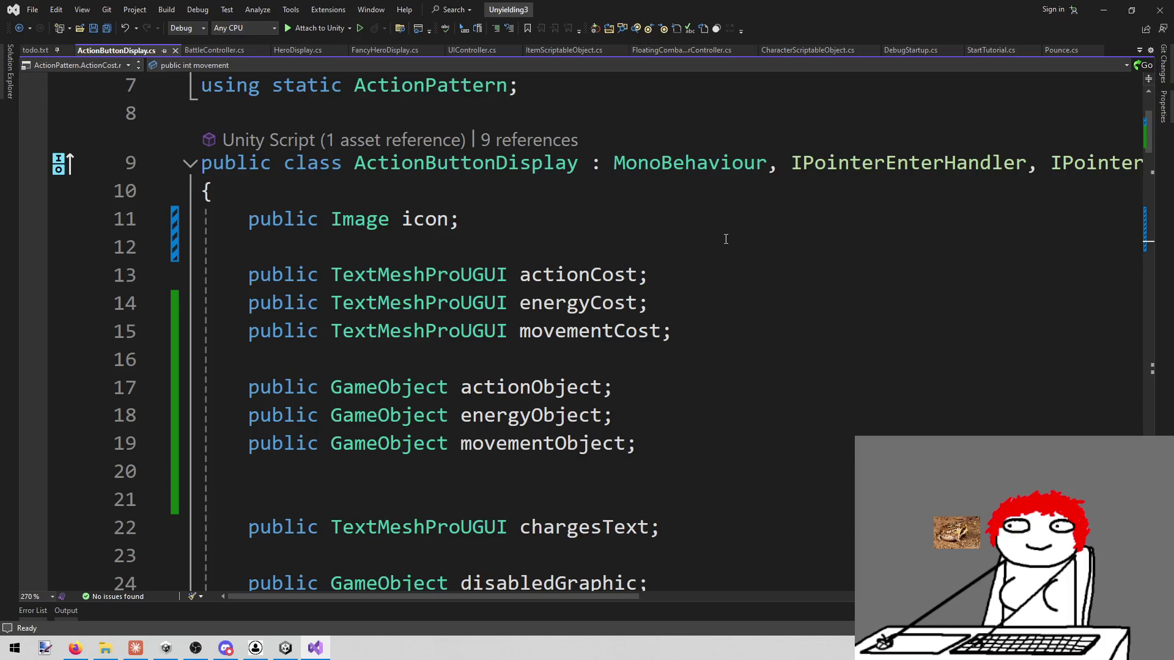
{"action": "scroll", "coordinate": [726, 239], "scroll_direction": "down", "scroll_amount": 2}
{"action": "left_click_drag", "start_coordinate": [703, 360], "coordinate": [201, 359]}
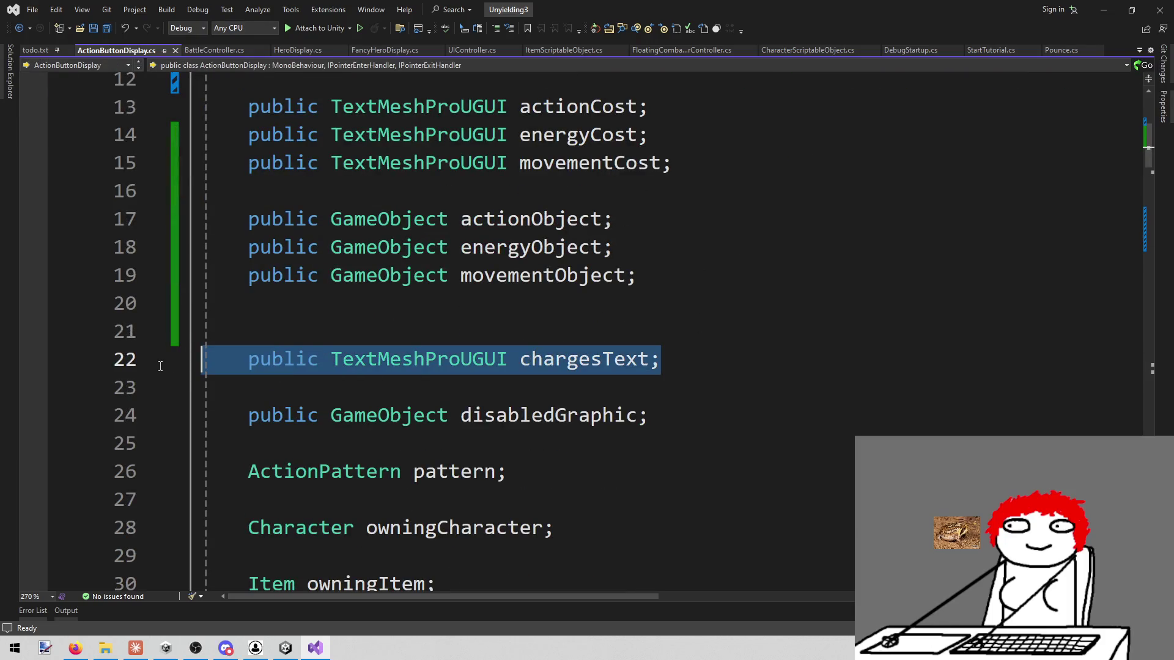
{"action": "key", "text": "BackSpace"}
{"action": "key", "text": "BackSpace"}
{"action": "key", "text": "BackSpace"}
{"action": "key", "text": "ctrl+s"}
Step: Delete the else block, the if (p.chargesTaken > 0) condition, and the chargesText SetActive line in Set
{"action": "scroll", "coordinate": [557, 265], "scroll_direction": "down", "scroll_amount": 7}
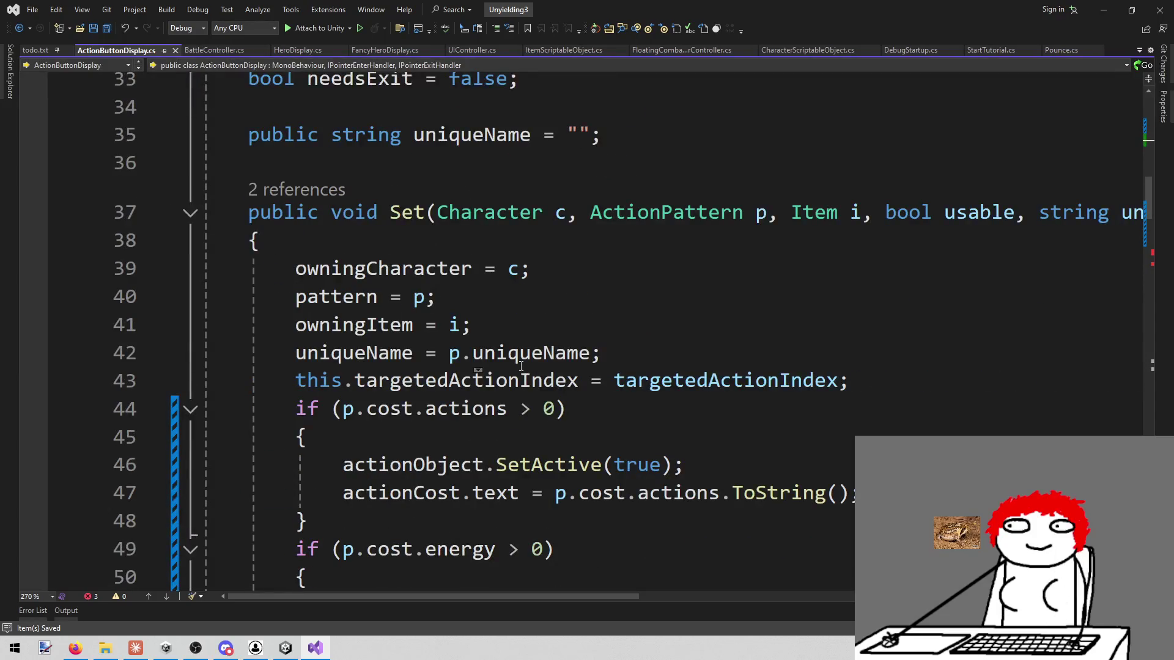
{"action": "scroll", "coordinate": [520, 371], "scroll_direction": "down", "scroll_amount": 3}
{"action": "scroll", "coordinate": [520, 371], "scroll_direction": "down", "scroll_amount": 4}
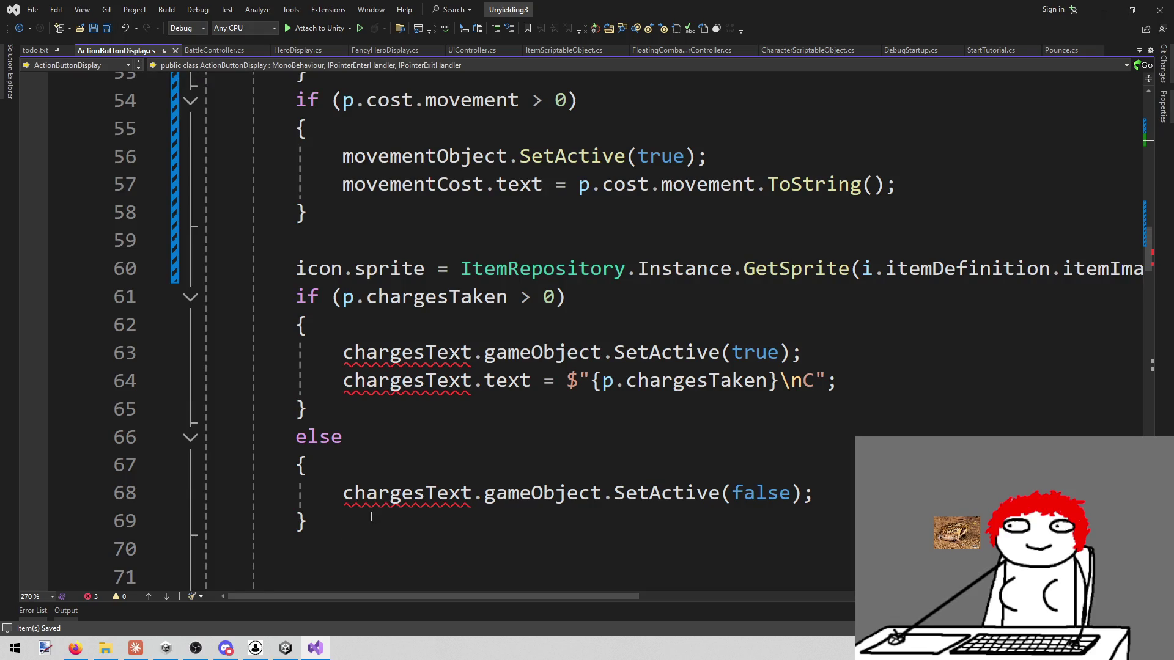
{"action": "mouse_move", "coordinate": [349, 519]}
{"action": "left_mouse_down"}
{"action": "mouse_move", "coordinate": [249, 409]}
{"action": "mouse_move", "coordinate": [201, 409]}
{"action": "left_mouse_up"}
{"action": "key", "text": "Delete"}
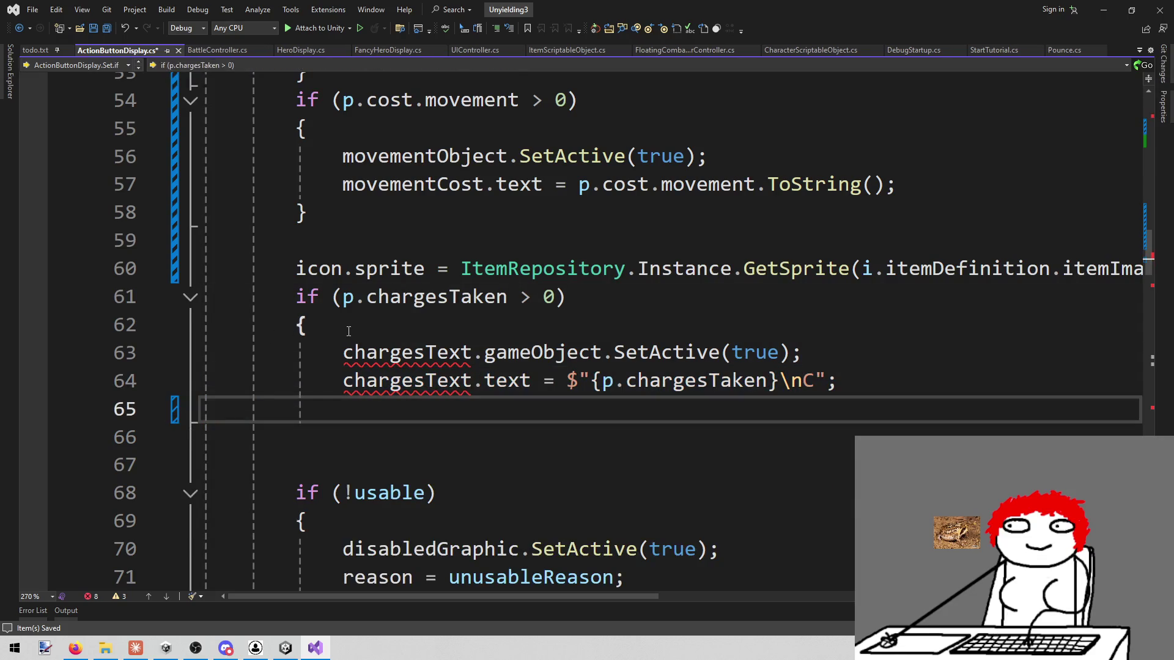
{"action": "left_click_drag", "start_coordinate": [346, 329], "coordinate": [221, 296]}
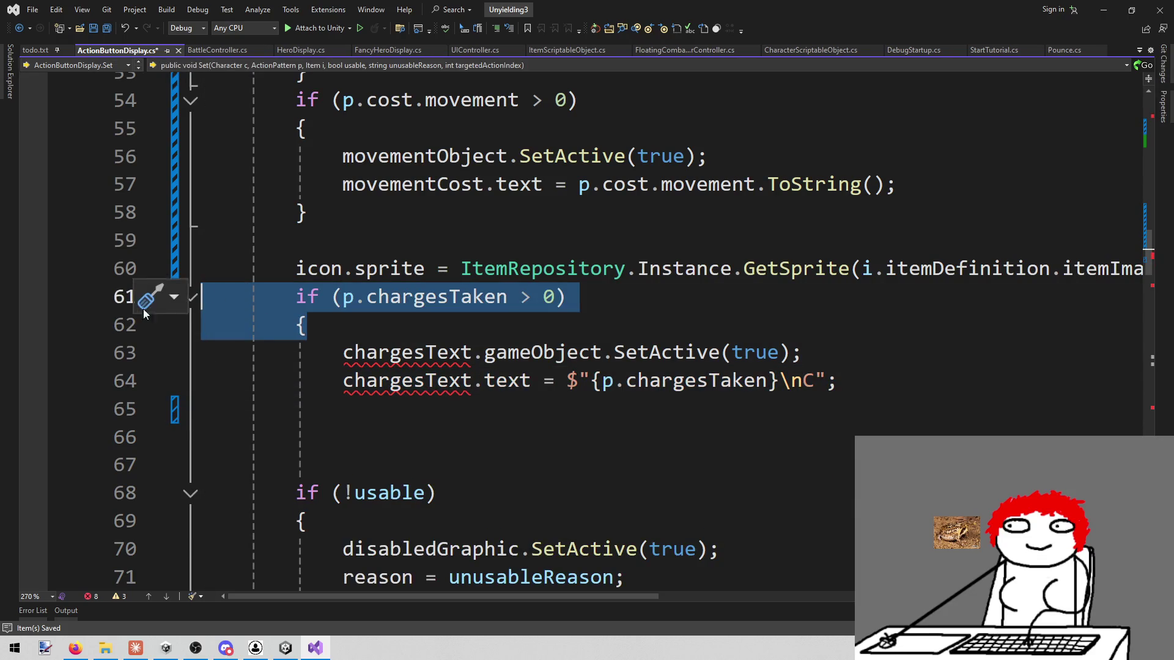
{"action": "key", "text": "Delete"}
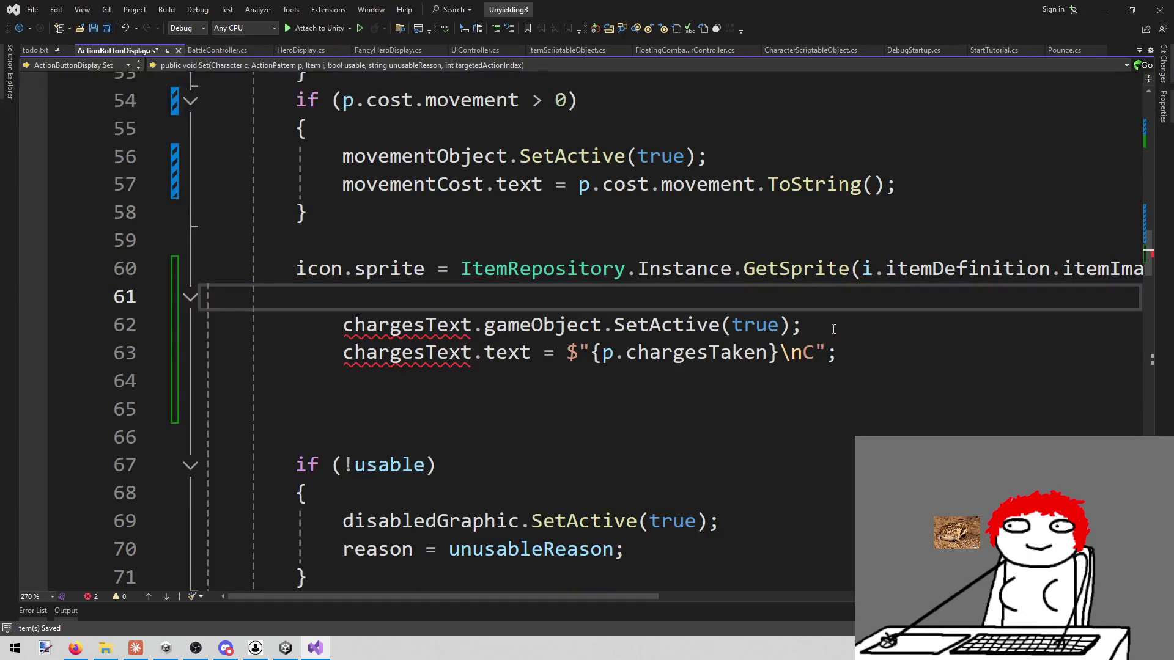
{"action": "left_click_drag", "start_coordinate": [834, 328], "coordinate": [338, 327]}
{"action": "key", "text": "BackSpace"}
{"action": "key", "text": "BackSpace"}
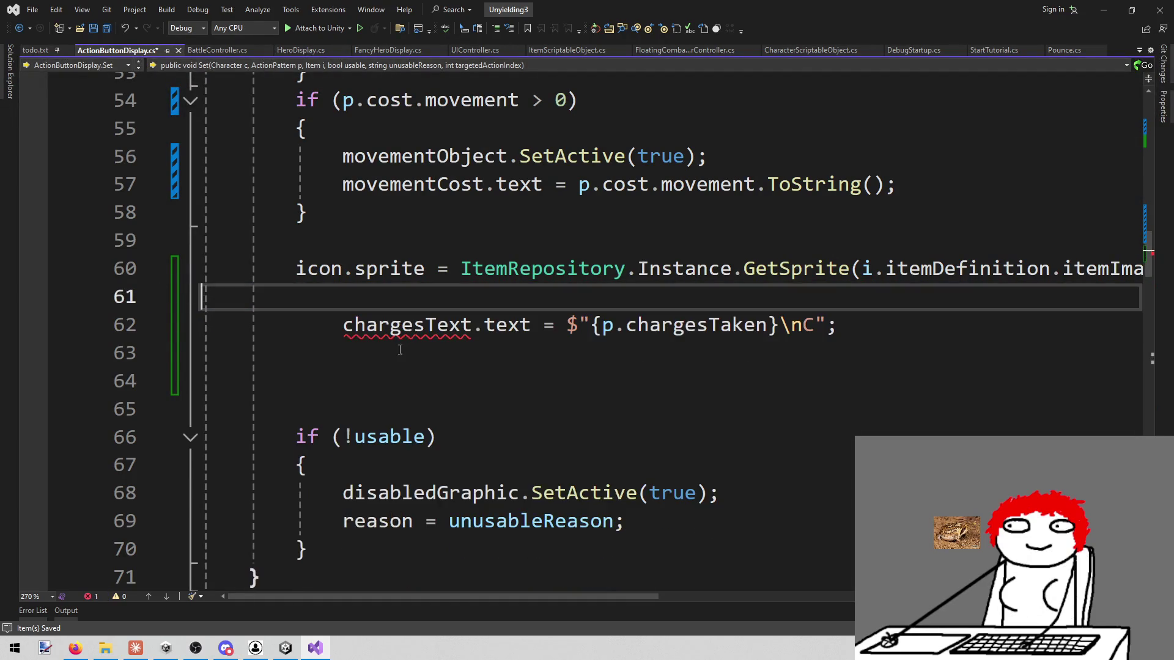
{"action": "scroll", "coordinate": [369, 365], "scroll_direction": "up", "scroll_amount": 10}
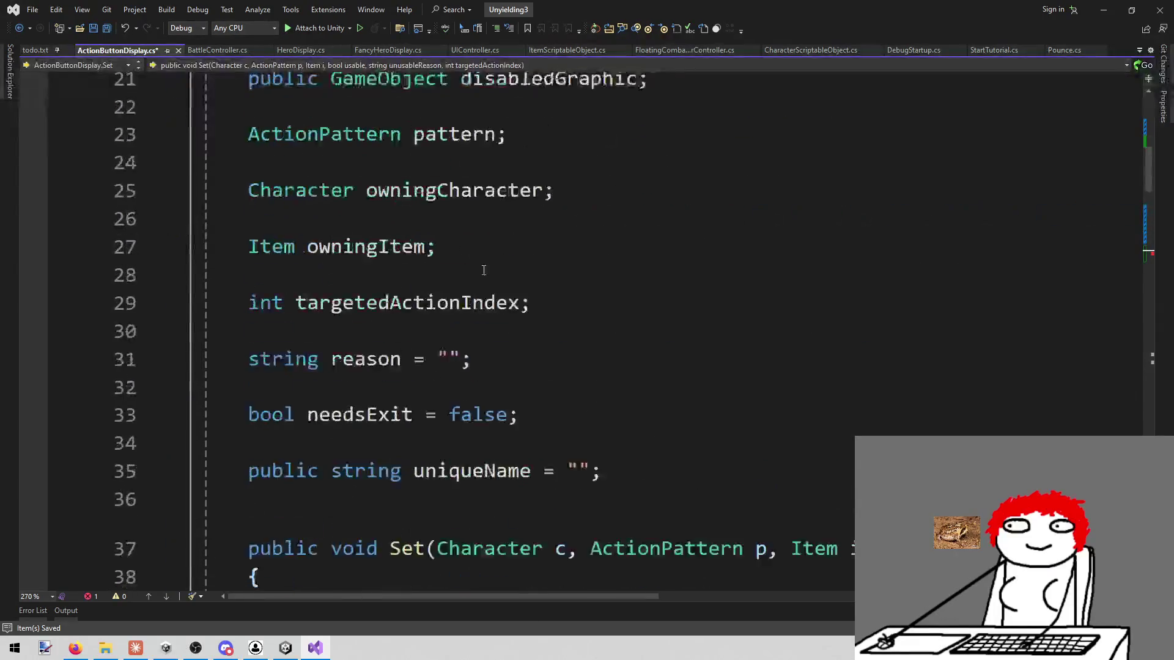
{"action": "scroll", "coordinate": [483, 271], "scroll_direction": "up", "scroll_amount": 2}
{"action": "scroll", "coordinate": [660, 300], "scroll_direction": "down", "scroll_amount": 1}
{"action": "scroll", "coordinate": [597, 365], "scroll_direction": "up", "scroll_amount": 2}
{"action": "scroll", "coordinate": [575, 320], "scroll_direction": "down", "scroll_amount": 2}
{"action": "scroll", "coordinate": [574, 321], "scroll_direction": "down", "scroll_amount": 1}
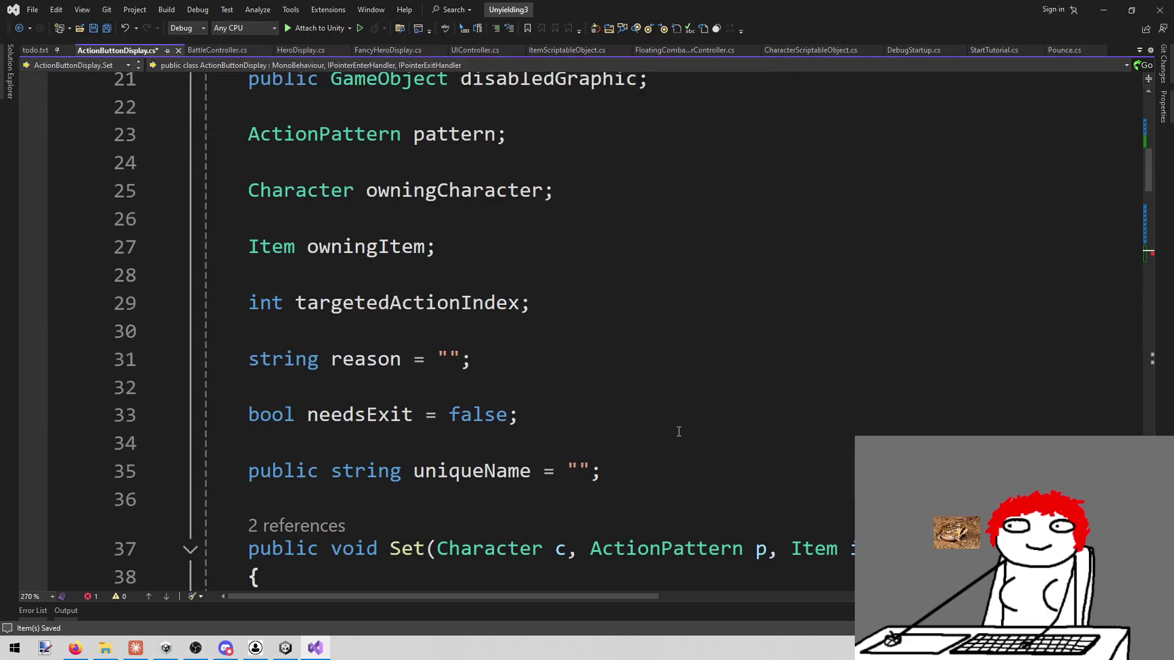
{"action": "scroll", "coordinate": [640, 418], "scroll_direction": "up", "scroll_amount": 3}
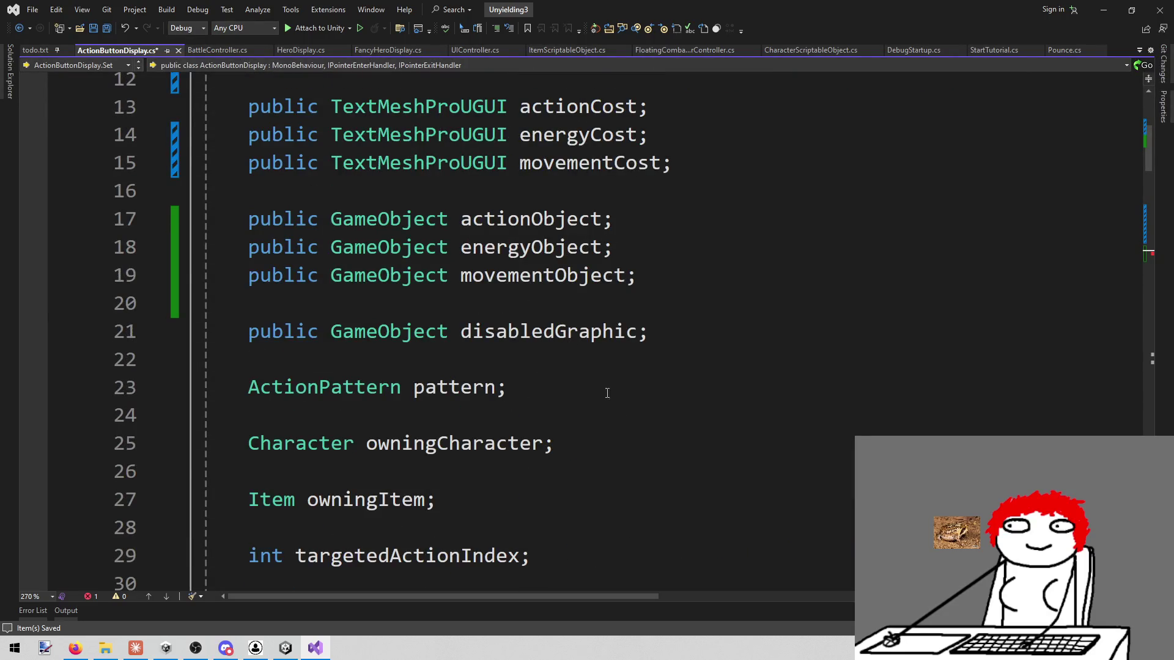
{"action": "left_click", "coordinate": [616, 357]}
Step: Declare 'public List<GameObject> charges;' below disabledGraphic and check where charges is used
{"action": "key", "text": "Return"}
{"action": "key", "text": "Return"}
{"action": "key", "text": "Up"}
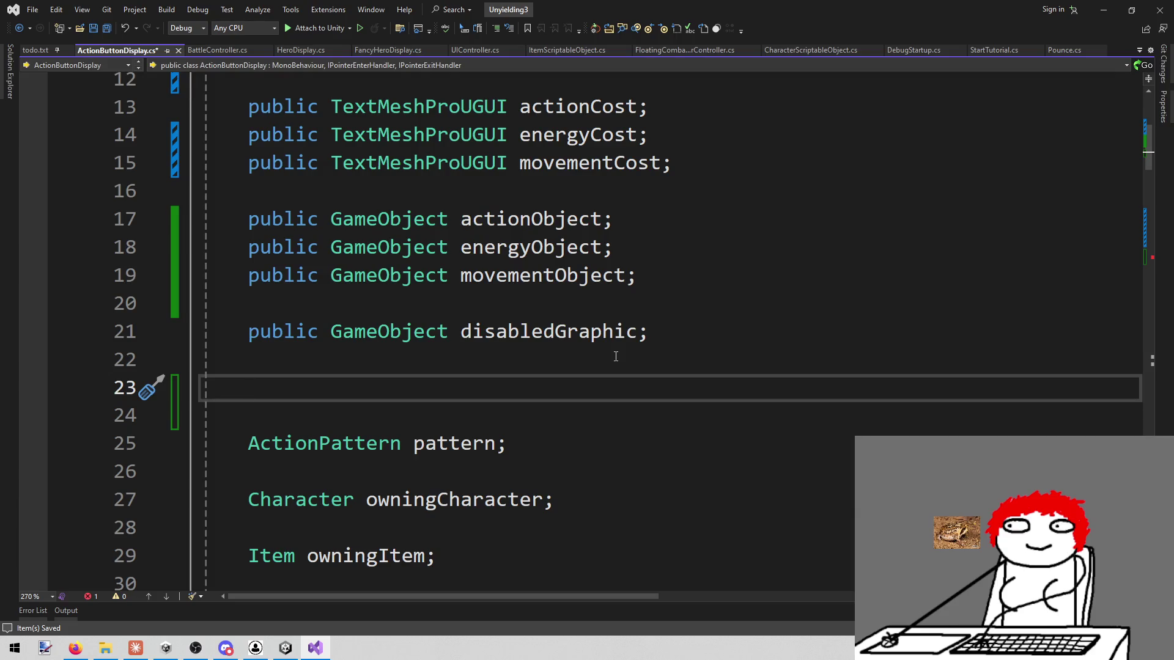
{"action": "type", "text": "public List"}
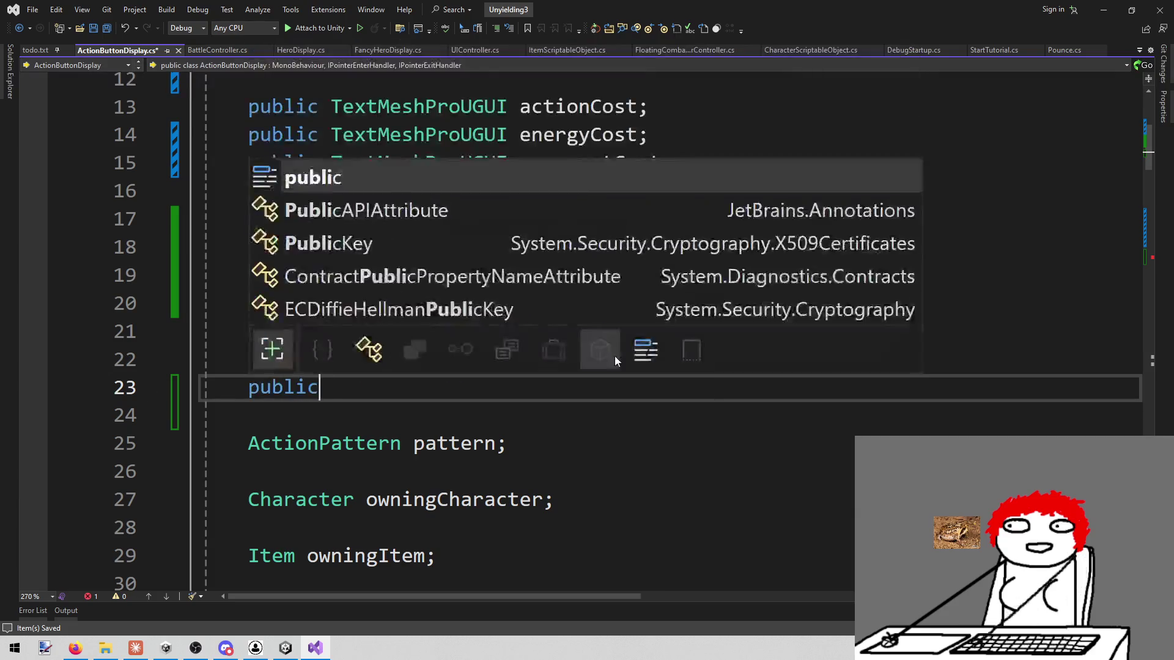
{"action": "key", "text": "BackSpace"}
{"action": "type", "text": "<"}
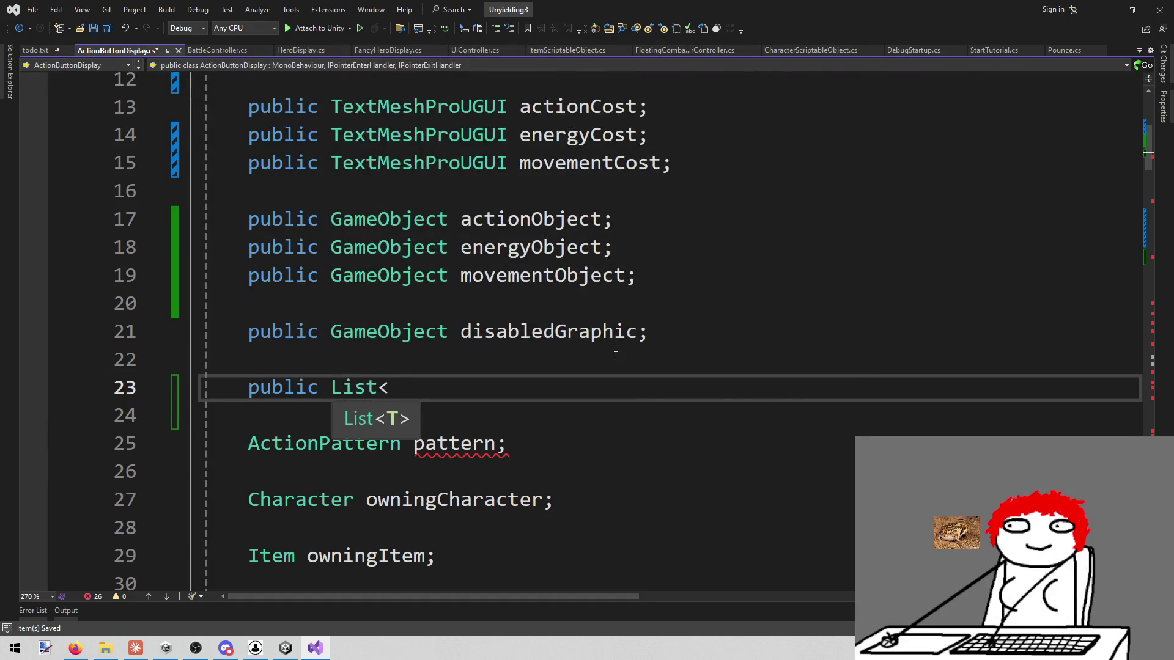
{"action": "type", "text": "Game"}
{"action": "key", "text": "Tab"}
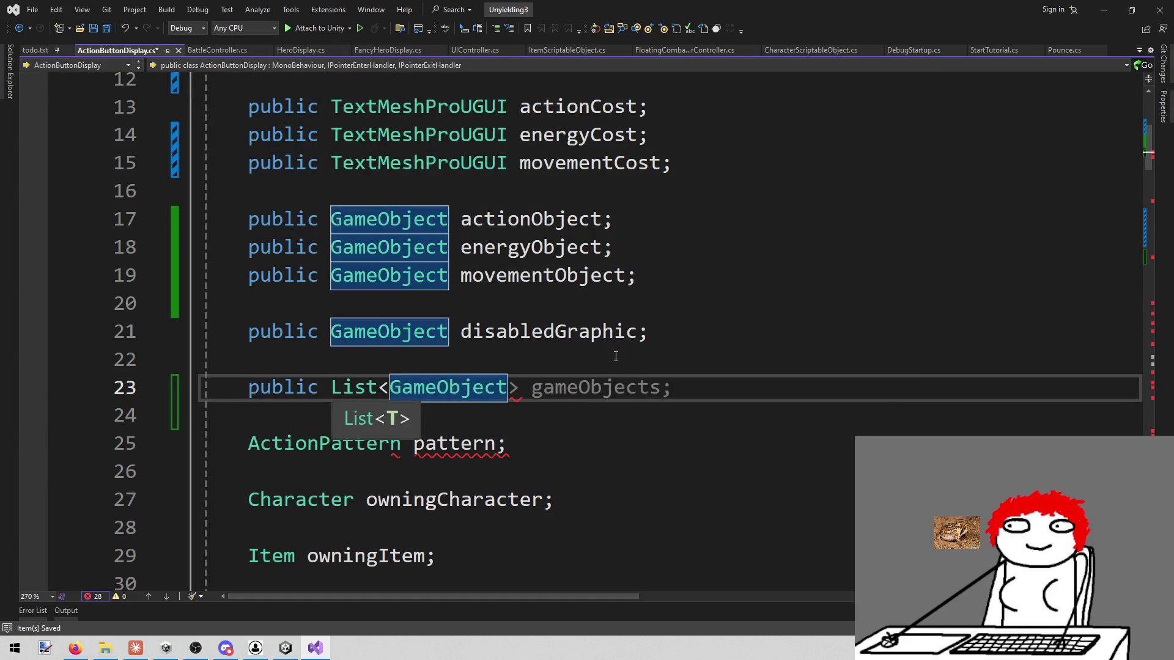
{"action": "type", "text": ">"}
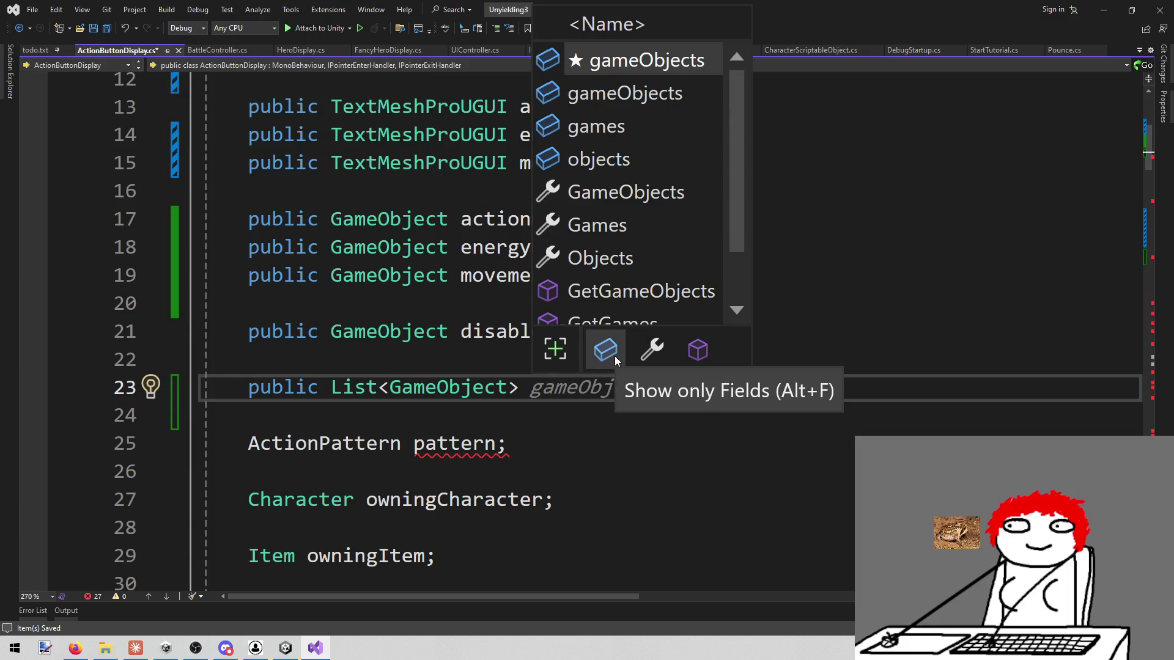
{"action": "type", "text": "ch"}
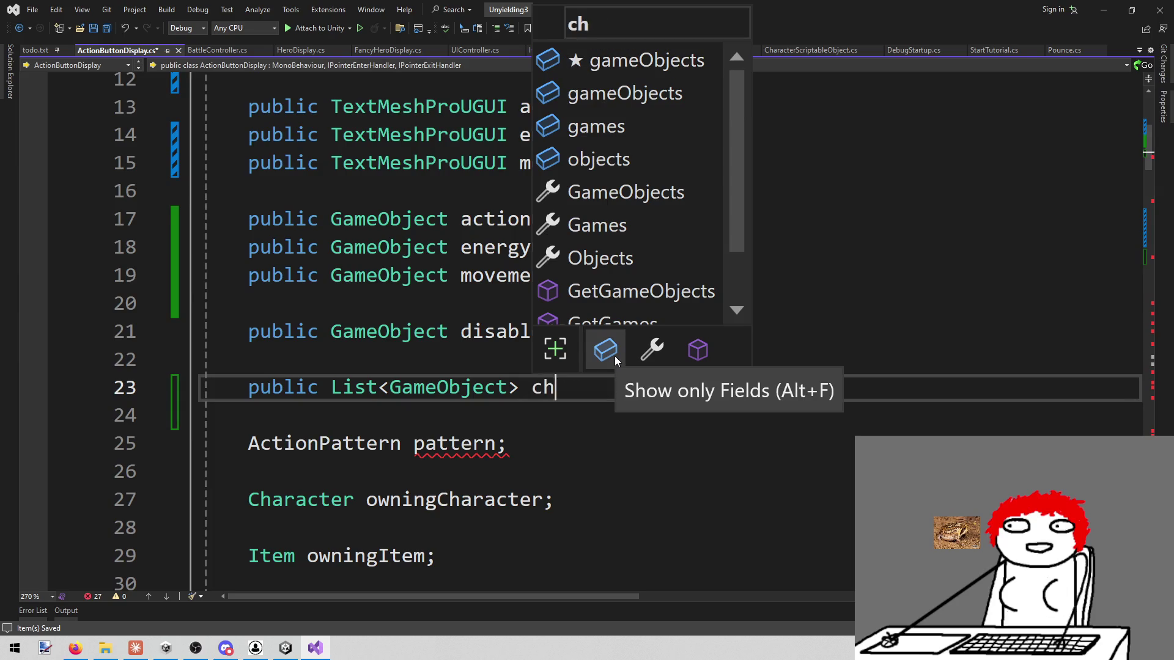
{"action": "type", "text": "arges;"}
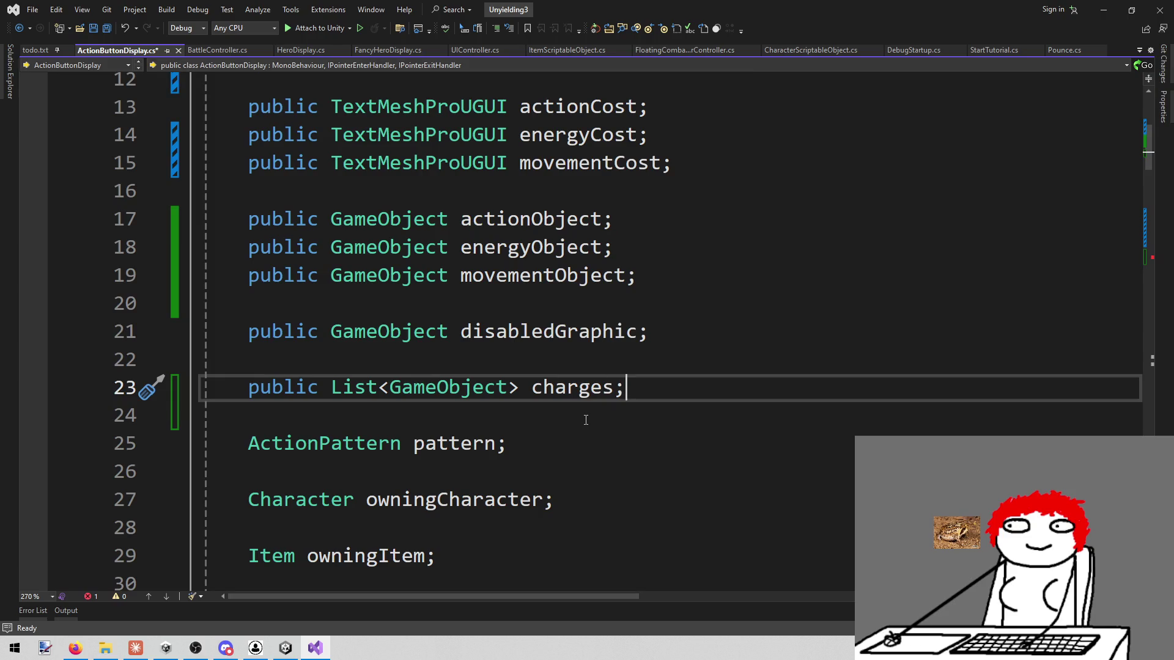
{"action": "double_click", "coordinate": [577, 388]}
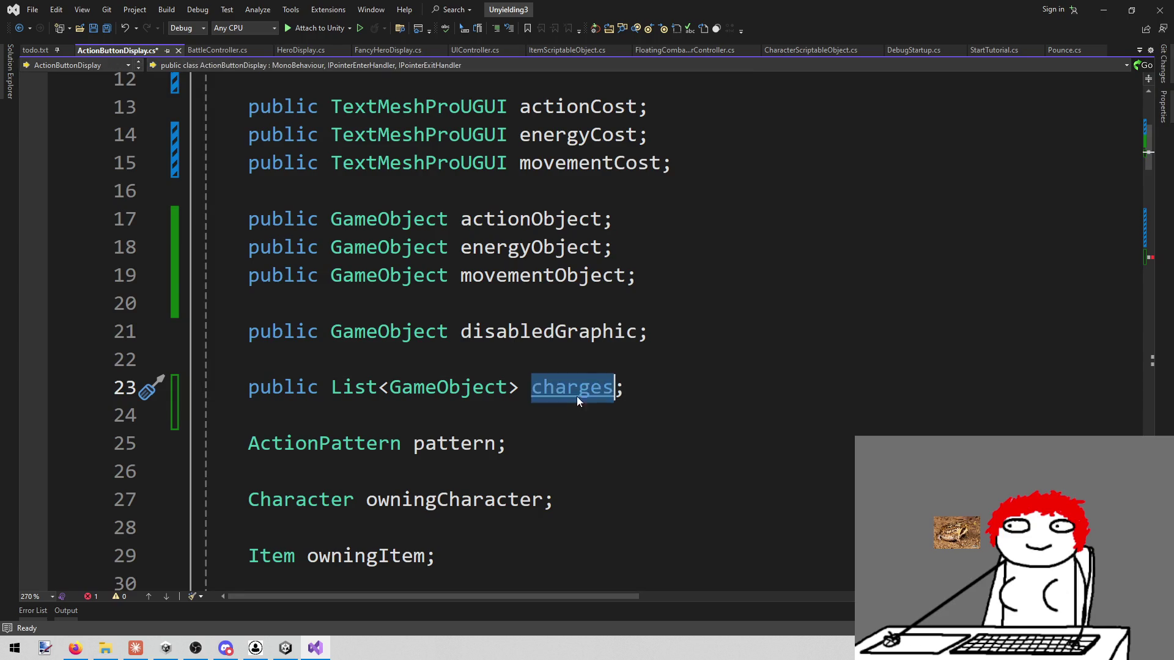
{"action": "scroll", "coordinate": [581, 391], "scroll_direction": "down", "scroll_amount": 15}
{"action": "scroll", "coordinate": [598, 382], "scroll_direction": "up", "scroll_amount": 2}
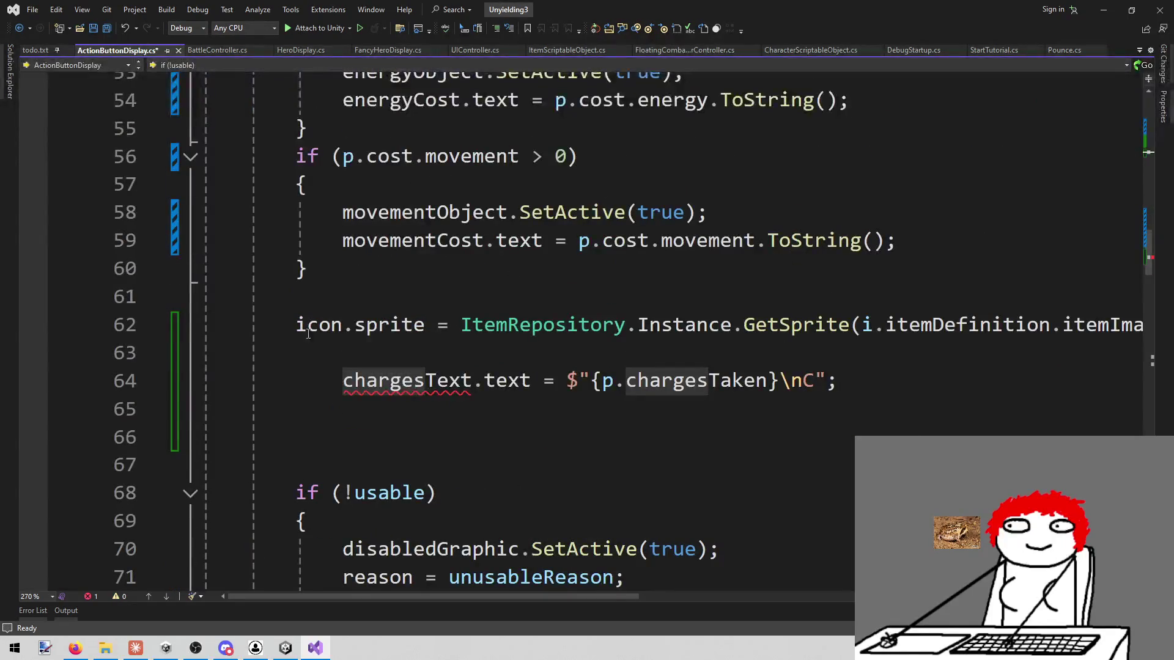
Step: Add a for loop running up to p.chargesTaken with braces after the icon sprite line
{"action": "left_click", "coordinate": [307, 184]}
{"action": "left_click", "coordinate": [405, 352]}
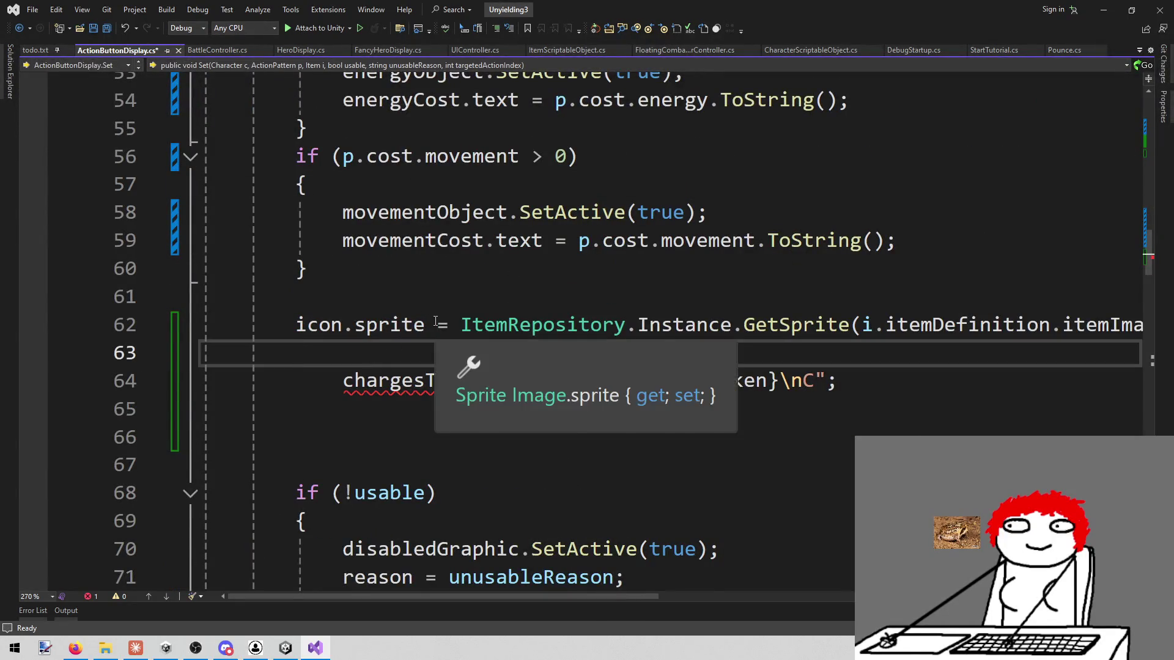
{"action": "key", "text": "Return"}
{"action": "type", "text": "for (int i =-"}
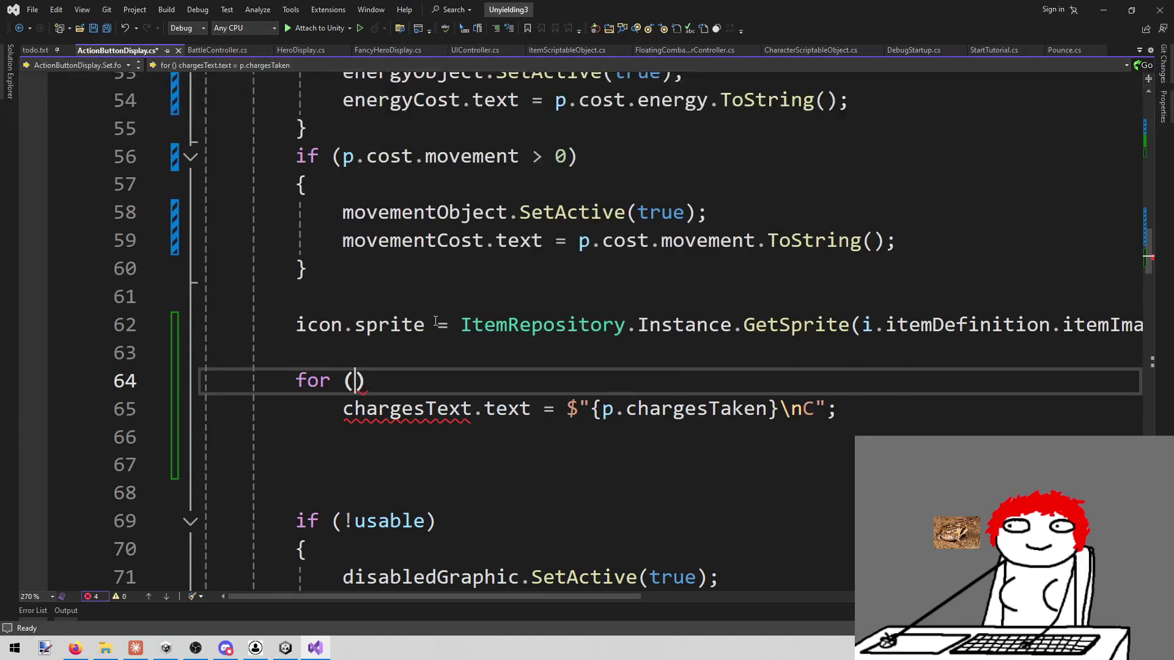
{"action": "key", "text": "BackSpace"}
{"action": "key", "text": "BackSpace"}
{"action": "type", "text": "0"}
{"action": "key", "text": "BackSpace"}
{"action": "type", "text": "0; I"}
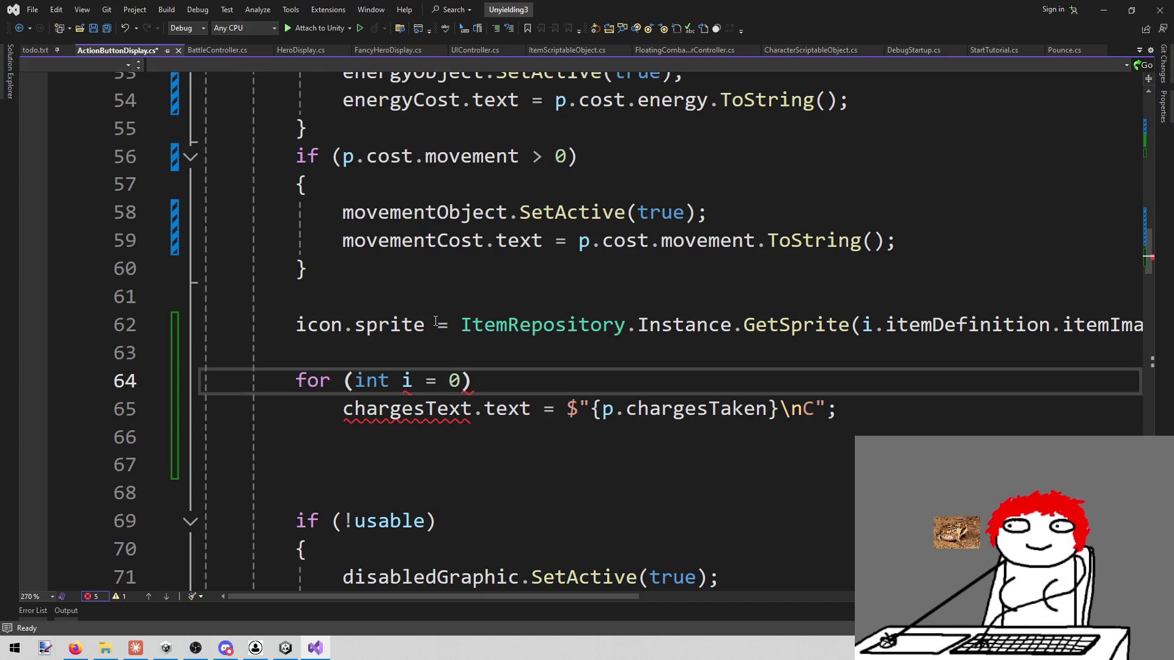
{"action": "key", "text": "BackSpace"}
{"action": "type", "text": "i <"}
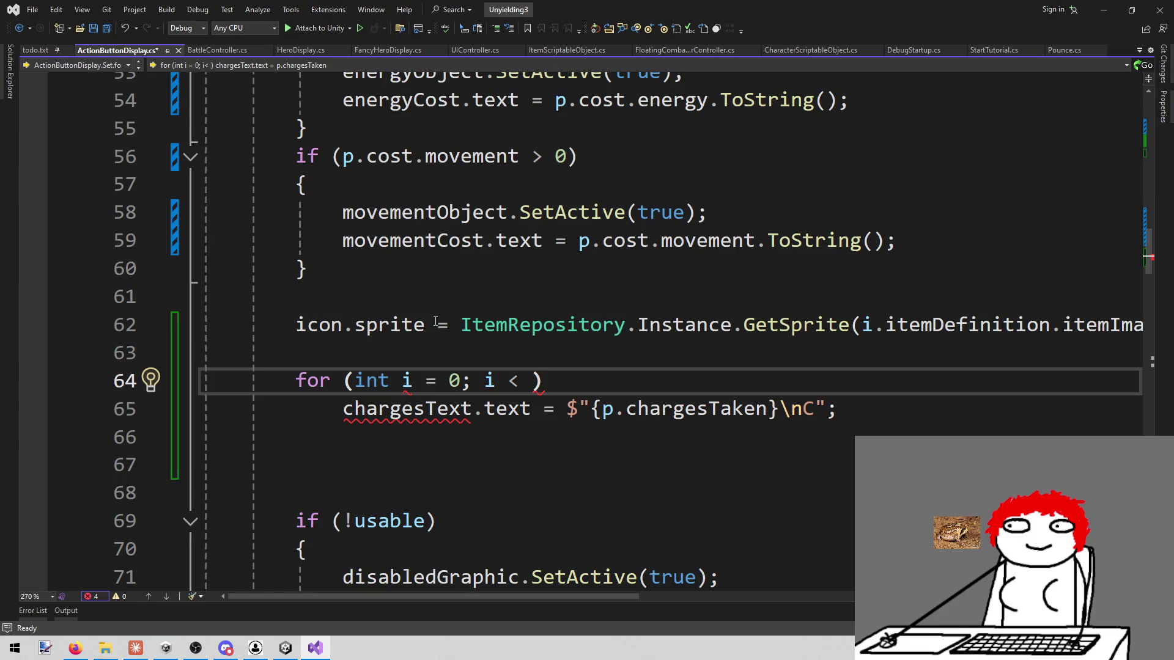
{"action": "key", "text": "Down"}
{"action": "key", "text": "Right"}
{"action": "key", "text": "Right"}
{"action": "key", "text": "Right"}
{"action": "key", "text": "ctrl+shift+Right"}
{"action": "key", "text": "ctrl+shift+Right"}
{"action": "key", "text": "ctrl+shift+Right"}
{"action": "key", "text": "ctrl+c"}
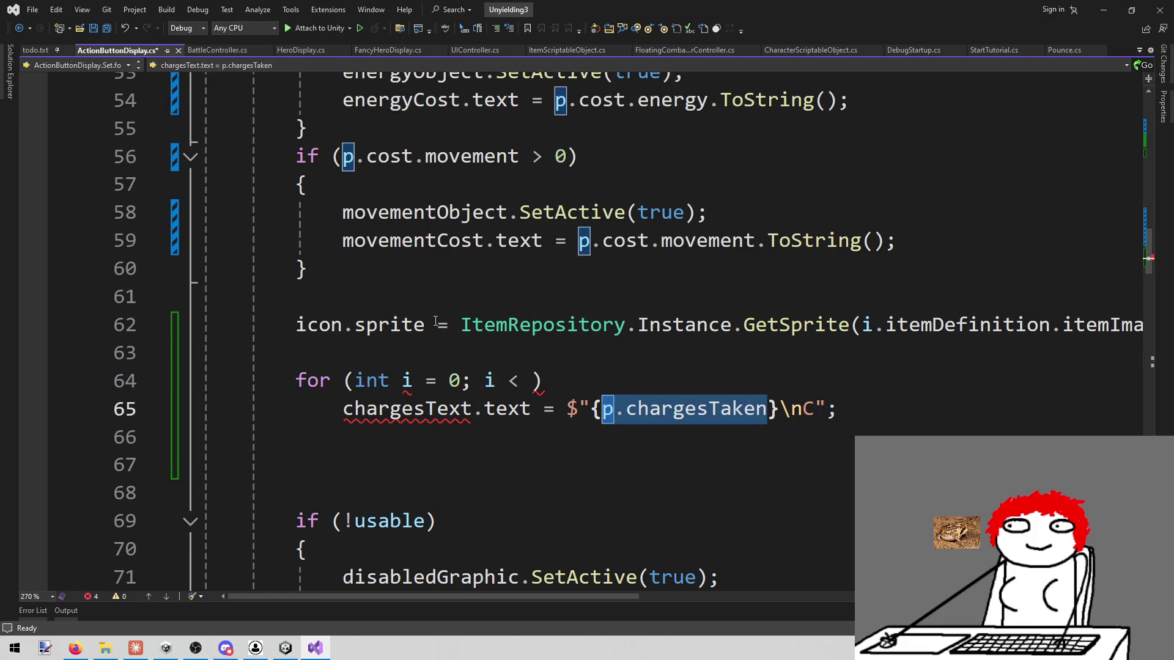
{"action": "key", "text": "Up"}
{"action": "key", "text": "Left"}
{"action": "key", "text": "ctrl+v"}
{"action": "type", "text": "; ++i)"}
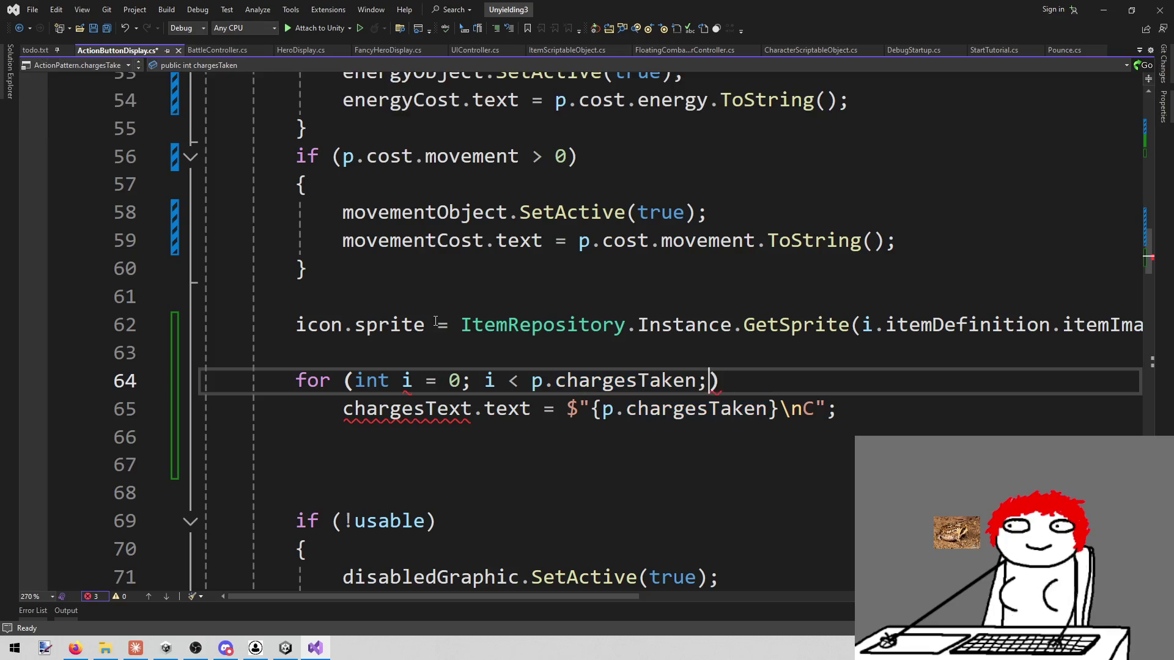
{"action": "key", "text": "Return"}
{"action": "type", "text": "{"}
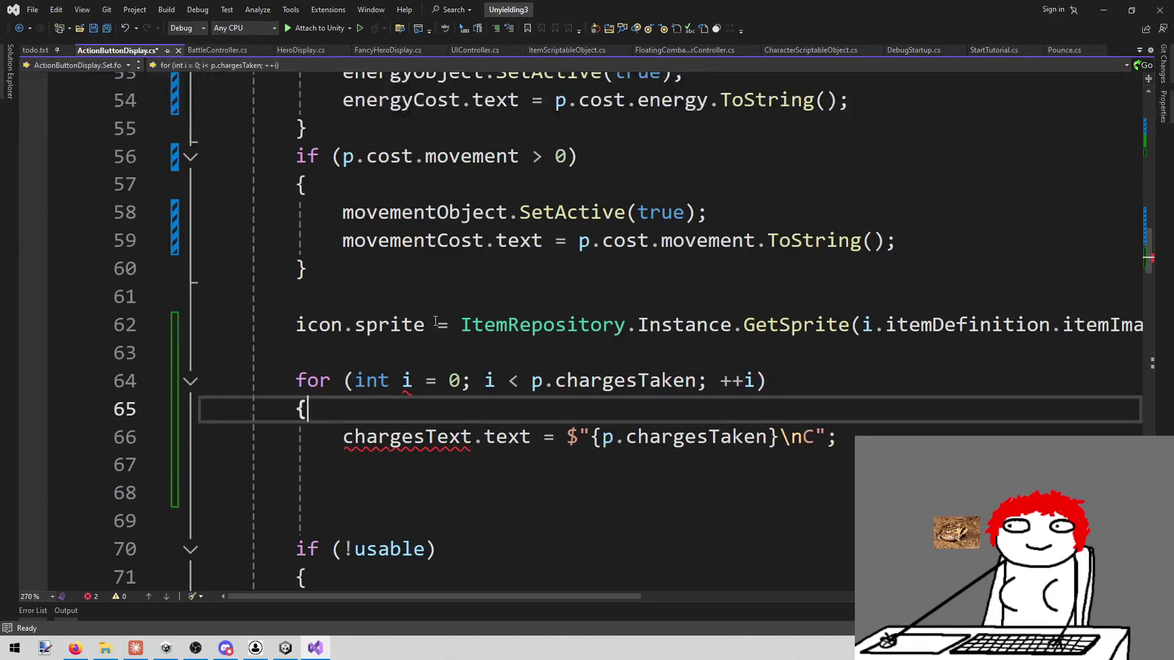
{"action": "key", "text": "Return"}
{"action": "type", "text": "}"}
{"action": "key", "text": "Up"}
{"action": "key", "text": "Return"}
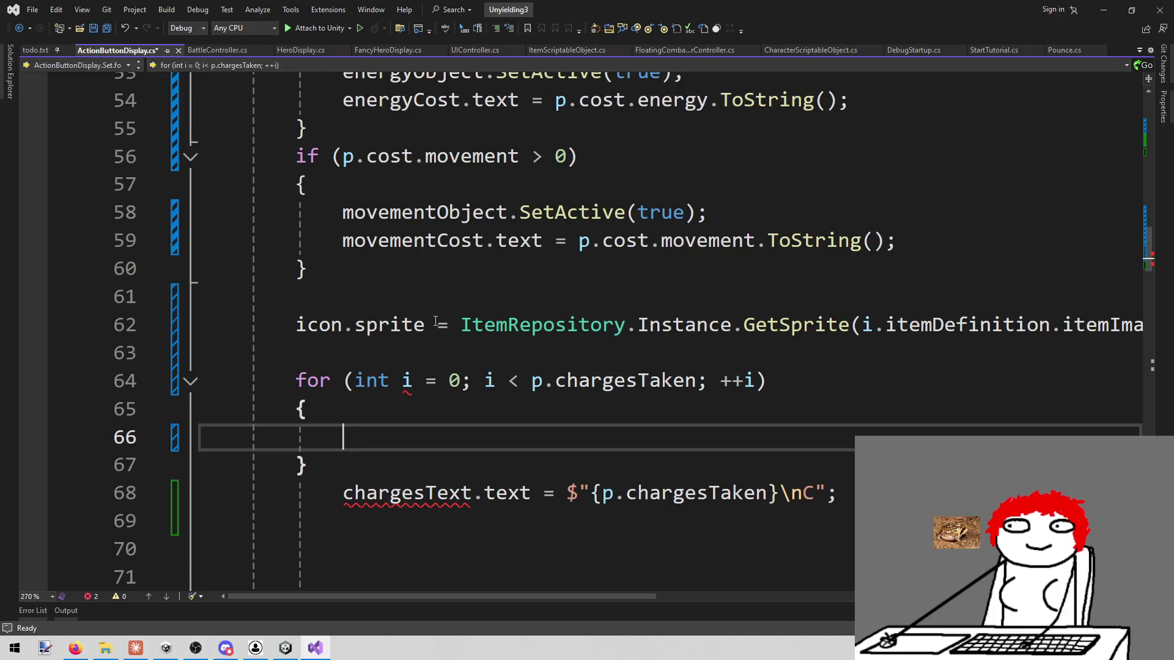
Step: Rename the loop variable from i to j throughout the for header
{"action": "scroll", "coordinate": [435, 321], "scroll_direction": "up", "scroll_amount": 6}
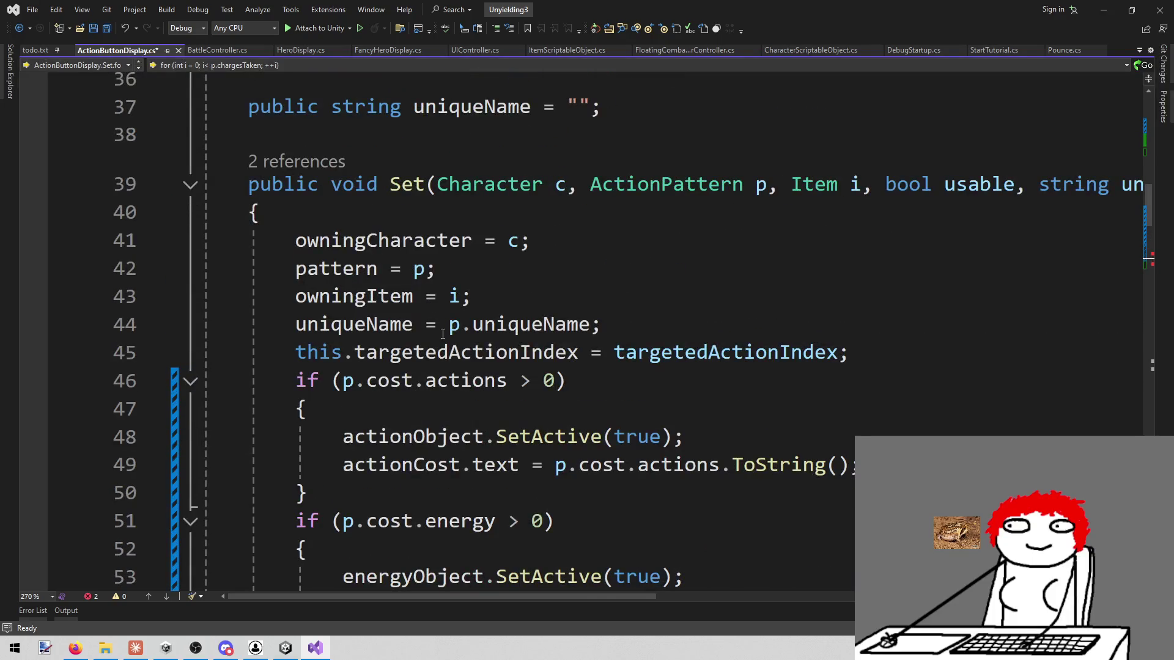
{"action": "scroll", "coordinate": [465, 377], "scroll_direction": "down", "scroll_amount": 6}
{"action": "left_click", "coordinate": [407, 380]}
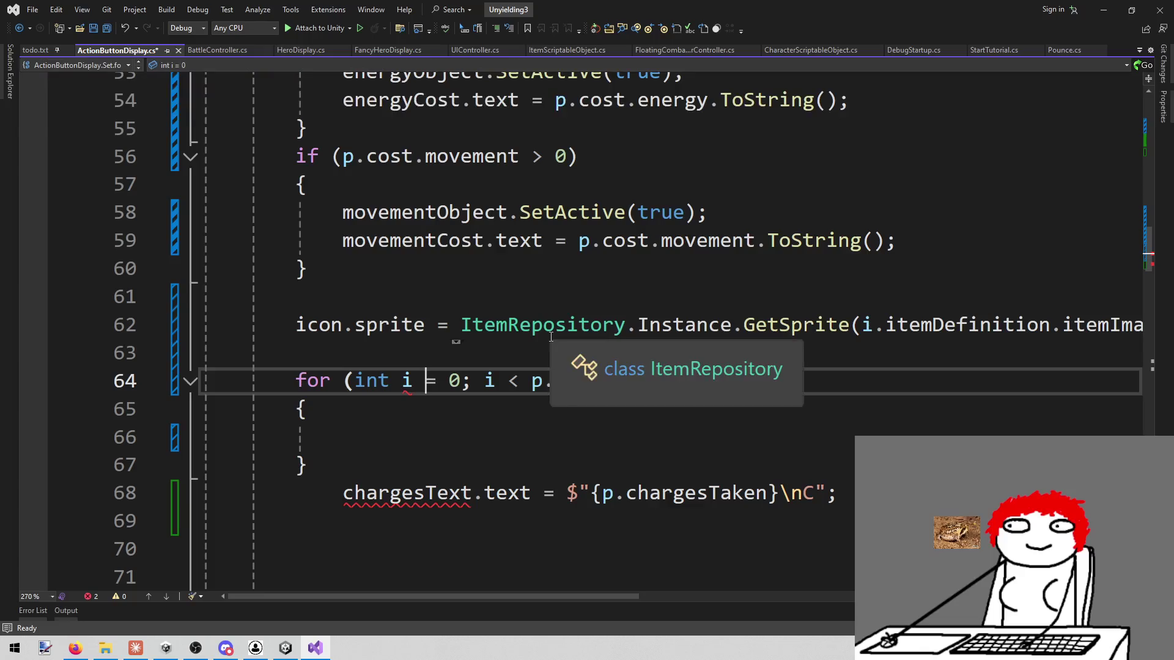
{"action": "key", "text": "BackSpace"}
{"action": "type", "text": "j"}
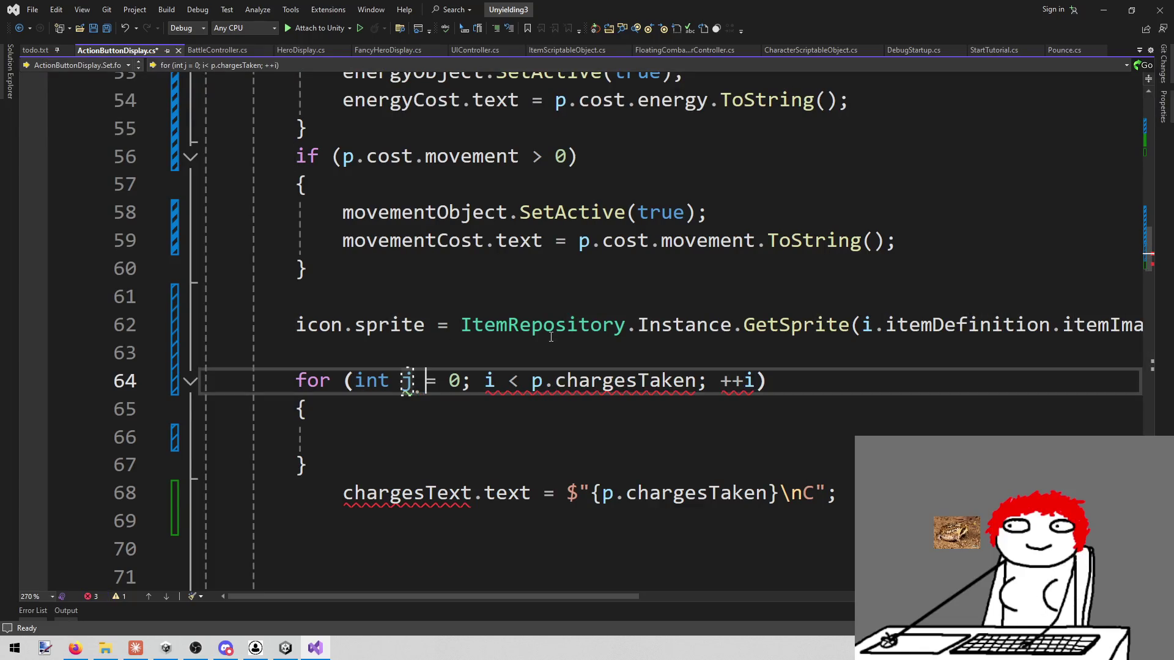
{"action": "key", "text": "ctrl+Right"}
{"action": "key", "text": "ctrl+Right"}
{"action": "key", "text": "ctrl+Right"}
{"action": "key", "text": "Delete"}
{"action": "type", "text": "j"}
{"action": "key", "text": "ctrl+Right"}
{"action": "key", "text": "ctrl+Right"}
{"action": "key", "text": "ctrl+Right"}
{"action": "key", "text": "Delete"}
{"action": "type", "text": "j"}
{"action": "key", "text": "Down"}
{"action": "key", "text": "Escape"}
{"action": "key", "text": "Down"}
{"action": "key", "text": "Down"}
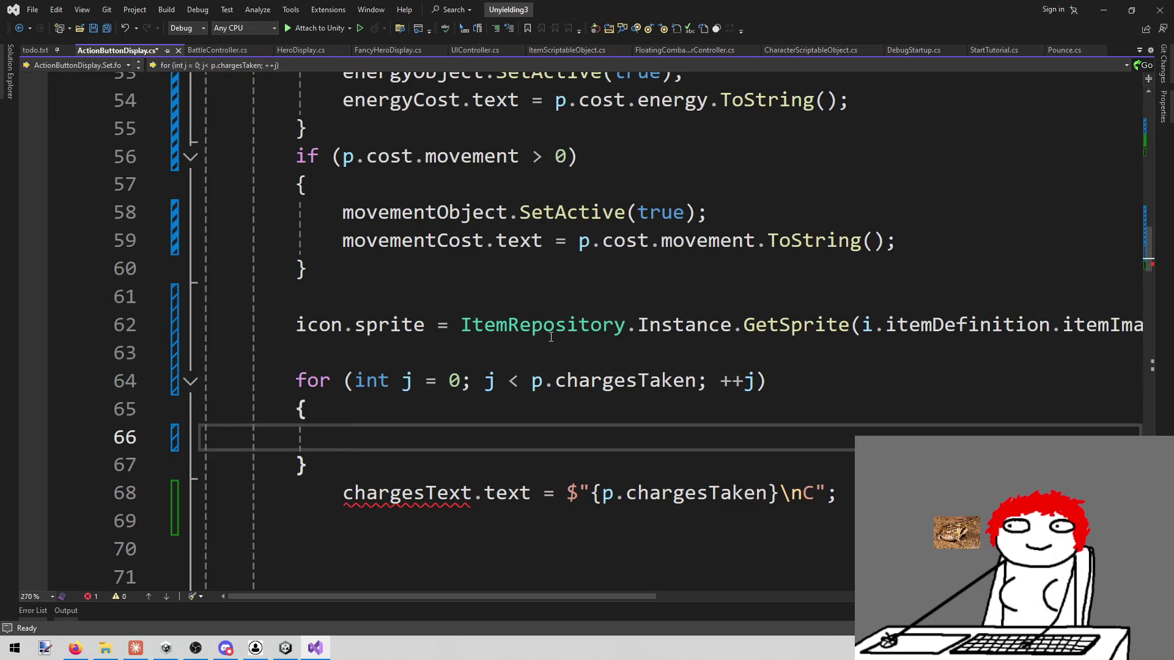
Step: Make the loop body call charges[j].SetActive(true)
{"action": "type", "text": "charges"}
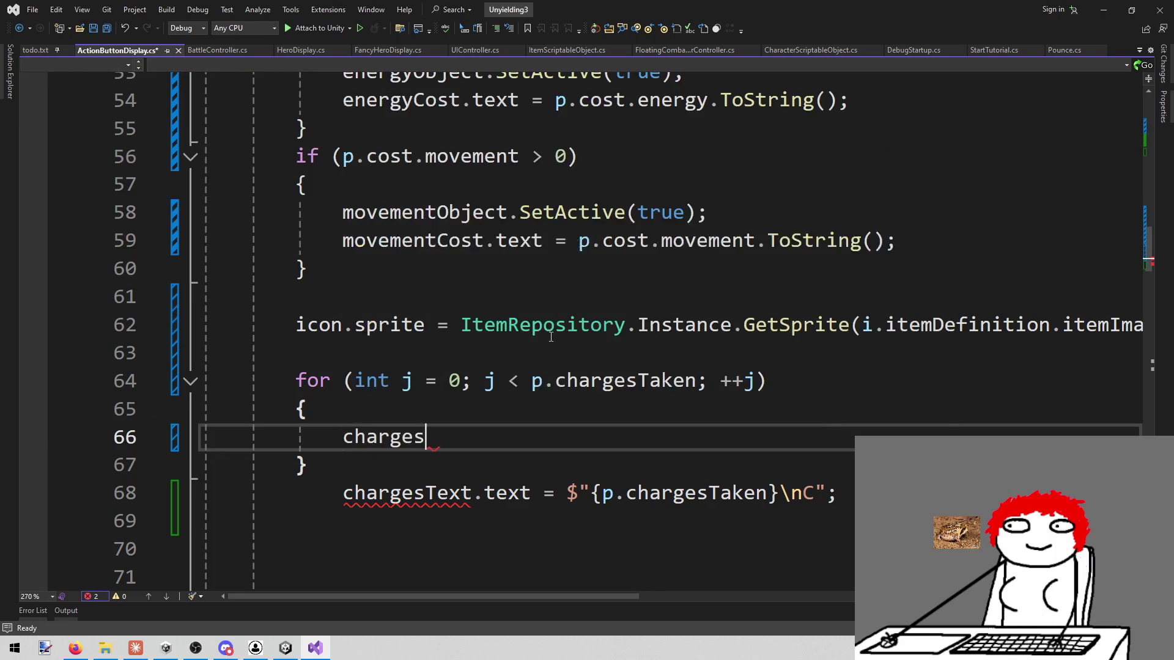
{"action": "type", "text": "[j.set"}
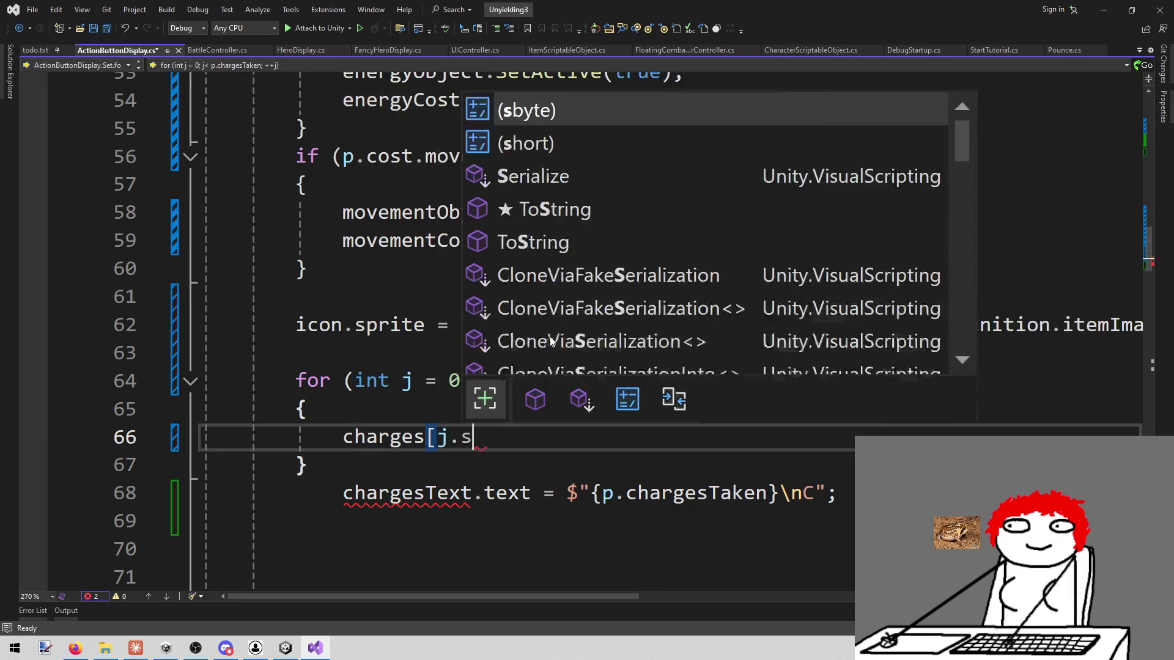
{"action": "key", "text": "BackSpace"}
{"action": "key", "text": "BackSpace"}
{"action": "key", "text": "BackSpace"}
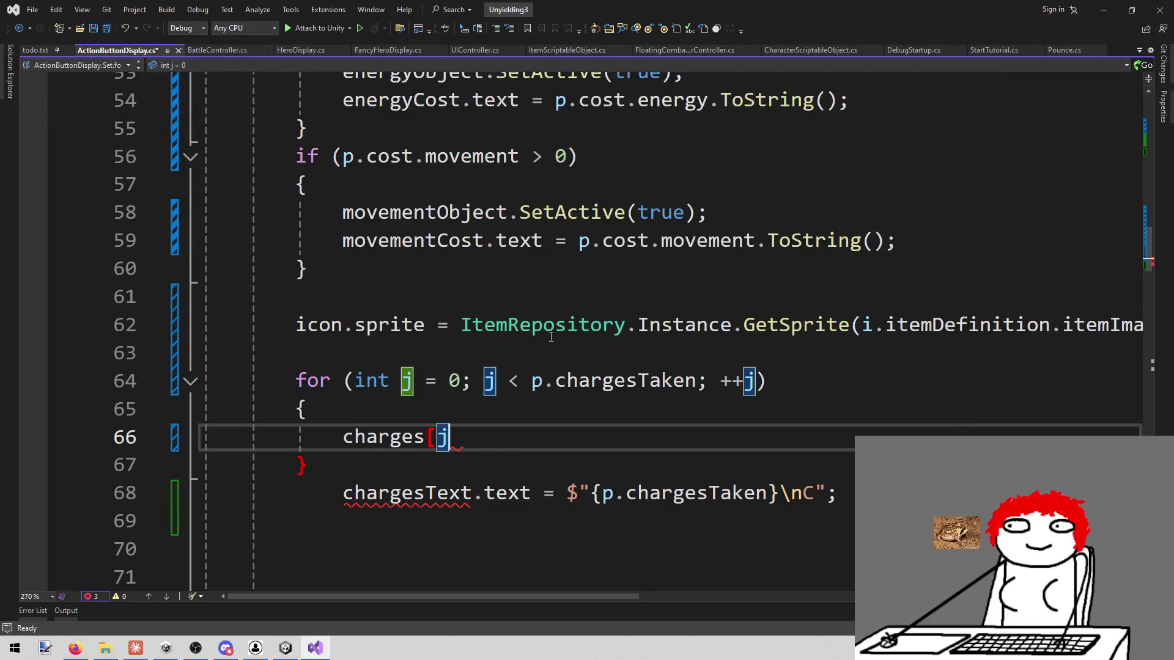
{"action": "type", "text": "].set"}
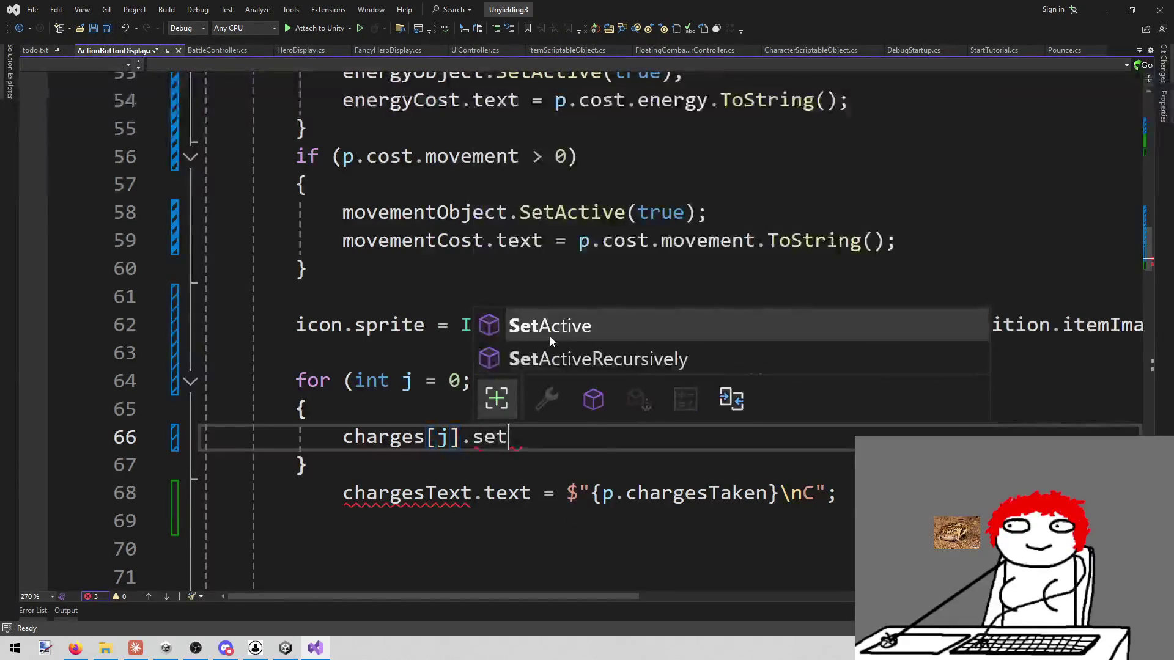
{"action": "key", "text": "Tab"}
{"action": "type", "text": "(t"}
{"action": "key", "text": "Tab"}
{"action": "type", "text": ");"}
Step: Remove the old chargesText assignment line and save the script
{"action": "key", "text": "Down"}
{"action": "key", "text": "Down"}
{"action": "key", "text": "End"}
{"action": "key", "text": "shift+Home"}
{"action": "key", "text": "ctrl+x"}
{"action": "key", "text": "Down"}
{"action": "key", "text": "Down"}
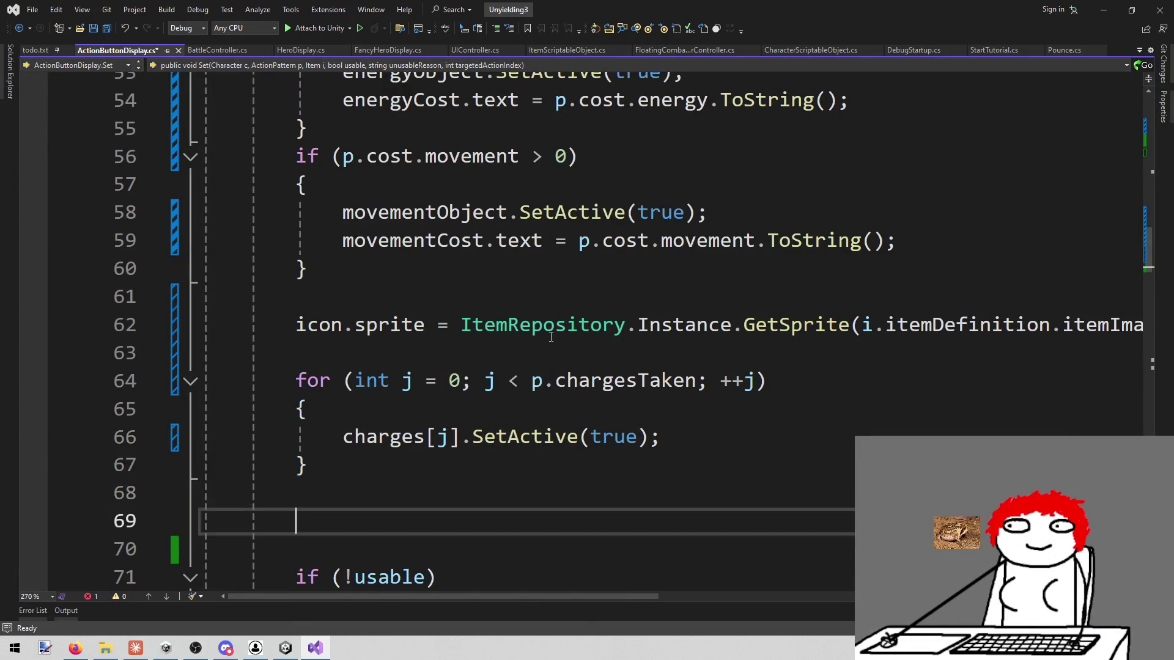
{"action": "key", "text": "BackSpace"}
{"action": "key", "text": "BackSpace"}
{"action": "key", "text": "ctrl+s"}
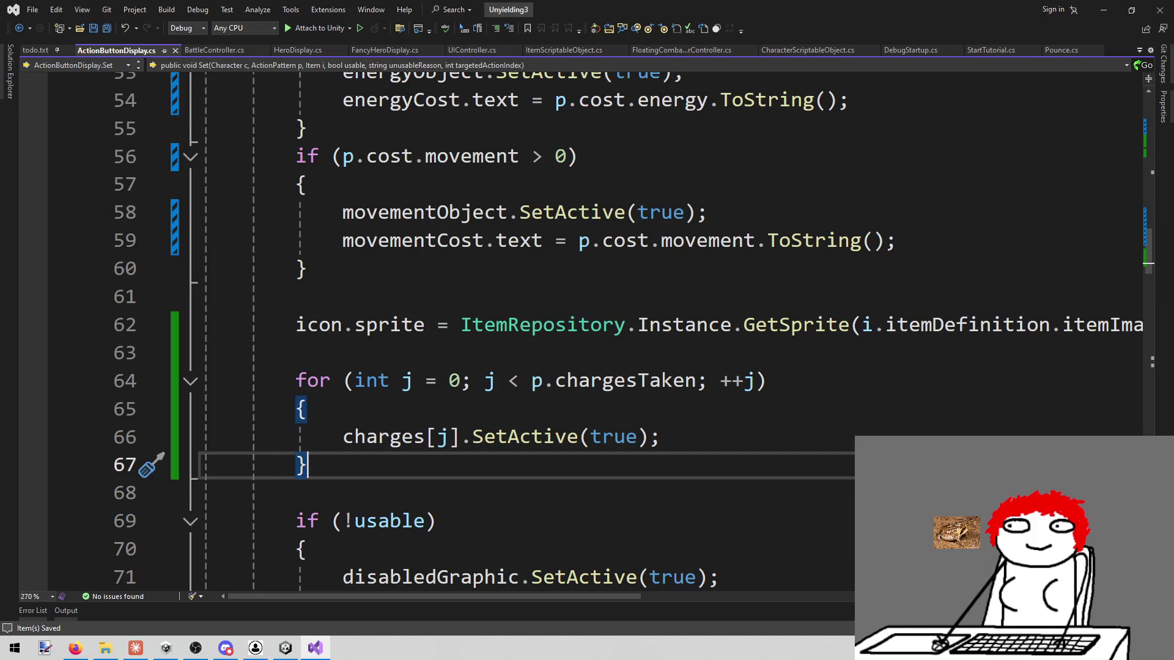
{"action": "key", "text": "alt+Tab"}
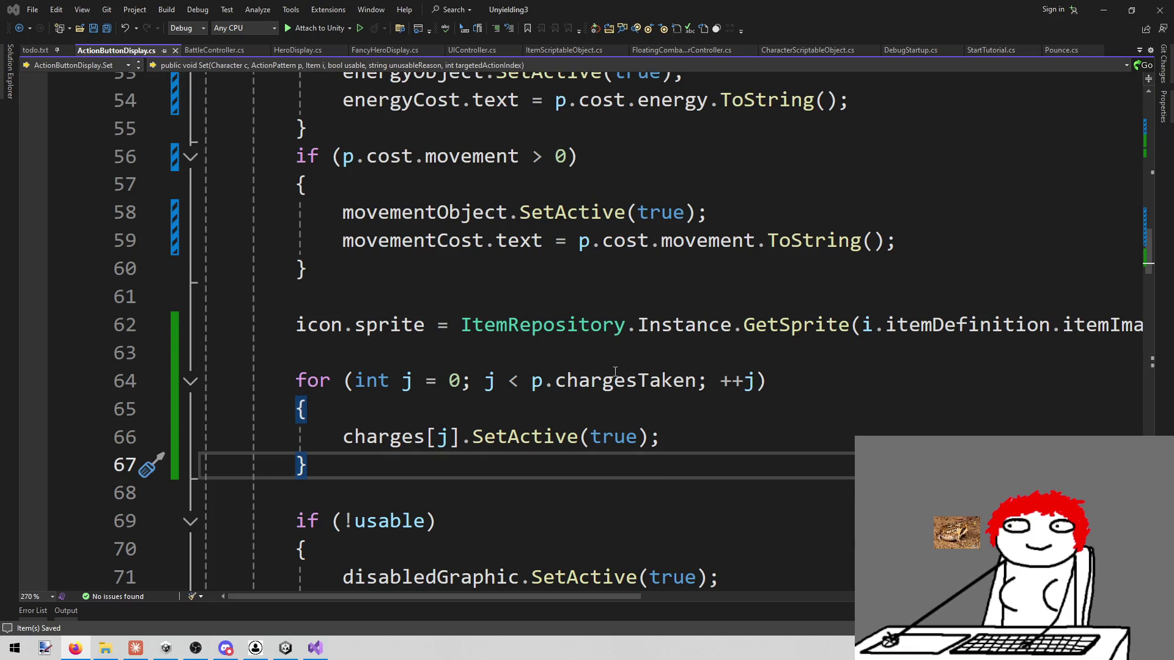
Step: Check definitions in ActionButtonDisplay.cs, then return to the Unity Editor's Action Button prefab
{"action": "mouse_move", "coordinate": [615, 371]}
{"action": "mouse_move", "coordinate": [506, 329]}
{"action": "left_click", "coordinate": [532, 280]}
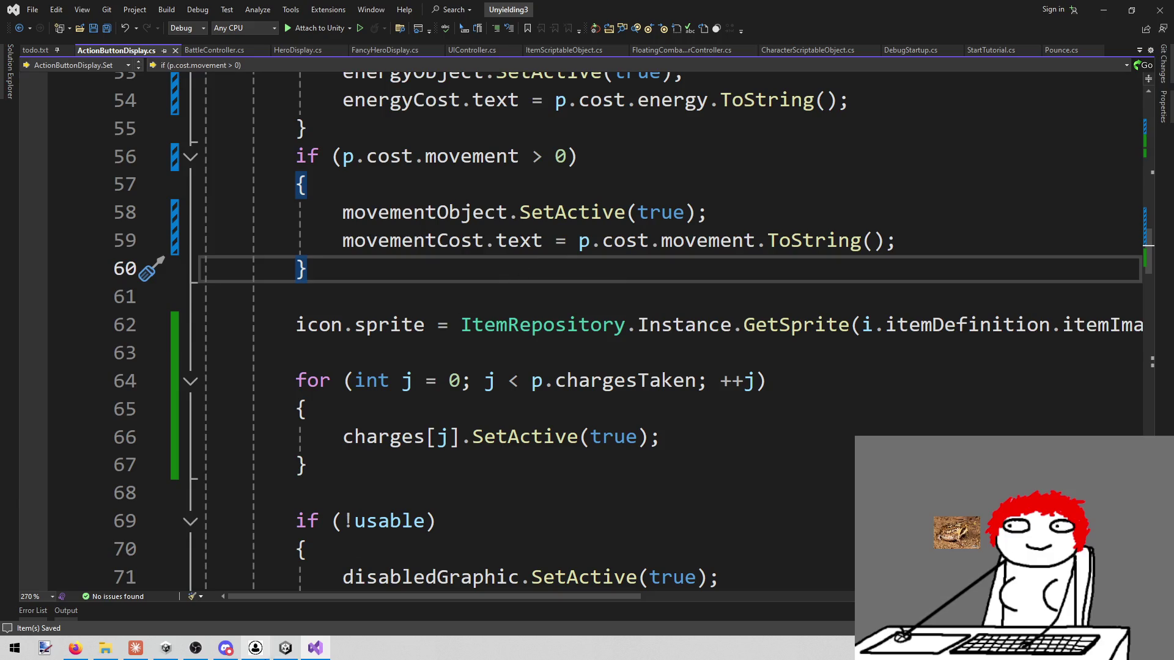
{"action": "left_click", "coordinate": [284, 654]}
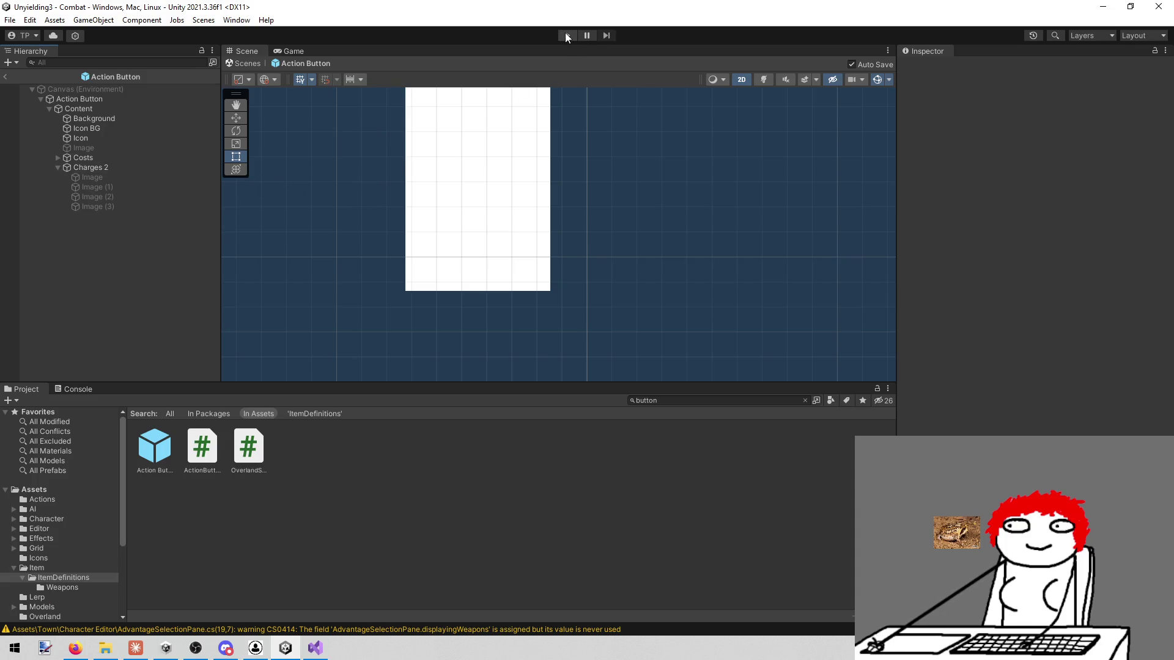
Step: Fill the Action Button's Charges list with the four charge images, including Image (2) and Image (3)
{"action": "left_click", "coordinate": [158, 101]}
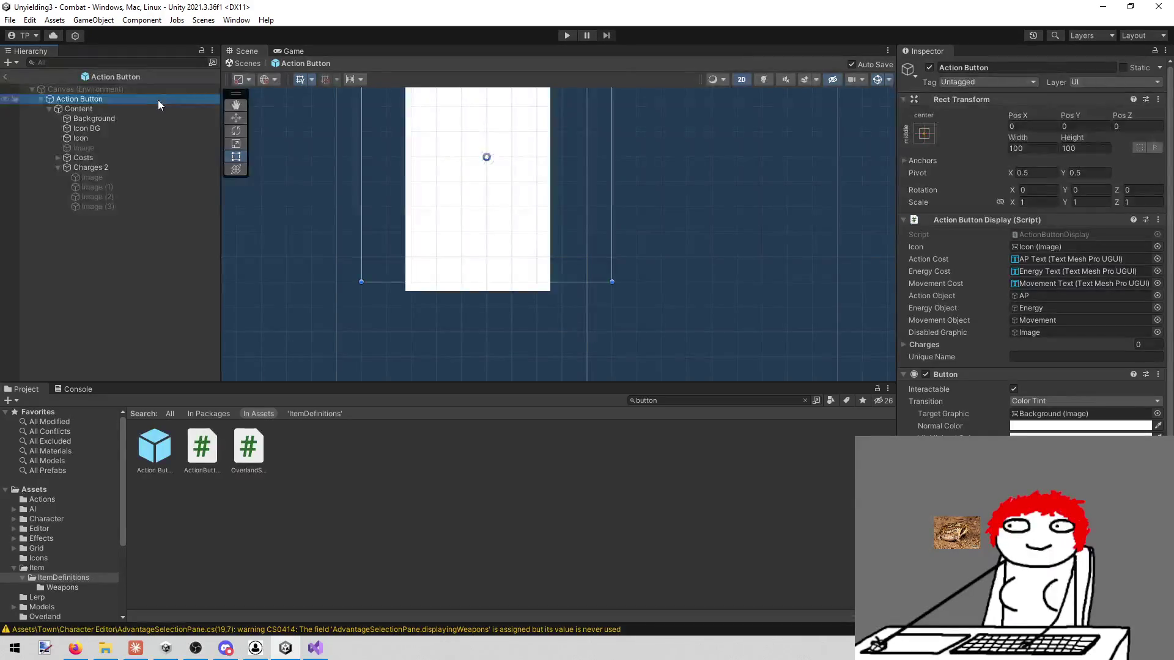
{"action": "left_click_drag", "start_coordinate": [97, 178], "coordinate": [963, 356]}
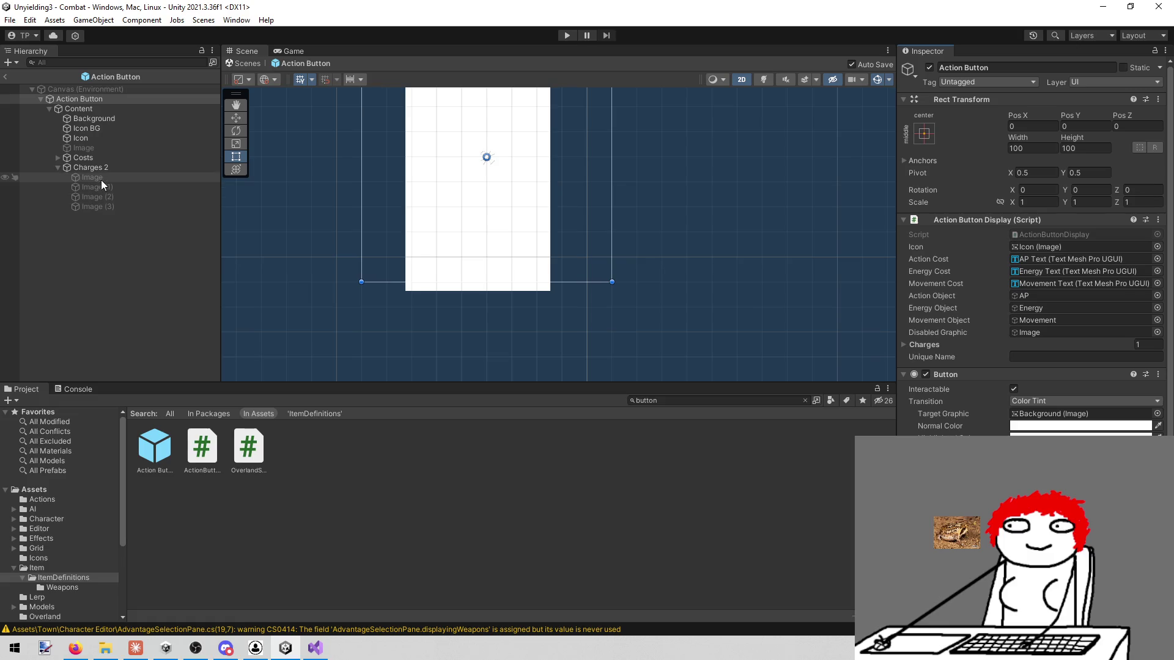
{"action": "mouse_move", "coordinate": [104, 185]}
{"action": "left_mouse_down"}
{"action": "mouse_move", "coordinate": [489, 269]}
{"action": "mouse_move", "coordinate": [960, 346]}
{"action": "left_mouse_up"}
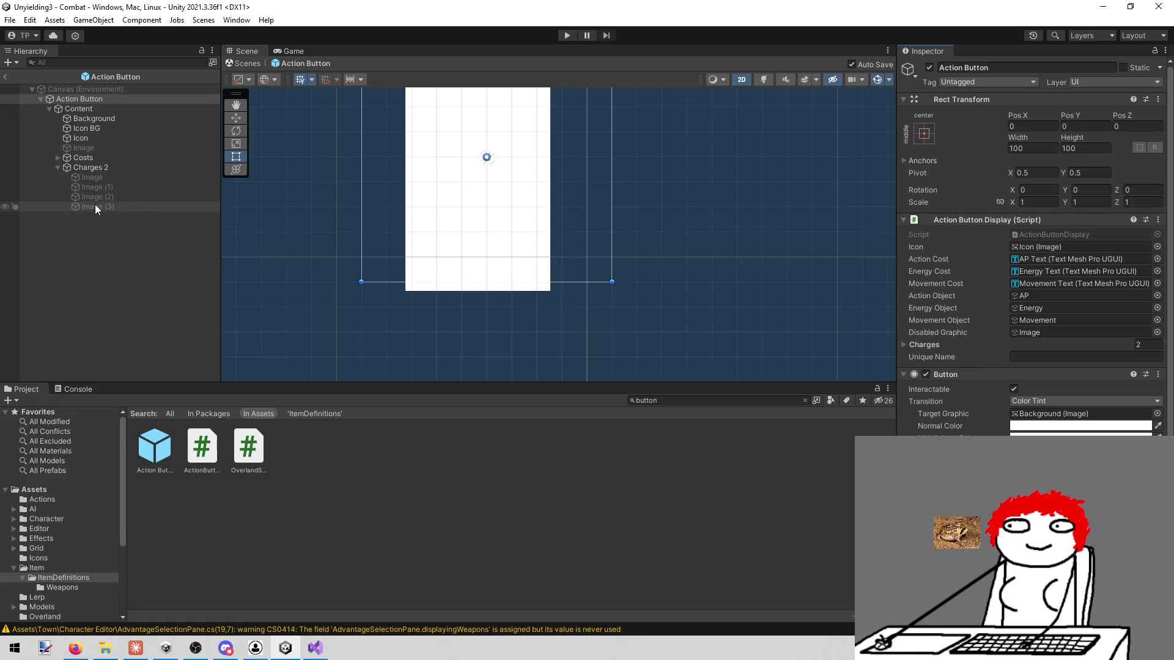
{"action": "left_click", "coordinate": [103, 192]}
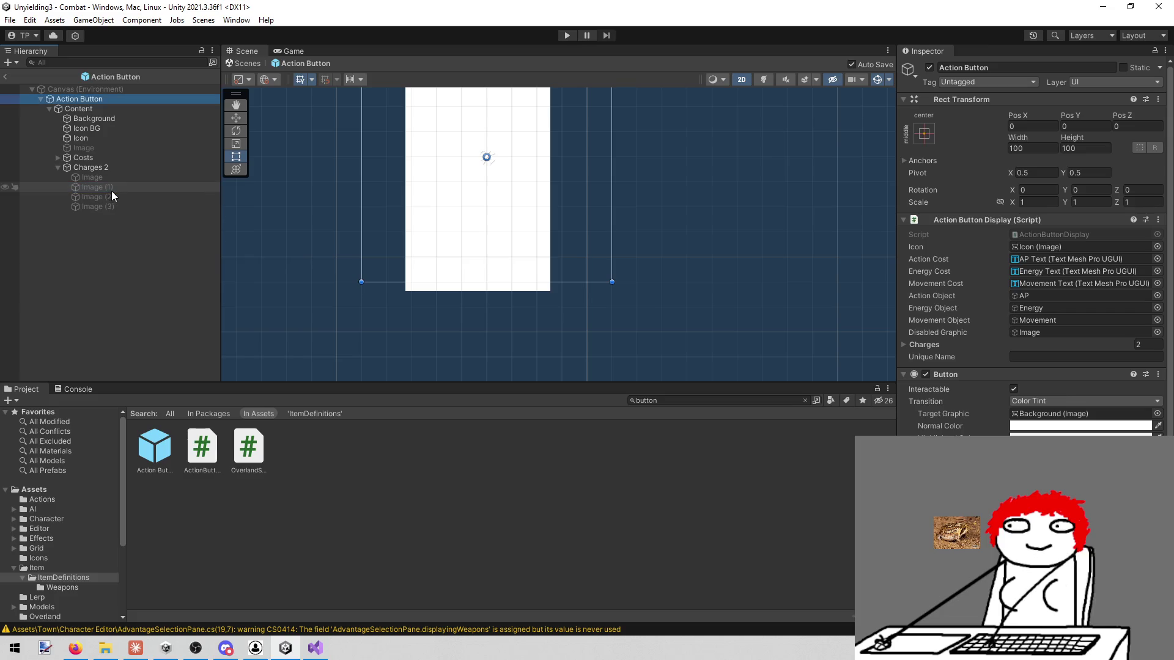
{"action": "mouse_move", "coordinate": [109, 196]}
{"action": "left_mouse_down"}
{"action": "mouse_move", "coordinate": [957, 330]}
{"action": "mouse_move", "coordinate": [960, 349]}
{"action": "left_mouse_up"}
{"action": "mouse_move", "coordinate": [150, 209]}
{"action": "left_mouse_down"}
{"action": "mouse_move", "coordinate": [958, 370]}
{"action": "mouse_move", "coordinate": [958, 353]}
{"action": "left_mouse_up"}
Step: Rename Charges 2 to Charges and start Play mode
{"action": "left_click", "coordinate": [121, 169]}
{"action": "left_click", "coordinate": [1046, 67]}
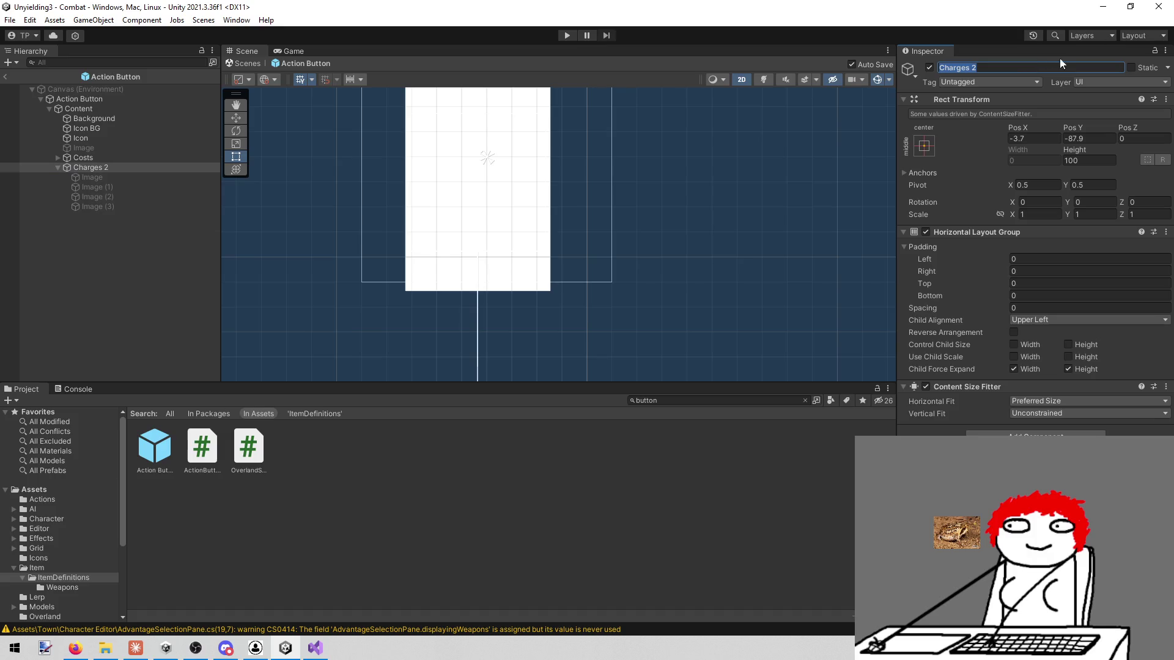
{"action": "key", "text": "End"}
{"action": "key", "text": "BackSpace"}
{"action": "key", "text": "BackSpace"}
{"action": "key", "text": "Return"}
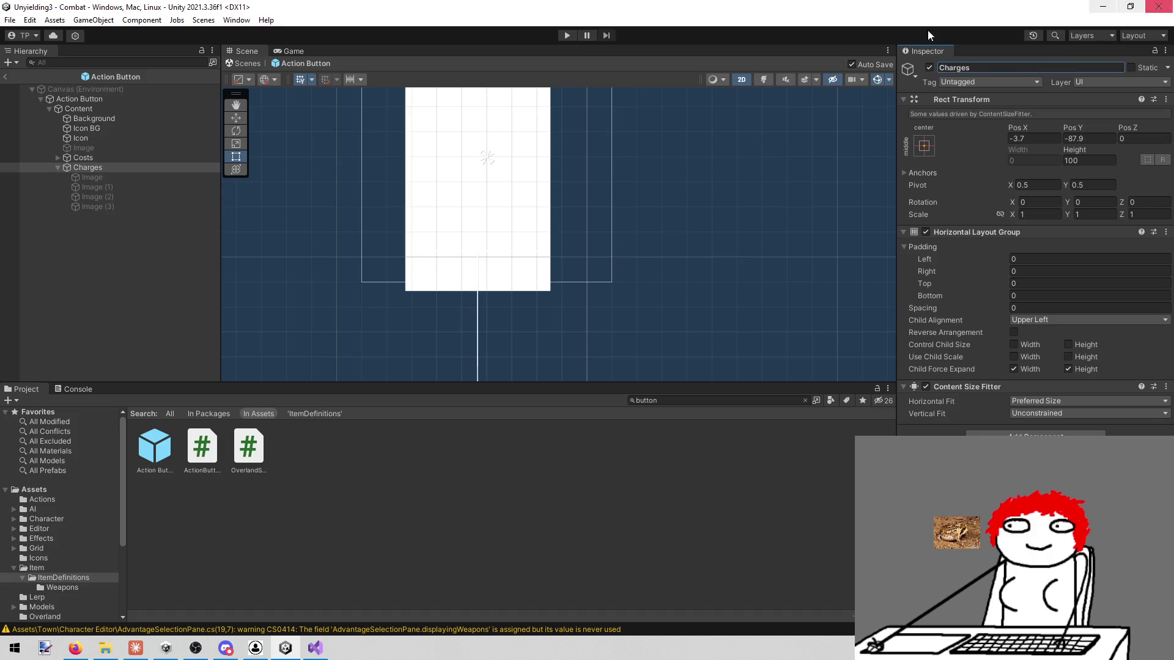
{"action": "left_click", "coordinate": [567, 35]}
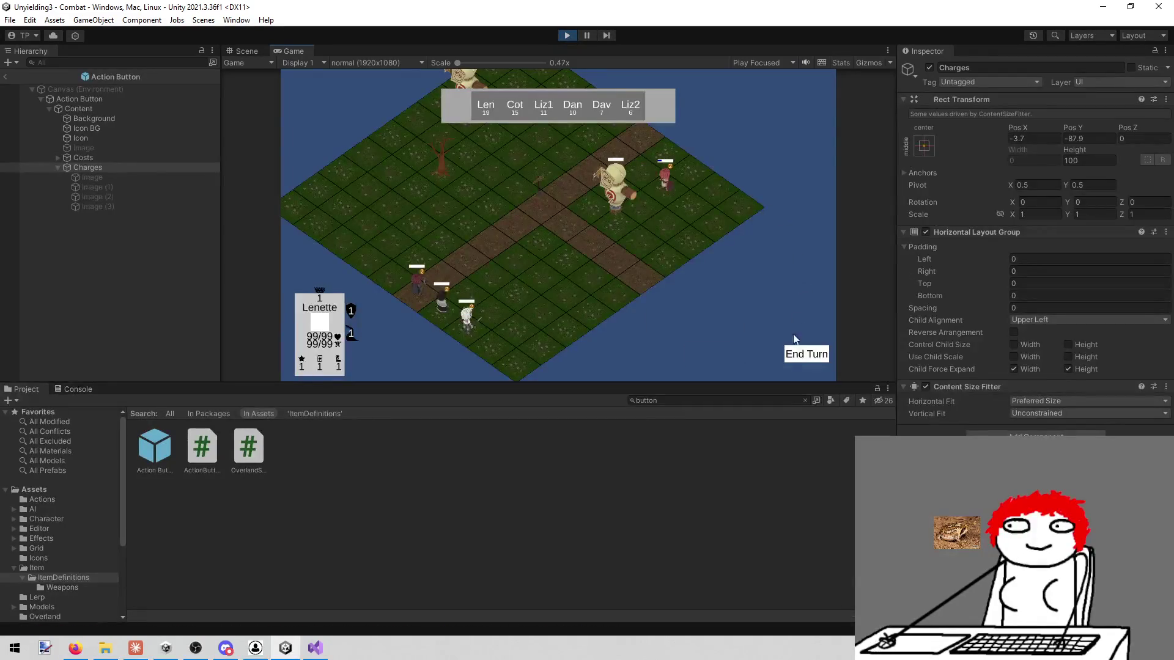
Step: End Lenette's turn so Cotton acts, and maximize the Game view
{"action": "left_click", "coordinate": [795, 357]}
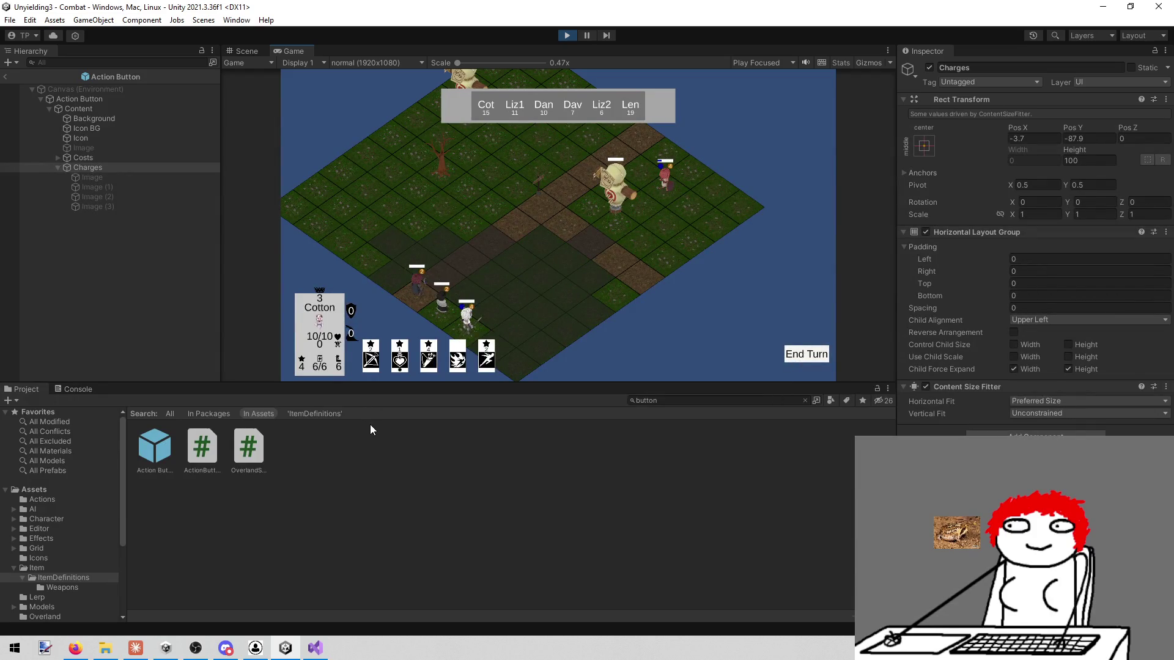
{"action": "mouse_move", "coordinate": [402, 370]}
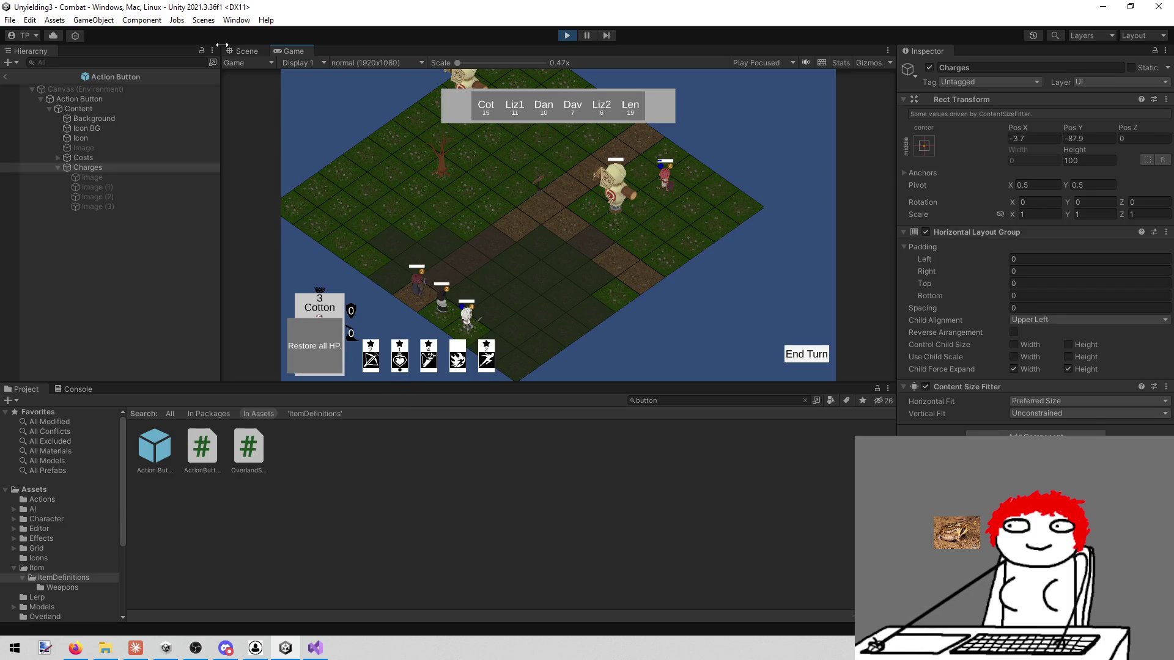
{"action": "right_click", "coordinate": [293, 51]}
{"action": "left_click", "coordinate": [334, 87]}
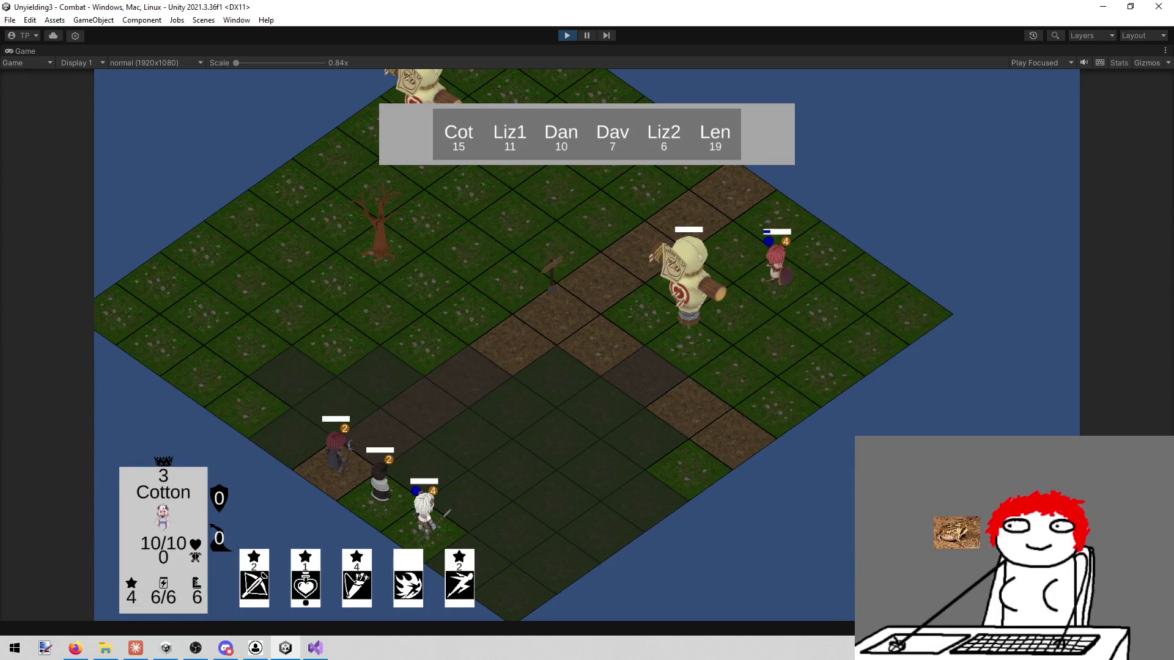
{"action": "key", "text": "alt+Tab"}
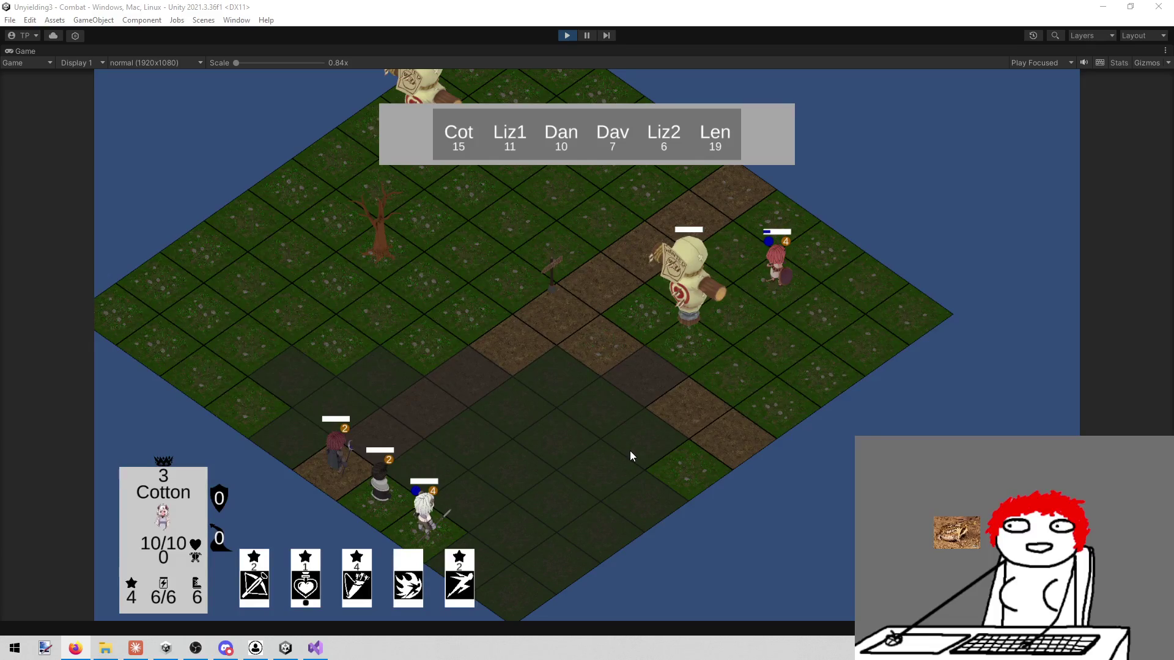
{"action": "left_click", "coordinate": [569, 35]}
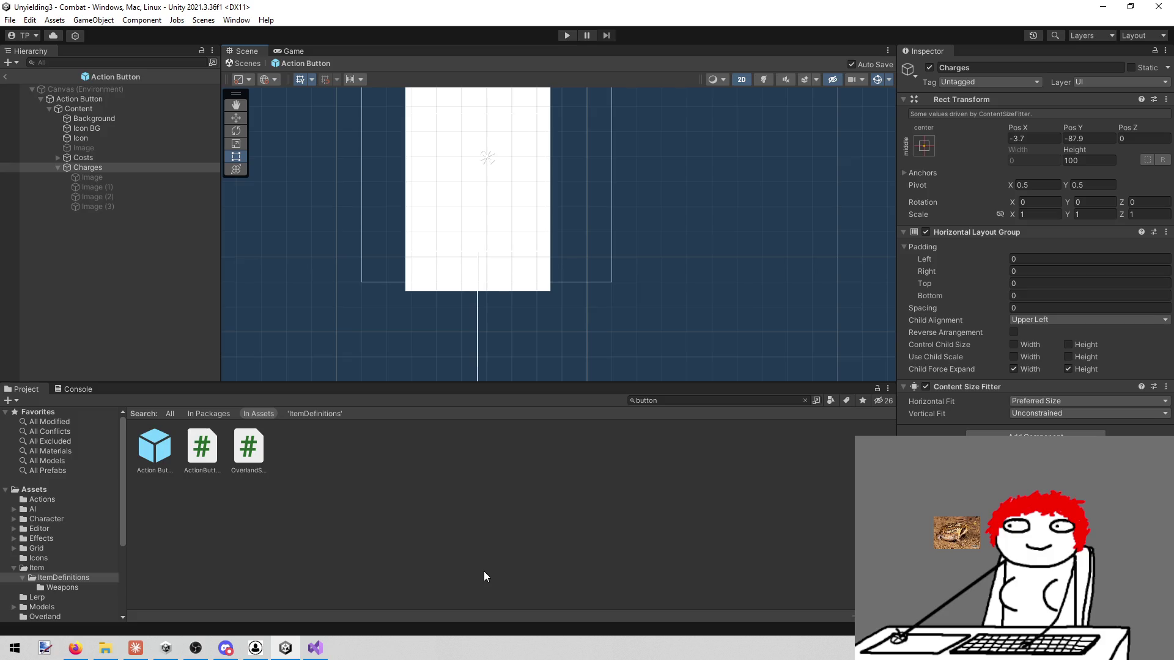
Step: Exit the Action Button prefab to the Combat scene and pan across the hero card
{"action": "left_click", "coordinate": [6, 77]}
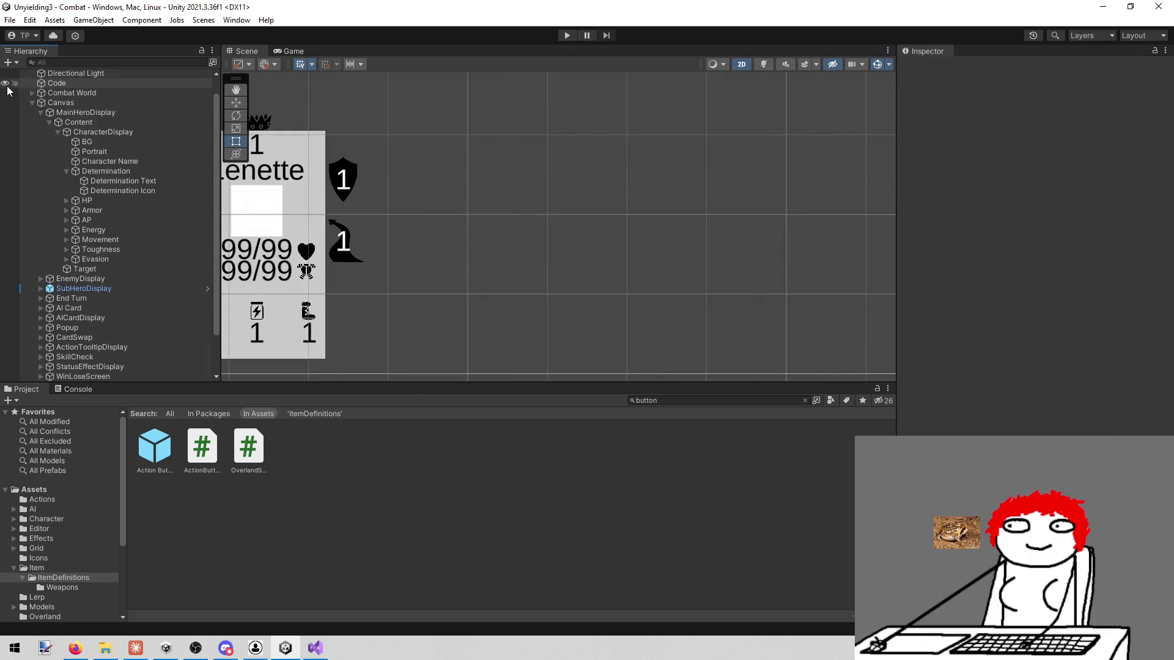
{"action": "scroll", "coordinate": [370, 292], "scroll_direction": "down", "scroll_amount": 1}
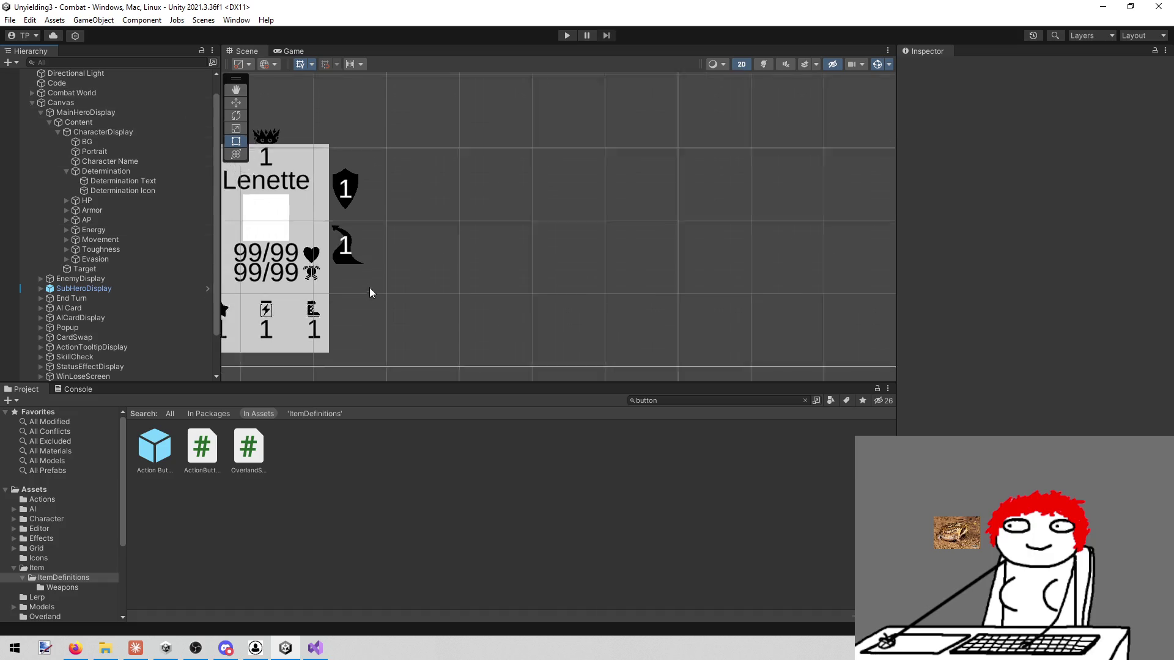
{"action": "scroll", "coordinate": [371, 285], "scroll_direction": "down", "scroll_amount": 2}
{"action": "scroll", "coordinate": [374, 274], "scroll_direction": "up", "scroll_amount": 1}
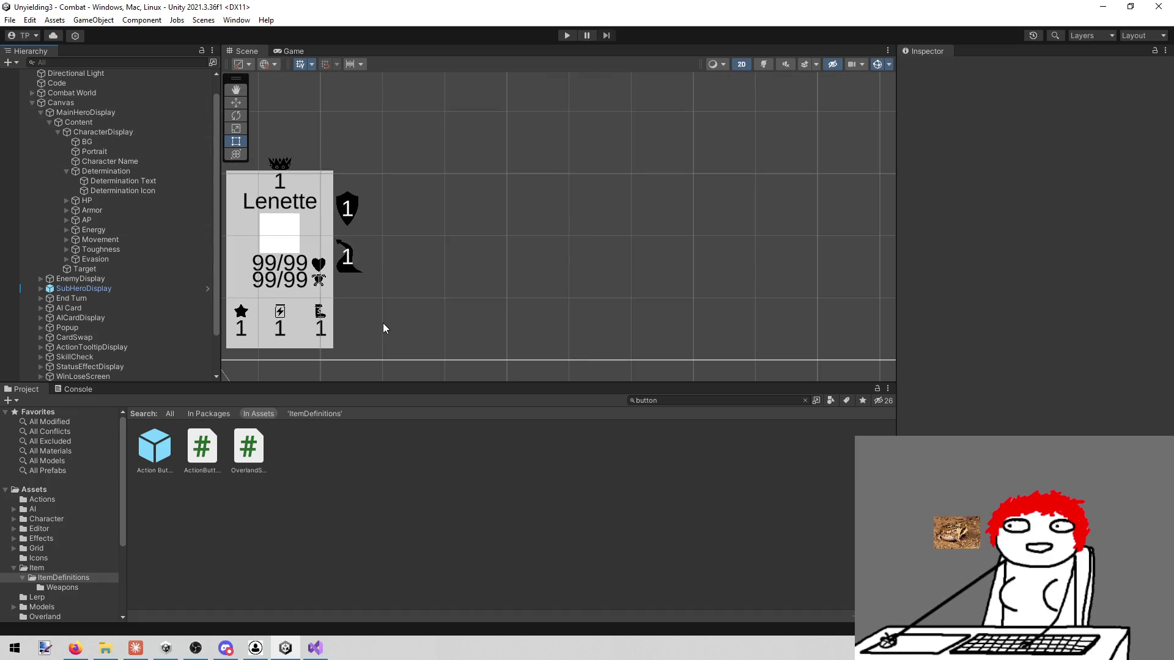
{"action": "scroll", "coordinate": [382, 323], "scroll_direction": "up", "scroll_amount": 2}
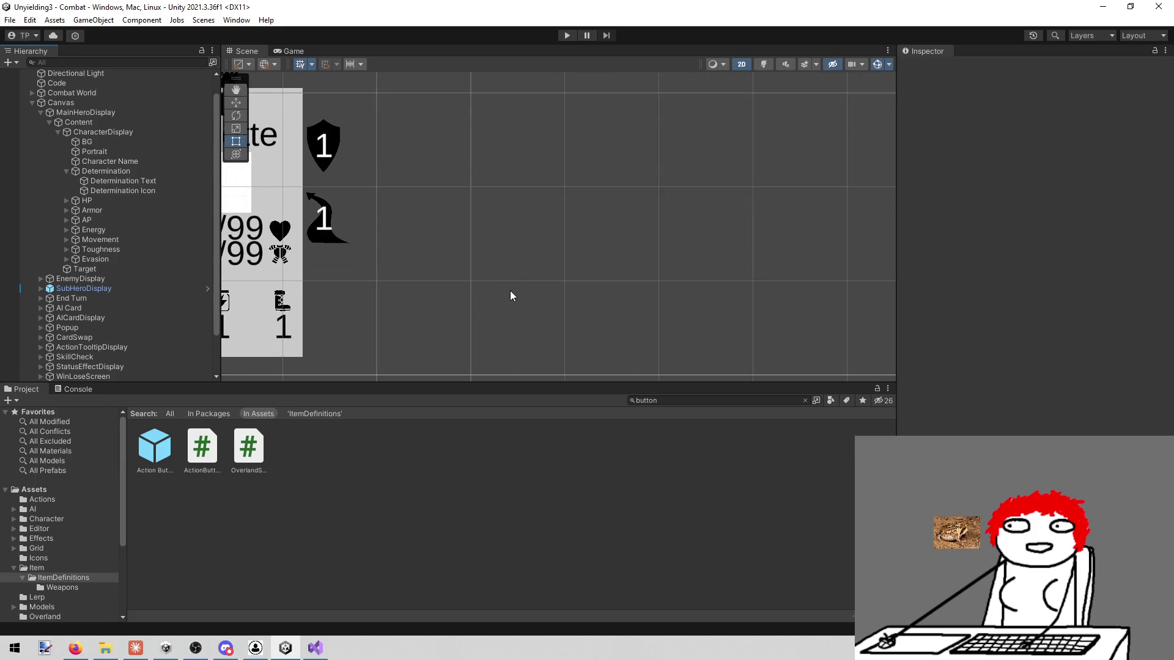
{"action": "mouse_move", "coordinate": [489, 256]}
{"action": "left_mouse_down"}
{"action": "mouse_move", "coordinate": [421, 263]}
{"action": "mouse_move", "coordinate": [406, 238]}
{"action": "left_mouse_up"}
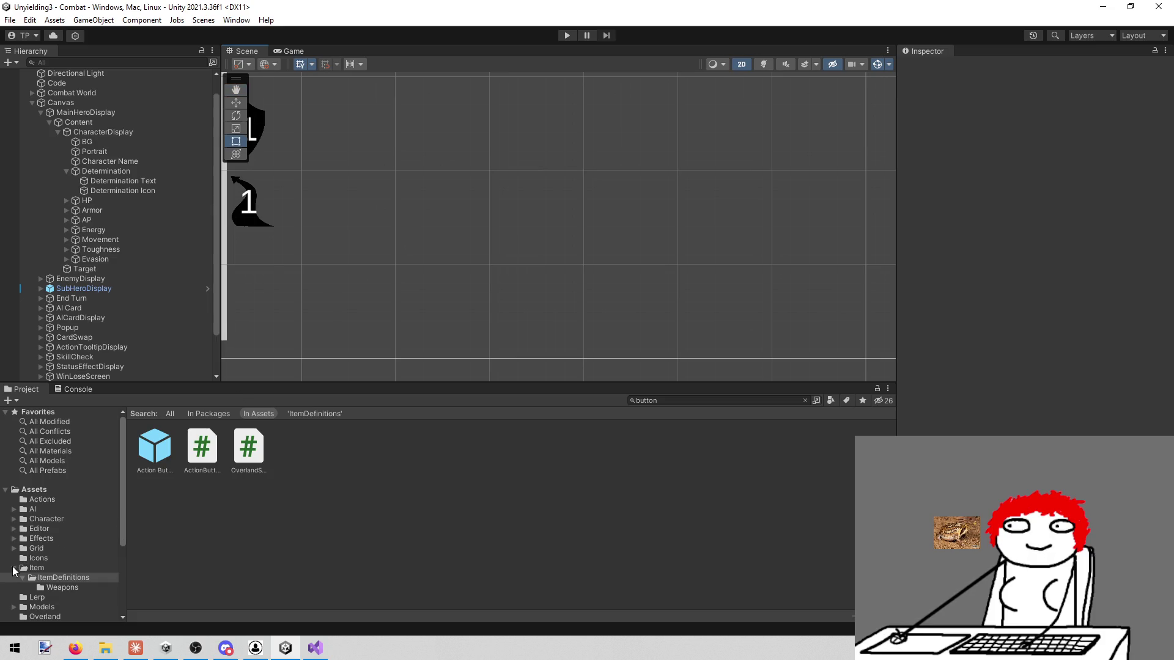
Step: Collapse the Item folder in the project tree and the Canvas object's children in the Hierarchy
{"action": "left_click", "coordinate": [13, 568]}
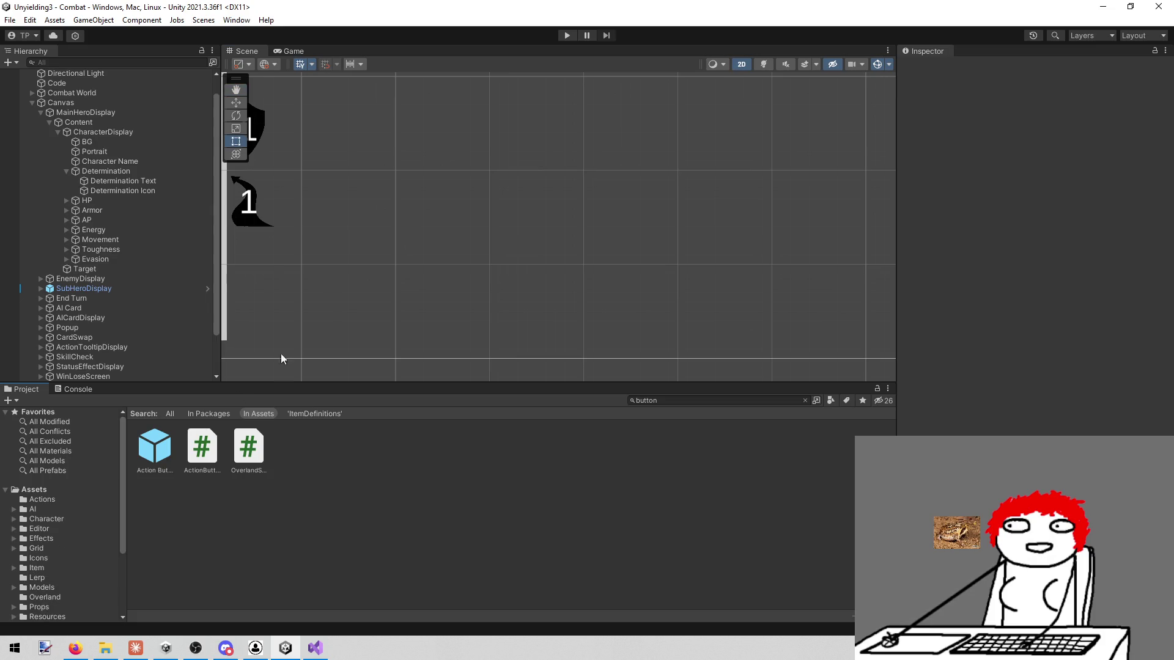
{"action": "left_click", "coordinate": [28, 102]}
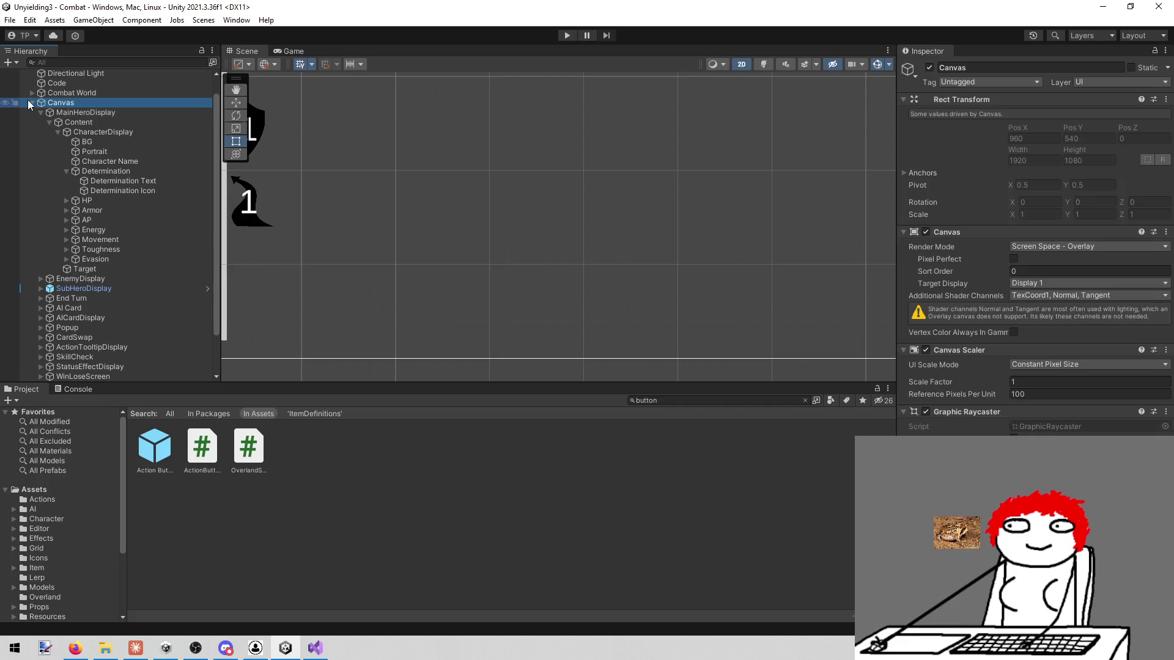
{"action": "left_click", "coordinate": [32, 101]}
{"action": "left_click", "coordinate": [58, 192]}
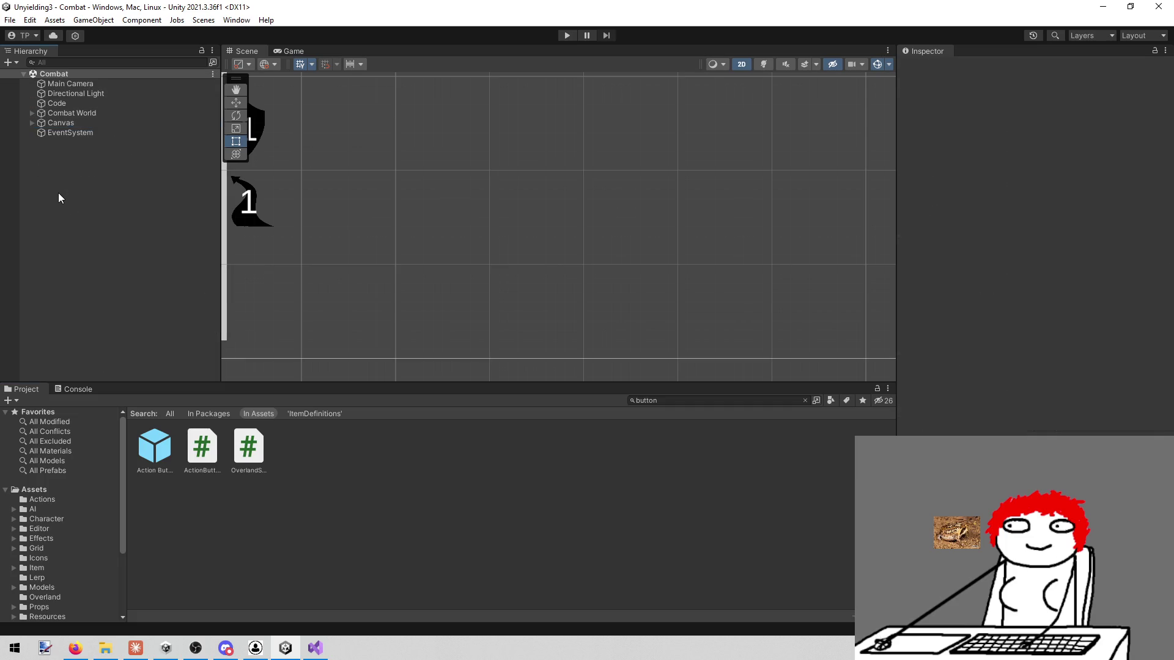
Step: Create a 2D Sprites > Square object and frame it in the Scene view
{"action": "right_click", "coordinate": [88, 203]}
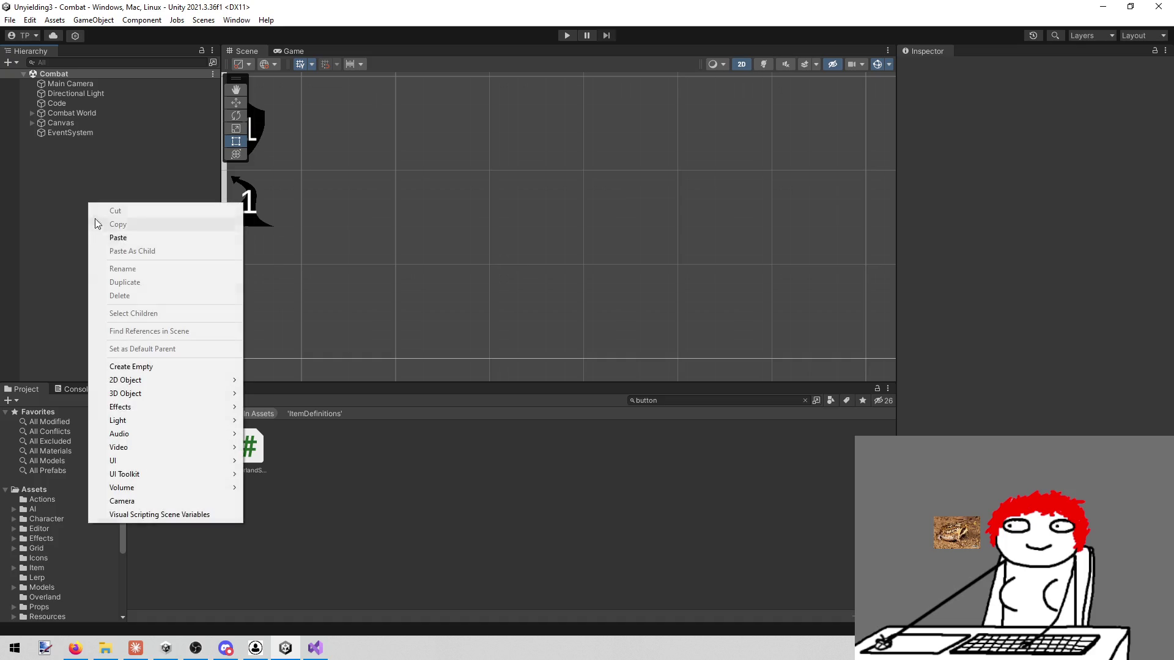
{"action": "mouse_move", "coordinate": [170, 375]}
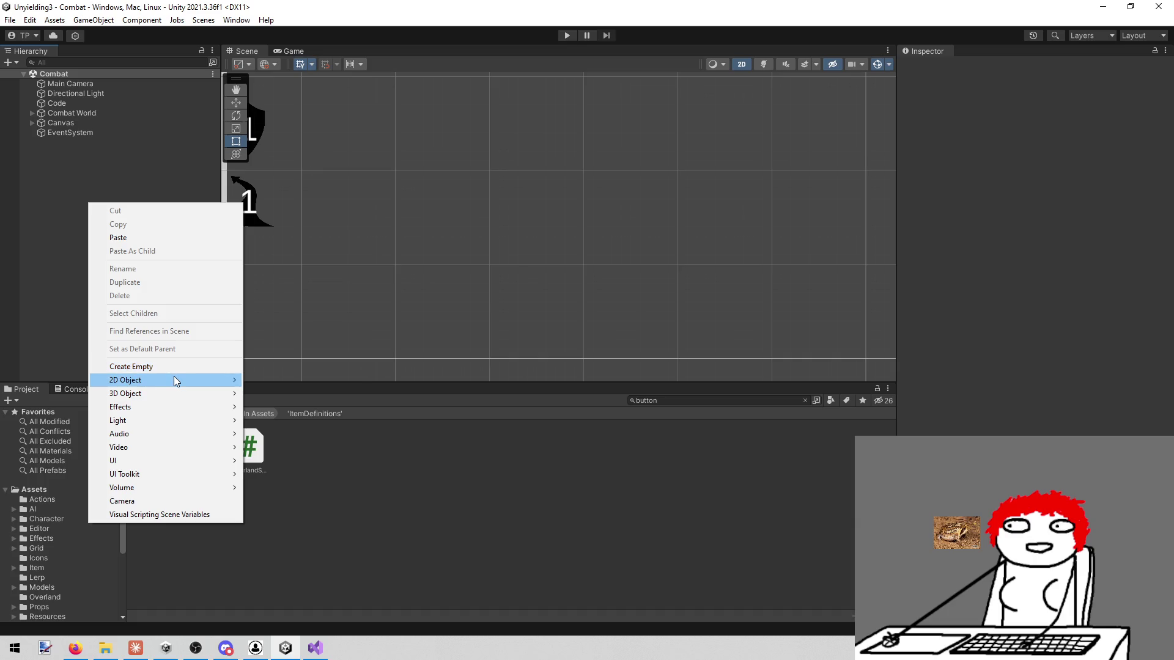
{"action": "mouse_move", "coordinate": [174, 381]}
{"action": "mouse_move", "coordinate": [288, 380]}
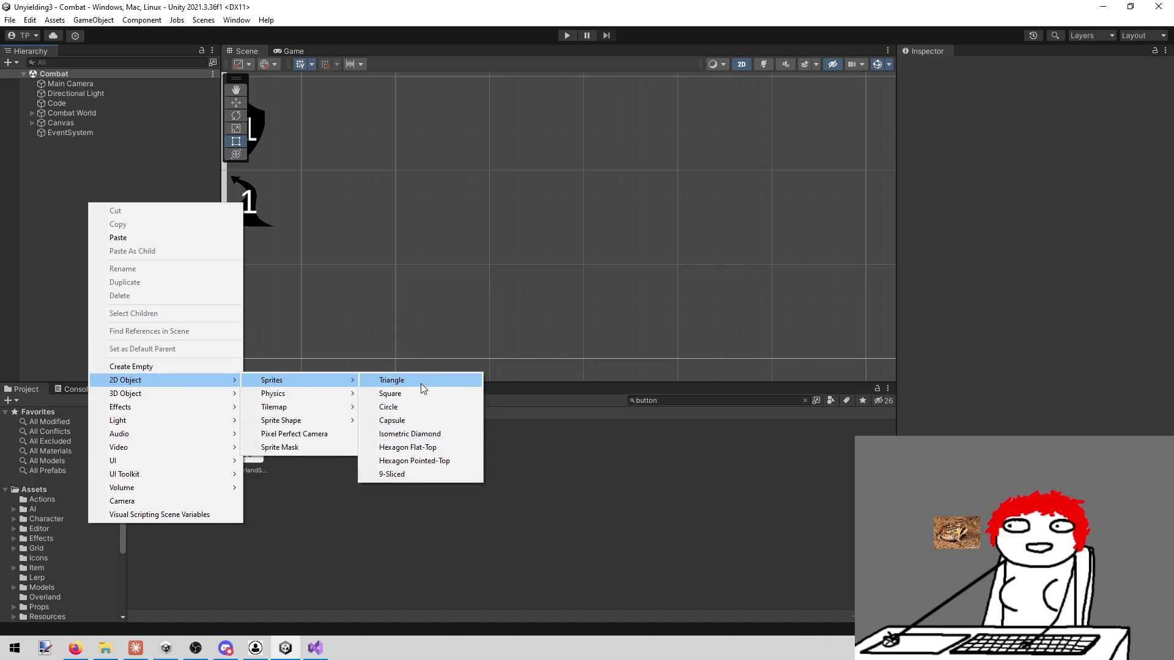
{"action": "left_click", "coordinate": [419, 393]}
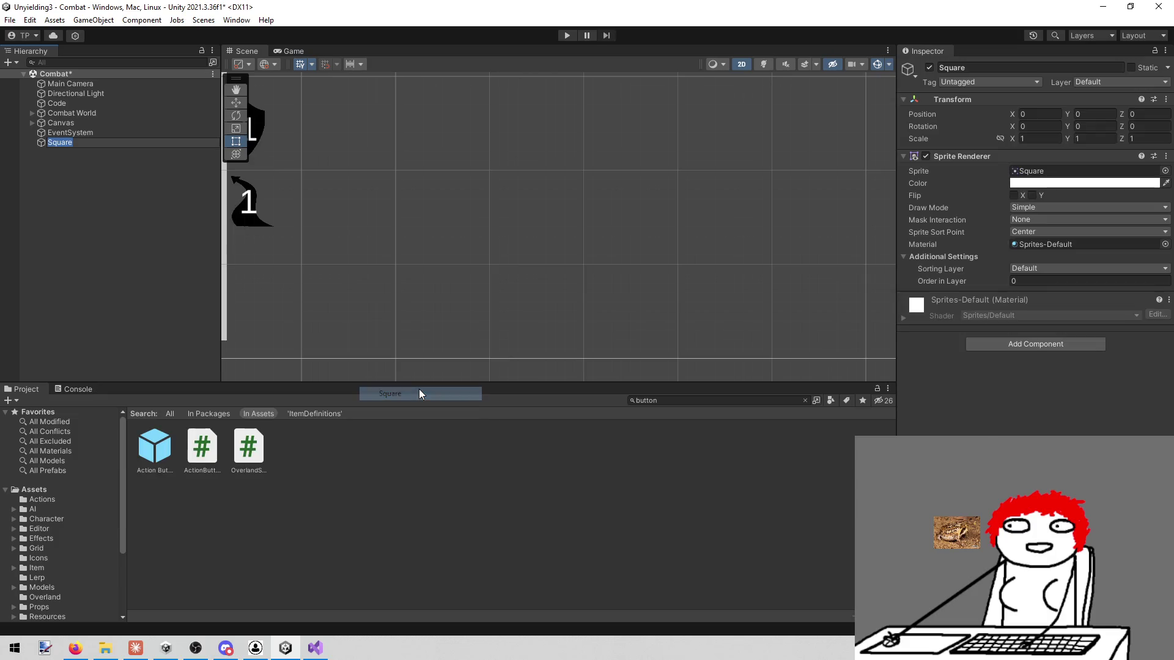
{"action": "scroll", "coordinate": [599, 310], "scroll_direction": "down", "scroll_amount": 5}
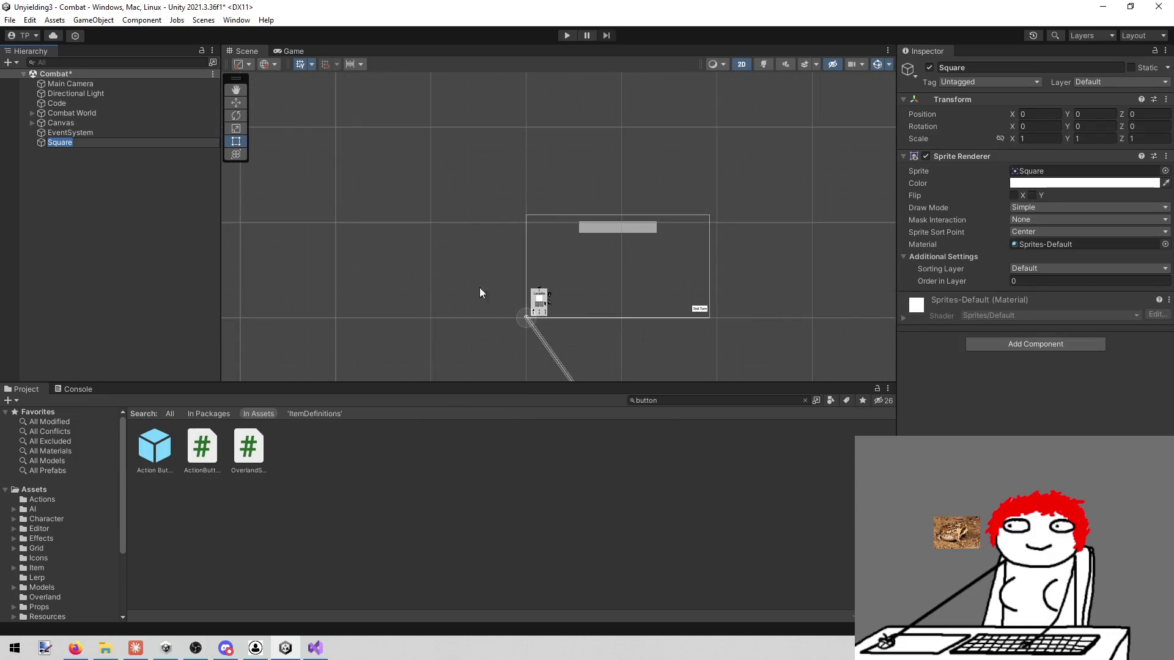
{"action": "double_click", "coordinate": [90, 142]}
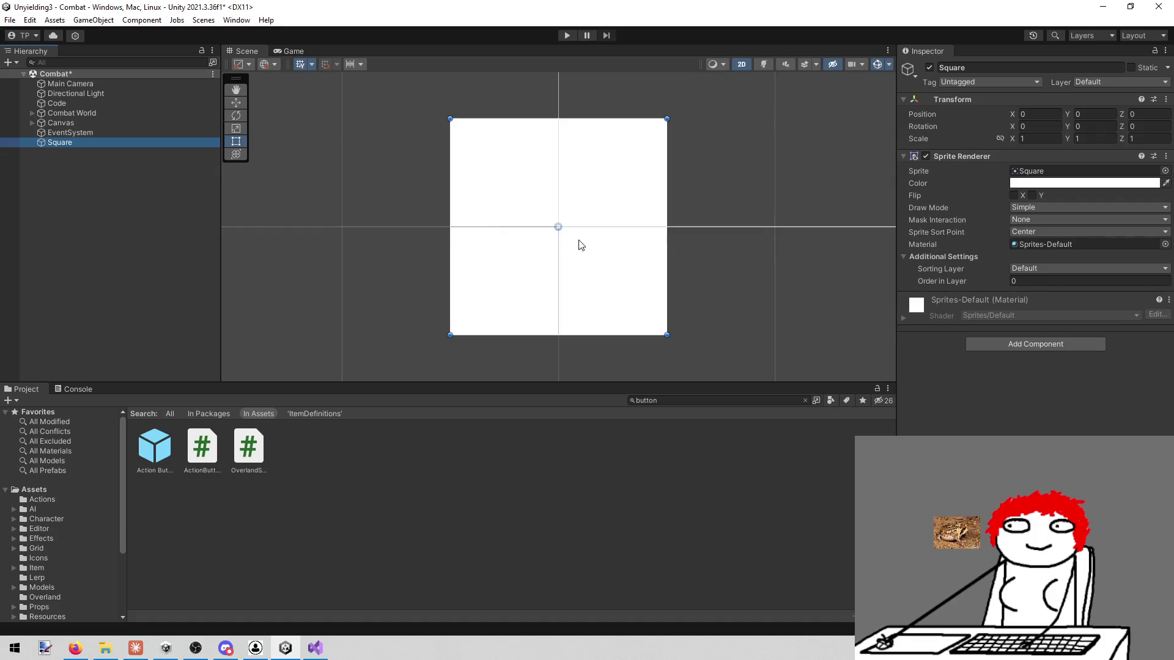
Step: Deactivate the Canvas to hide its UI, then select the Square sprite
{"action": "left_click", "coordinate": [83, 123]}
{"action": "left_click", "coordinate": [932, 65]}
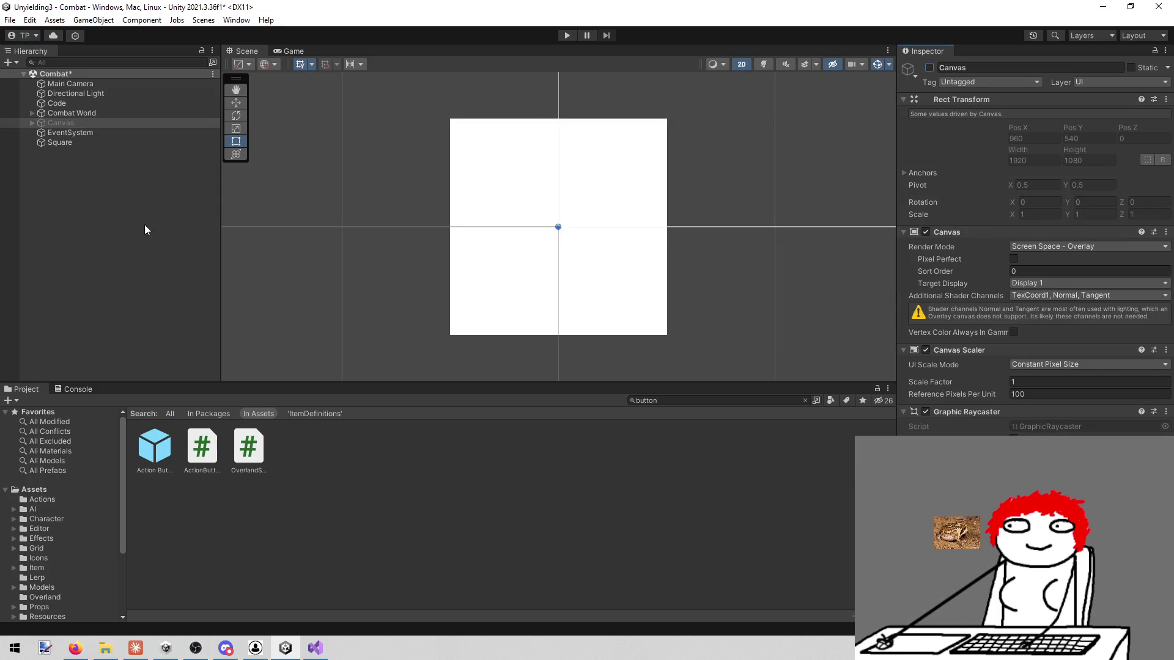
{"action": "left_click", "coordinate": [64, 171]}
{"action": "left_click", "coordinate": [57, 142]}
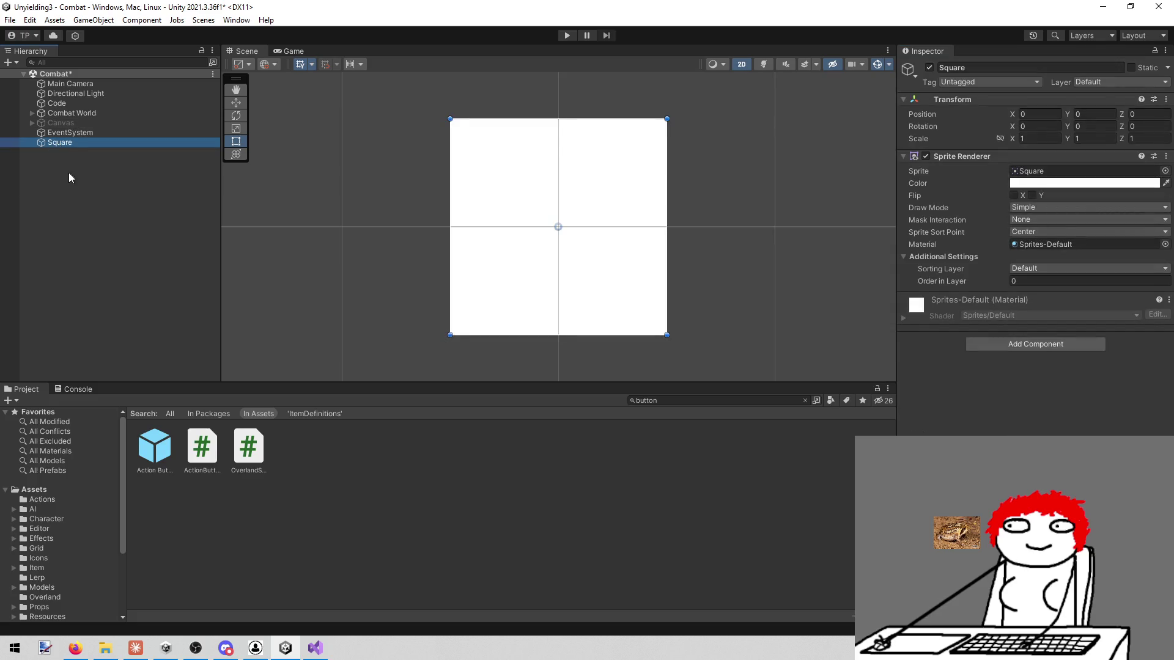
{"action": "right_click", "coordinate": [75, 131]}
Step: Delete the existing Square sprite from the Combat scene
{"action": "left_click", "coordinate": [54, 148]}
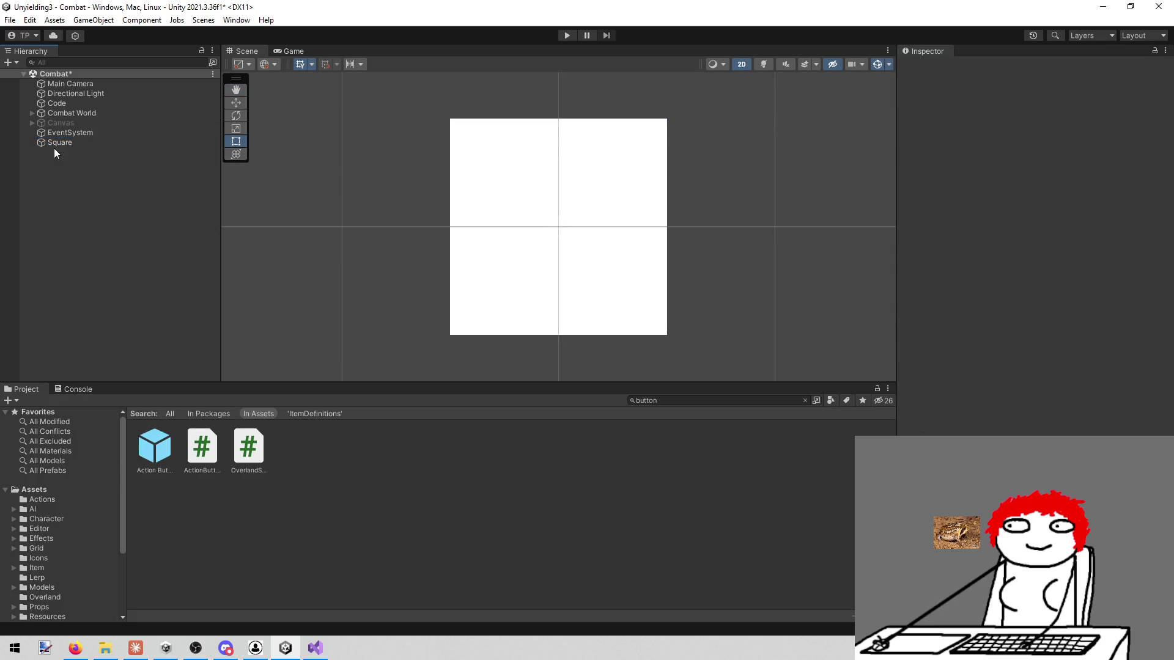
{"action": "left_click", "coordinate": [63, 144]}
{"action": "right_click", "coordinate": [63, 145]}
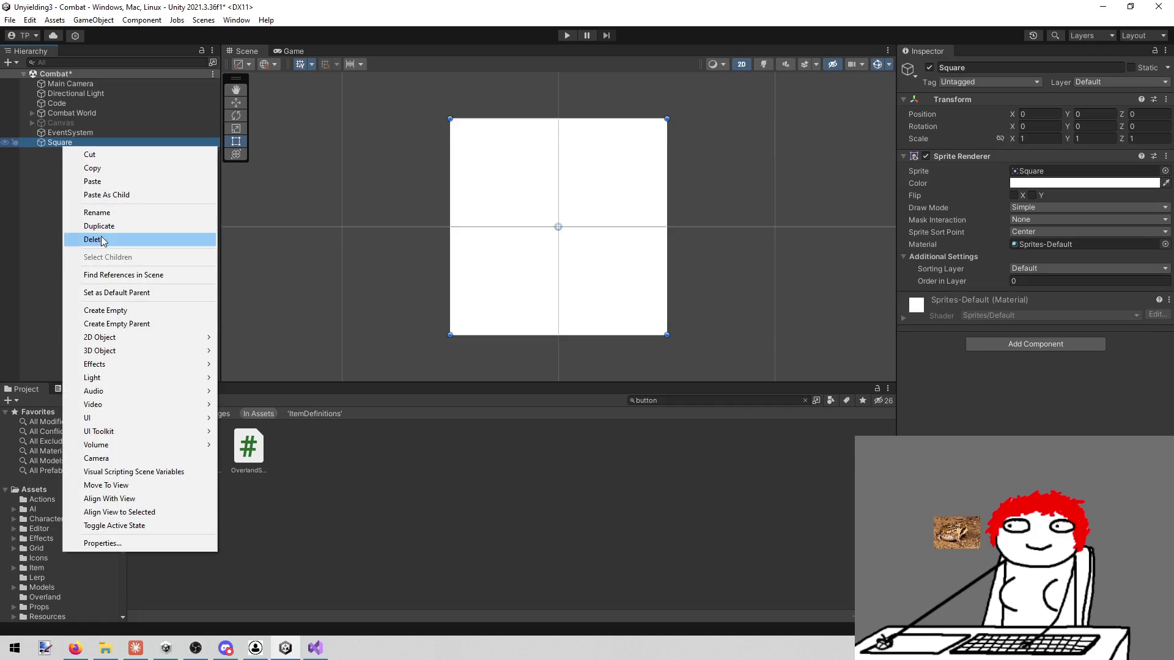
{"action": "left_click", "coordinate": [103, 240]}
Step: Add a fresh 2D Sprites > Square object to the scene
{"action": "right_click", "coordinate": [65, 177]}
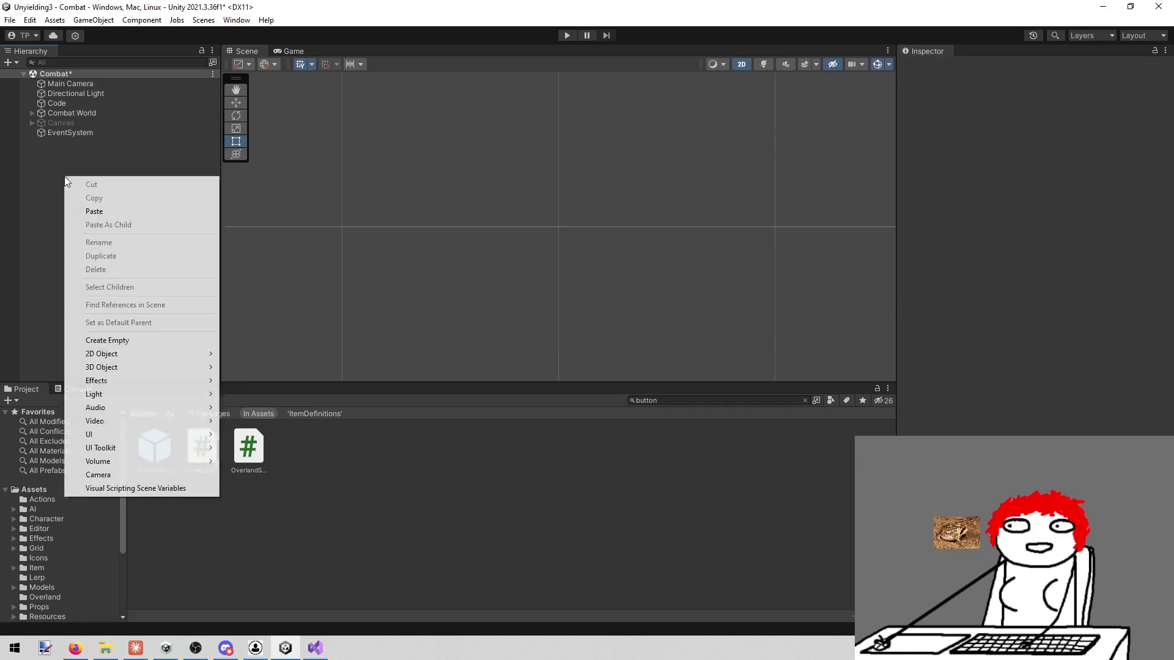
{"action": "mouse_move", "coordinate": [135, 368]}
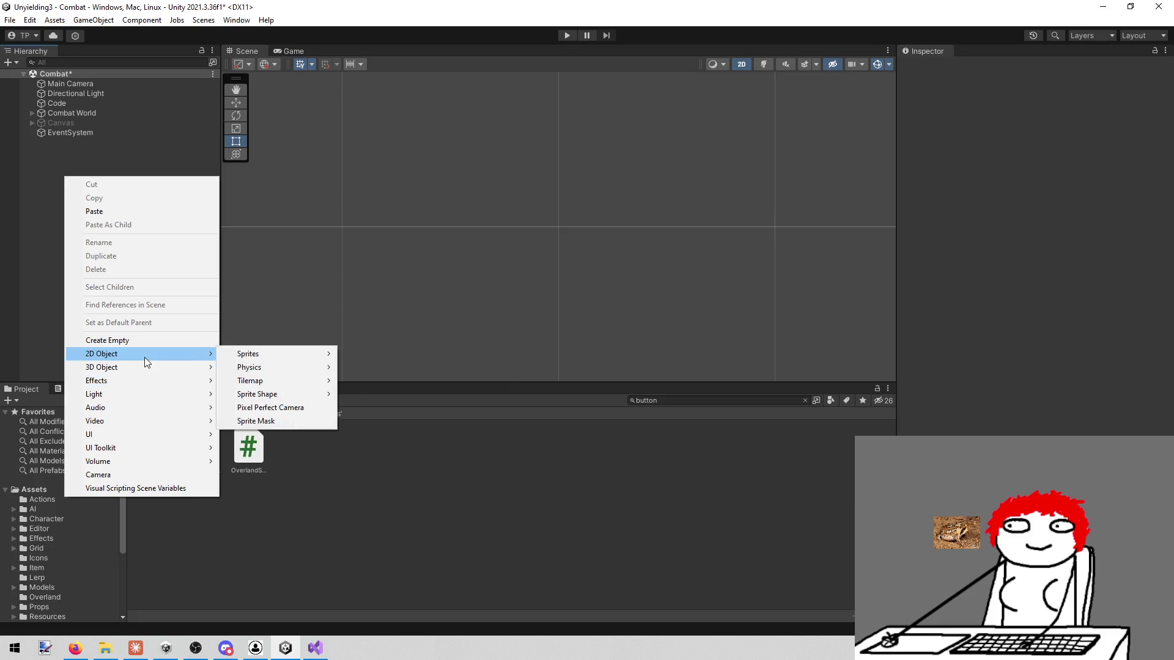
{"action": "mouse_move", "coordinate": [288, 353]}
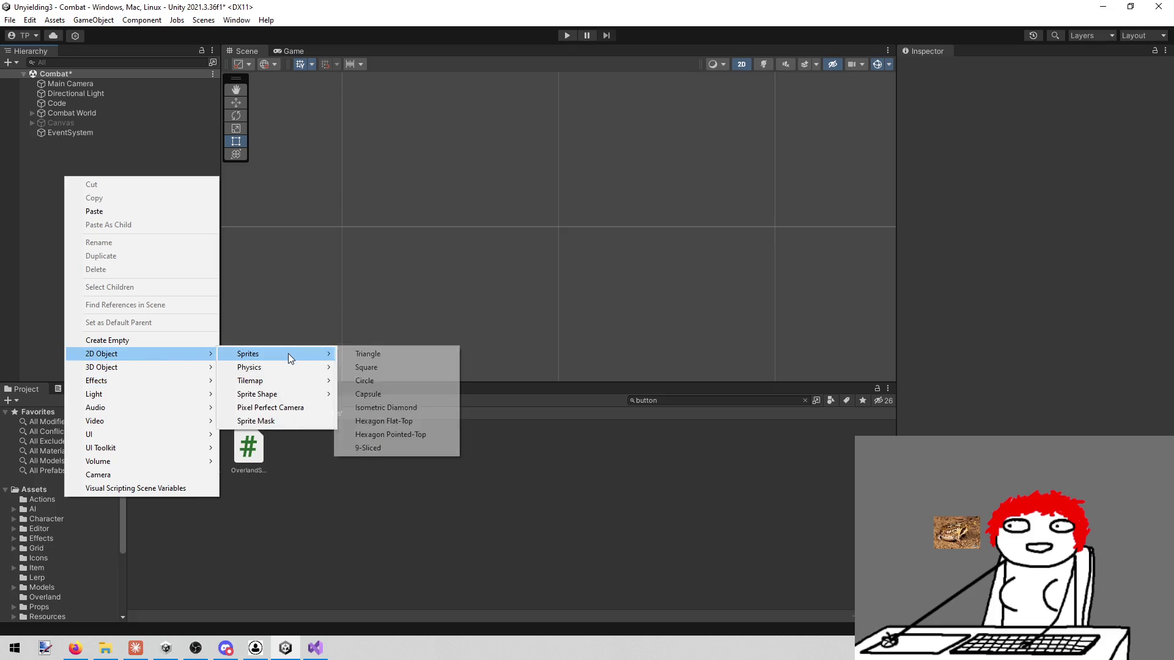
{"action": "left_click", "coordinate": [373, 369]}
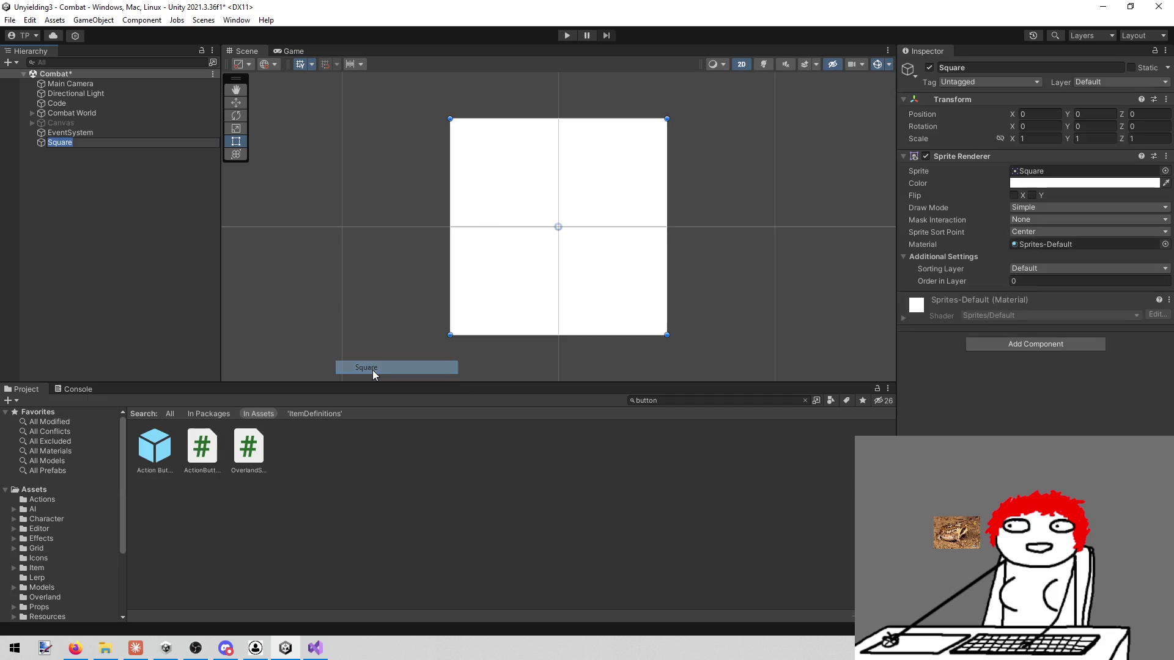
Step: Assign the Lenette_cropped sprite to the Square's Sprite Renderer
{"action": "left_click", "coordinate": [1165, 171]}
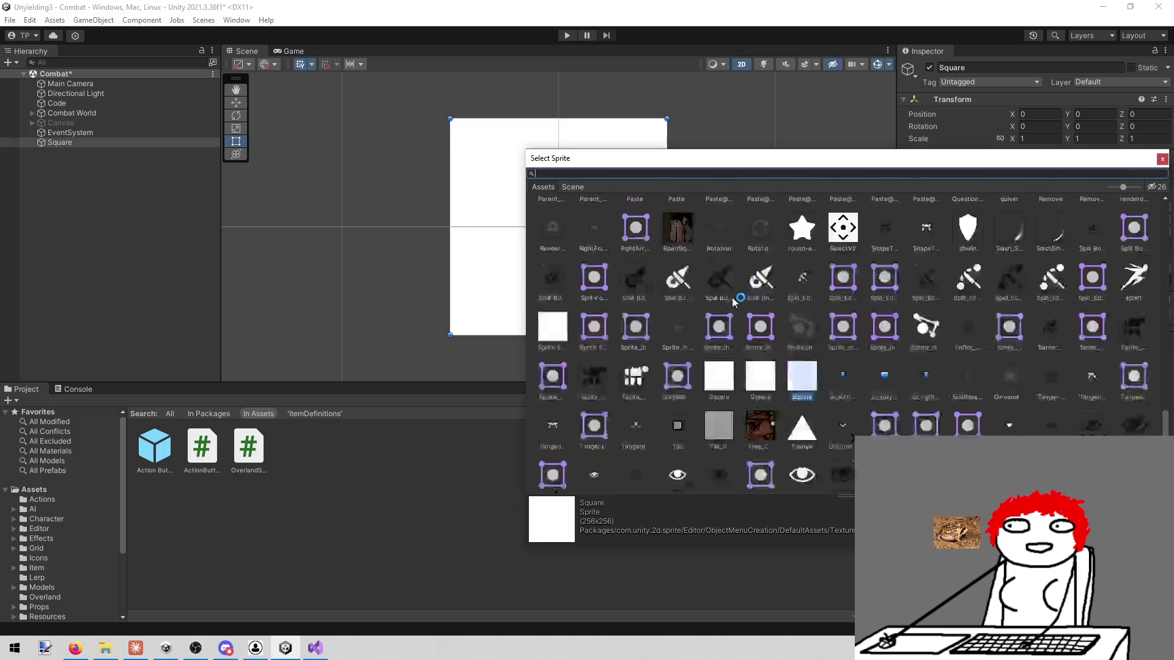
{"action": "scroll", "coordinate": [734, 302], "scroll_direction": "up", "scroll_amount": 5}
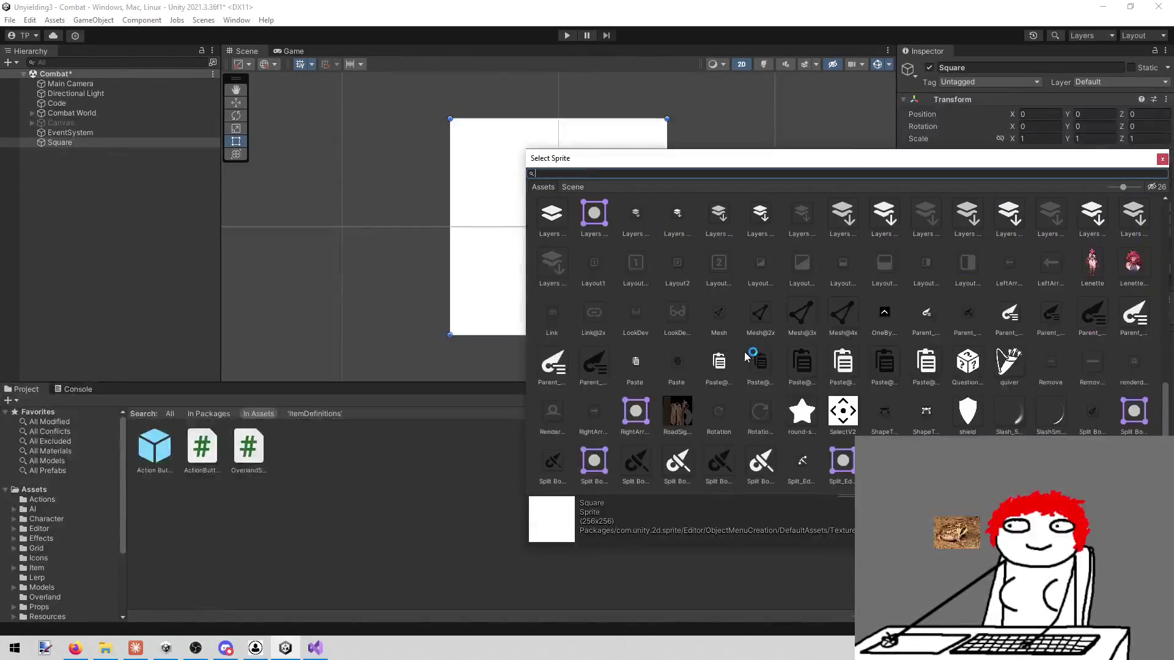
{"action": "left_click", "coordinate": [1141, 259]}
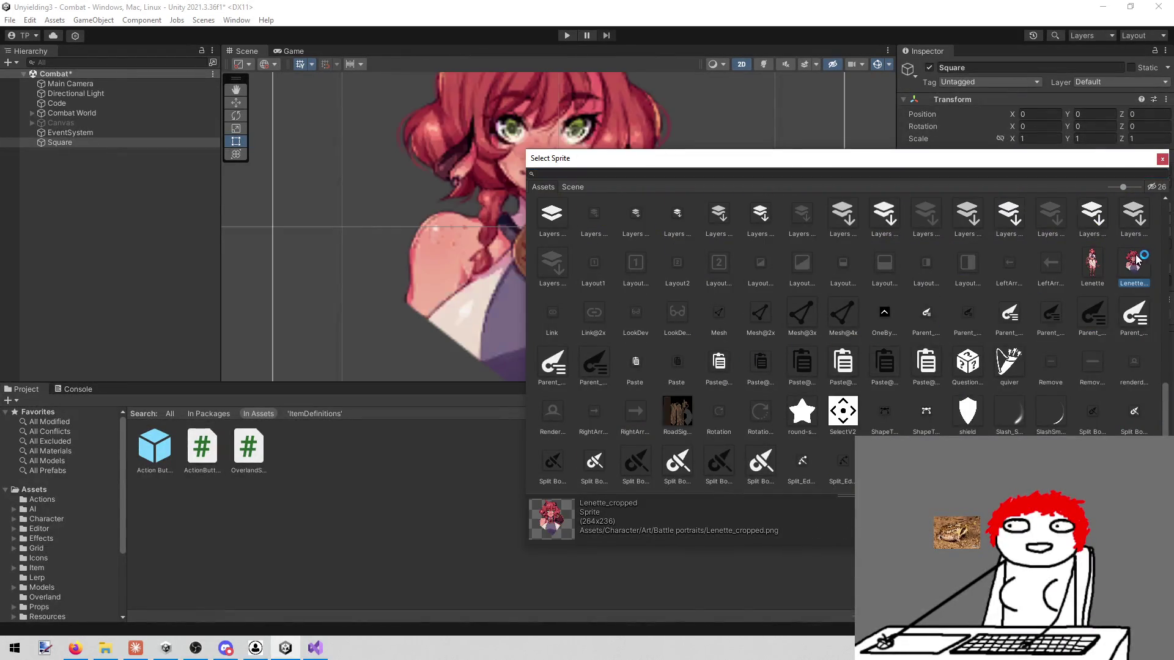
{"action": "left_click", "coordinate": [1162, 159]}
{"action": "scroll", "coordinate": [694, 226], "scroll_direction": "down", "scroll_amount": 8}
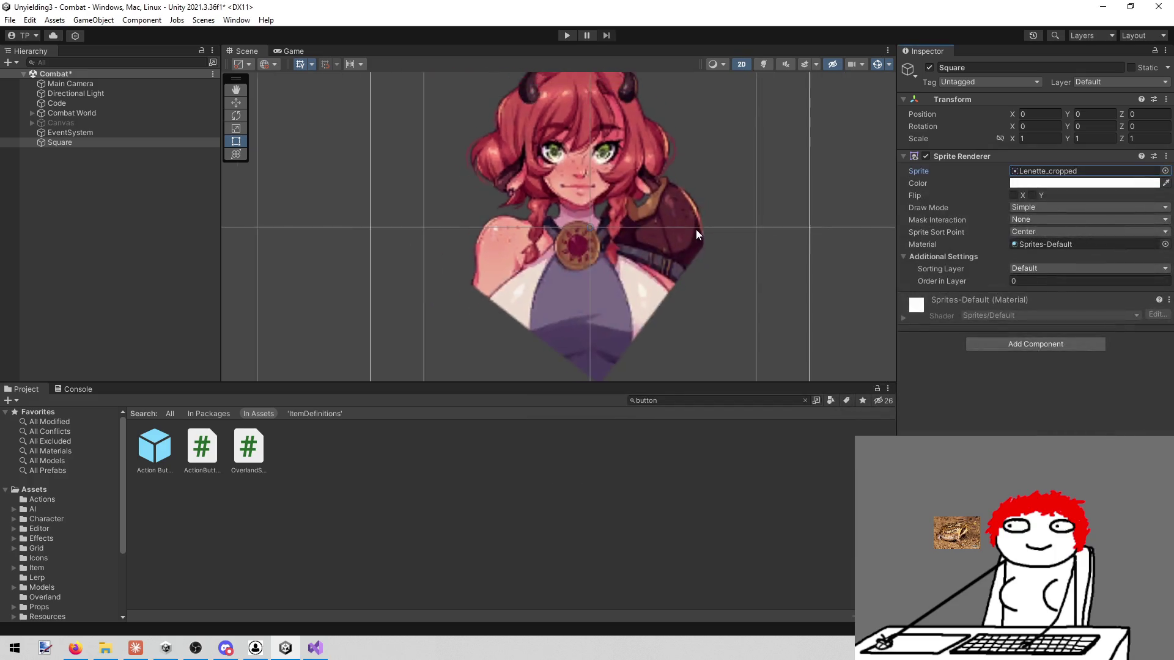
Step: Switch the Square's sprite to David and zoom the Scene view to fit it
{"action": "left_click", "coordinate": [1167, 172]}
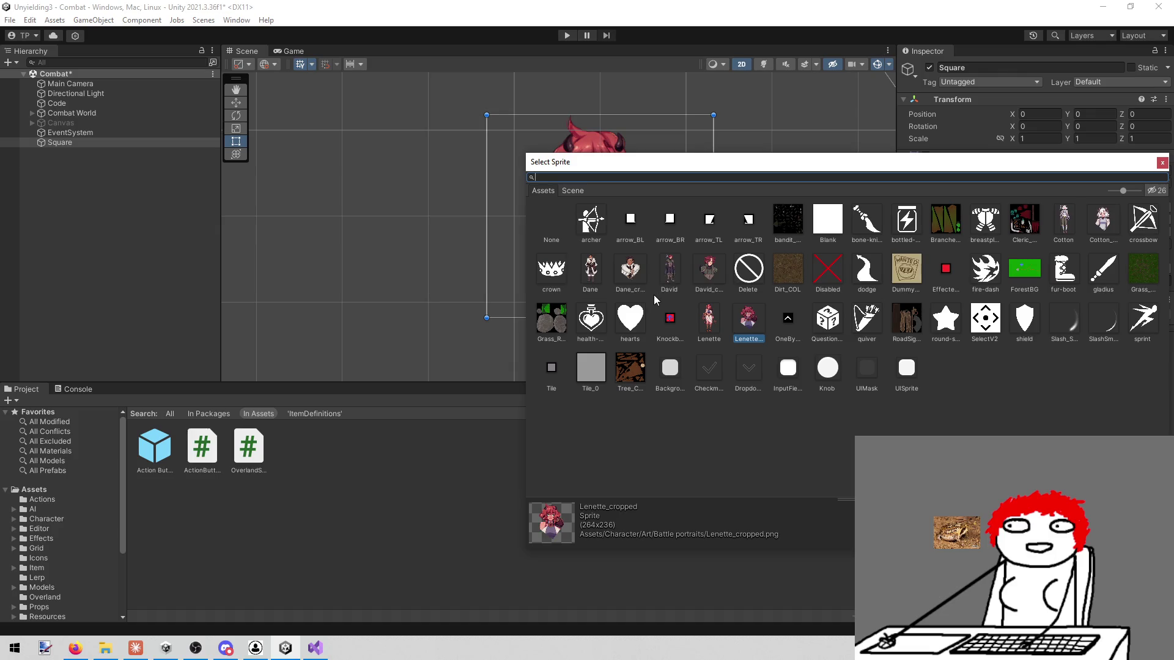
{"action": "left_click", "coordinate": [675, 256]}
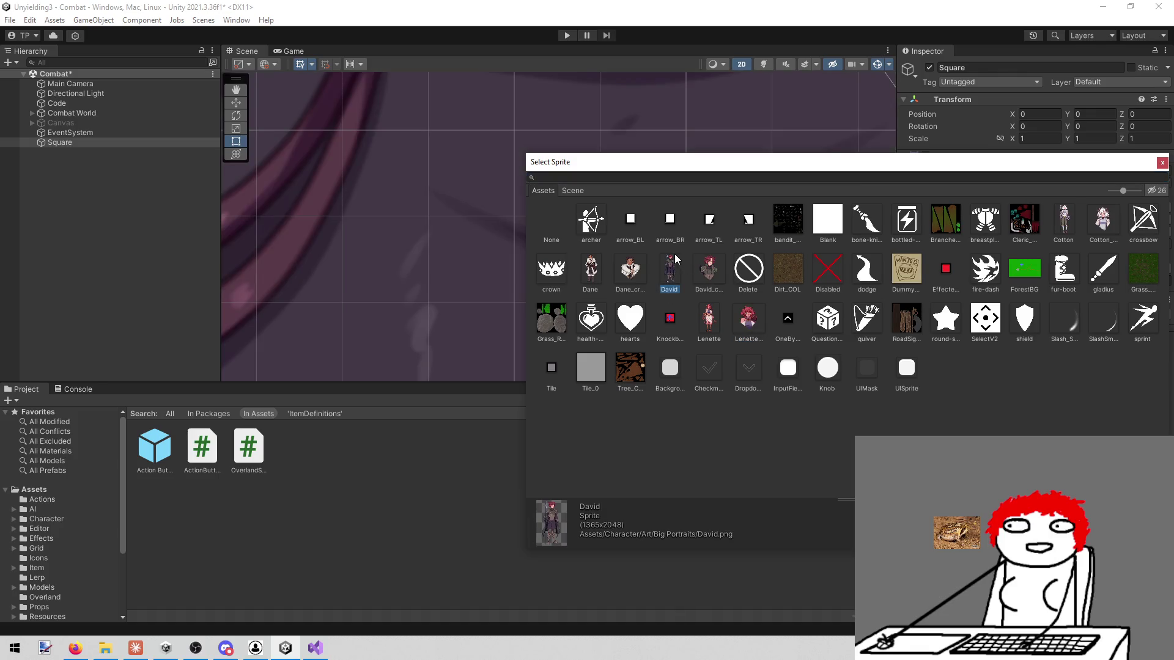
{"action": "left_click", "coordinate": [1164, 164]}
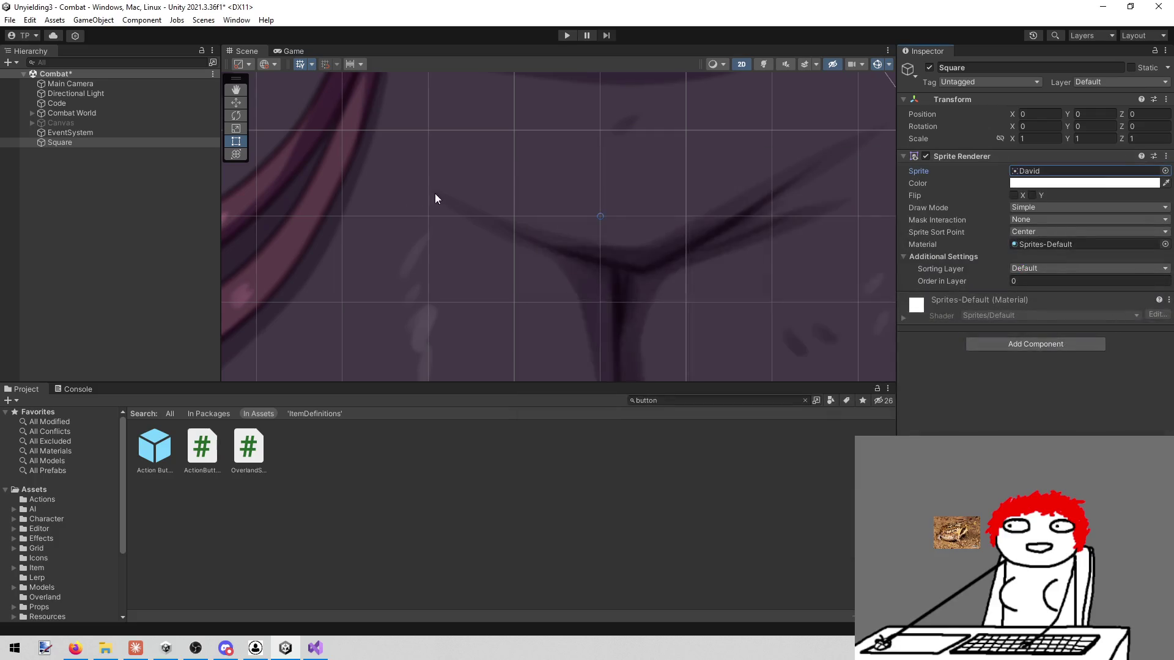
{"action": "scroll", "coordinate": [503, 189], "scroll_direction": "down", "scroll_amount": 10}
{"action": "scroll", "coordinate": [497, 191], "scroll_direction": "down", "scroll_amount": 3}
{"action": "scroll", "coordinate": [457, 180], "scroll_direction": "up", "scroll_amount": 8}
{"action": "scroll", "coordinate": [504, 191], "scroll_direction": "down", "scroll_amount": 1}
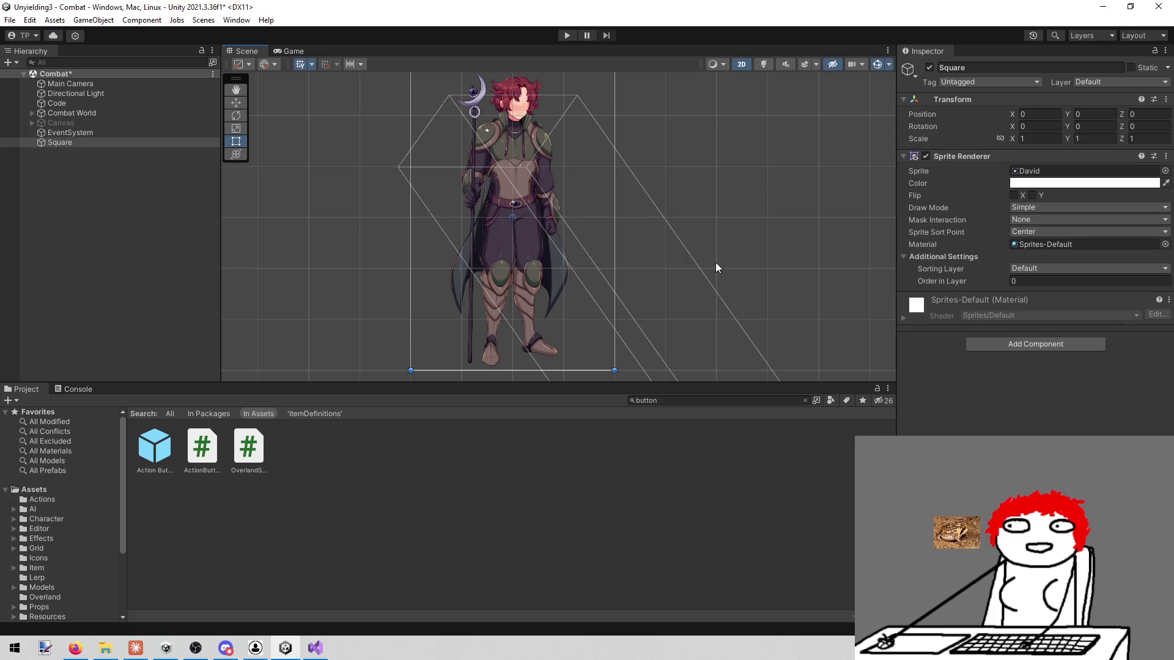
{"action": "right_click", "coordinate": [111, 142]}
Step: Delete the Square, add a test 3D Quad and frame it, then delete the Quad
{"action": "left_click", "coordinate": [131, 235]}
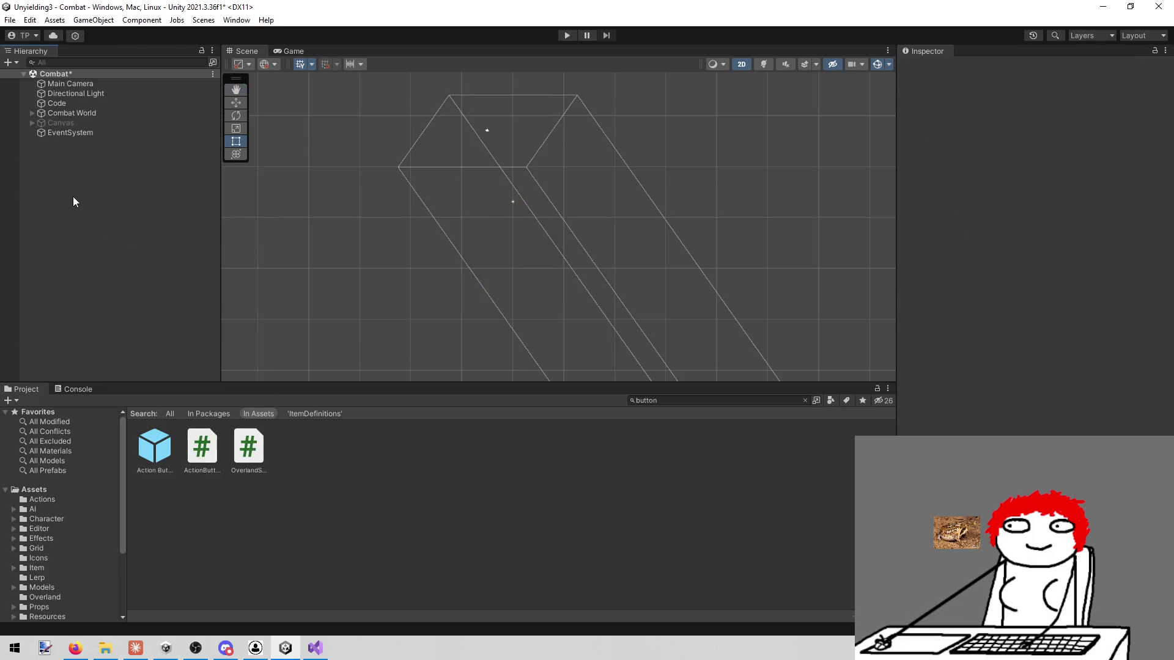
{"action": "right_click", "coordinate": [82, 181]}
{"action": "mouse_move", "coordinate": [148, 406]}
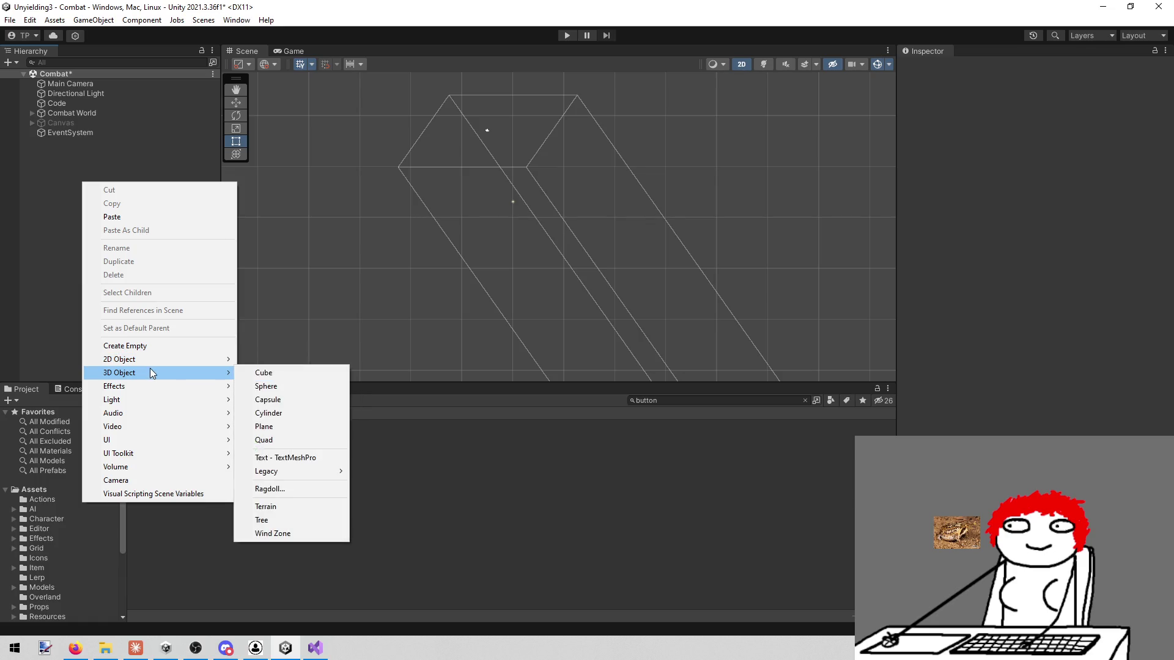
{"action": "left_click", "coordinate": [277, 439]}
{"action": "key", "text": "f"}
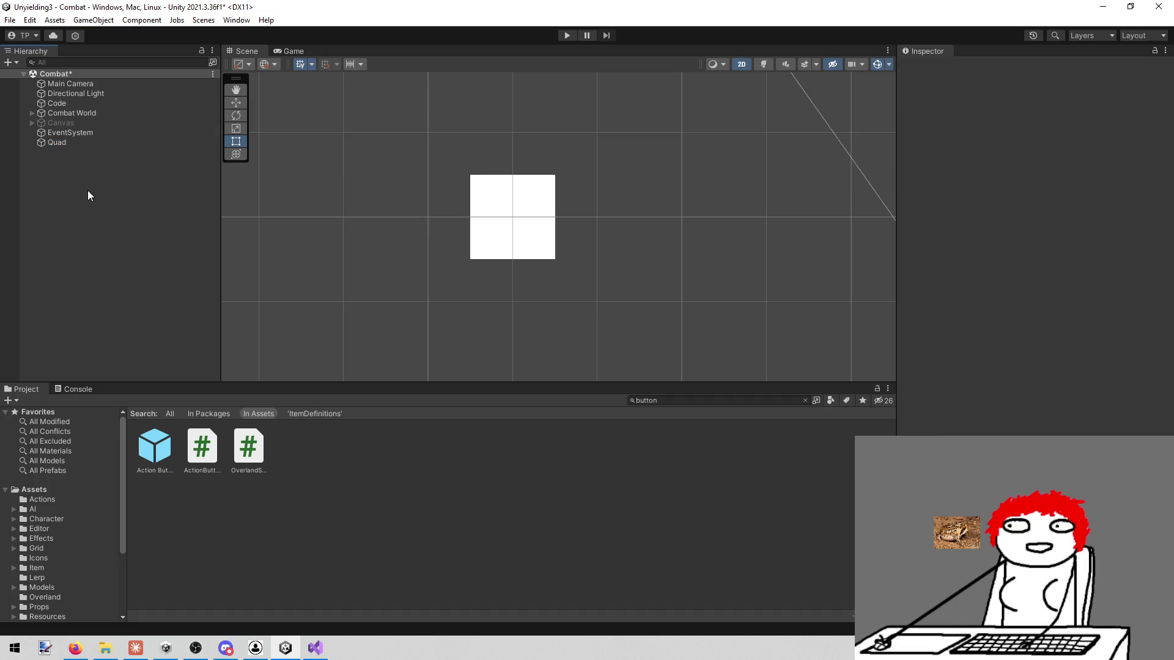
{"action": "left_click", "coordinate": [71, 142]}
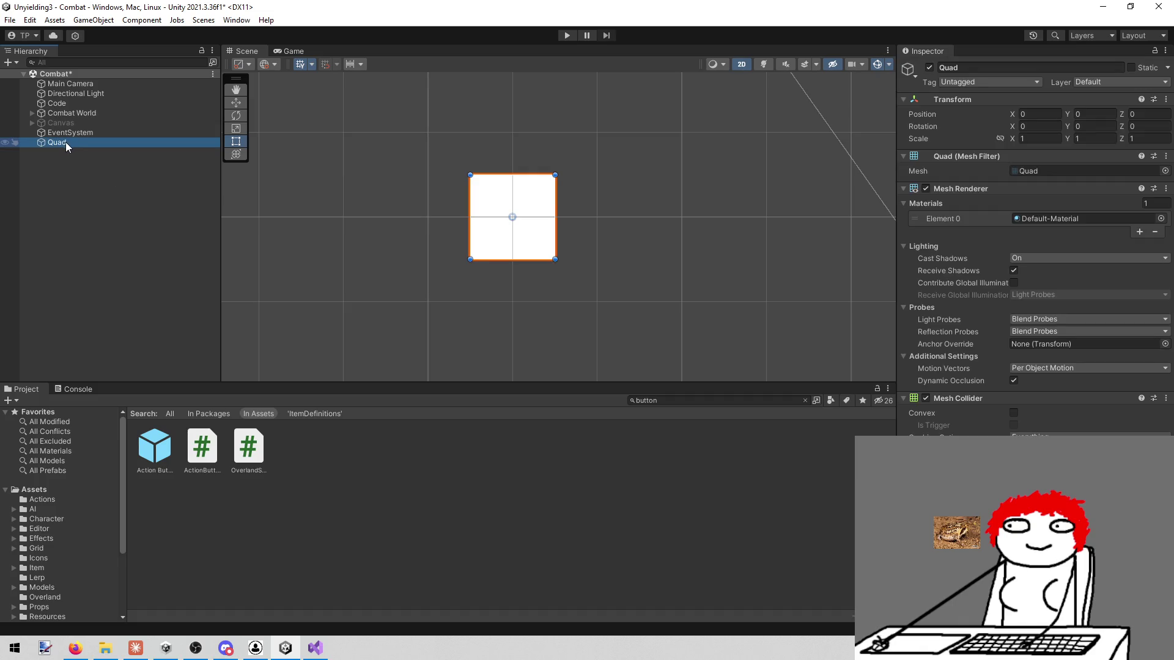
{"action": "key", "text": "Delete"}
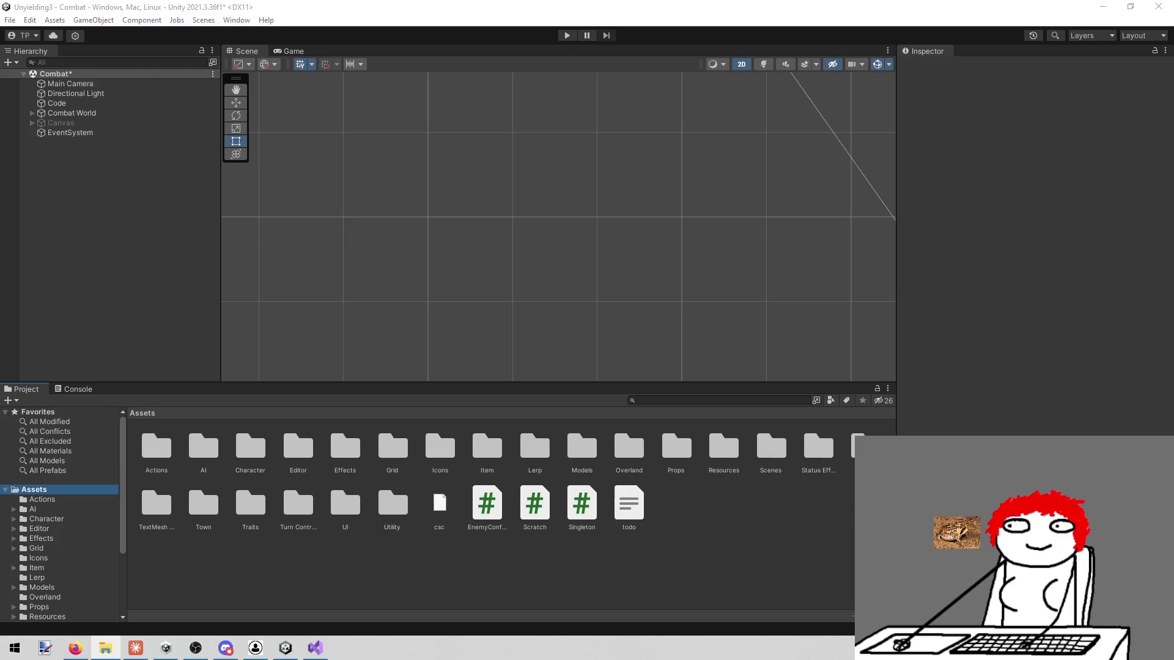
Step: Drag 'ChatGPT Image Feb 7, 2026, 02_08_11 PM.png' from Downloads into Assets and inspect its import settings
{"action": "key", "text": "alt+Tab"}
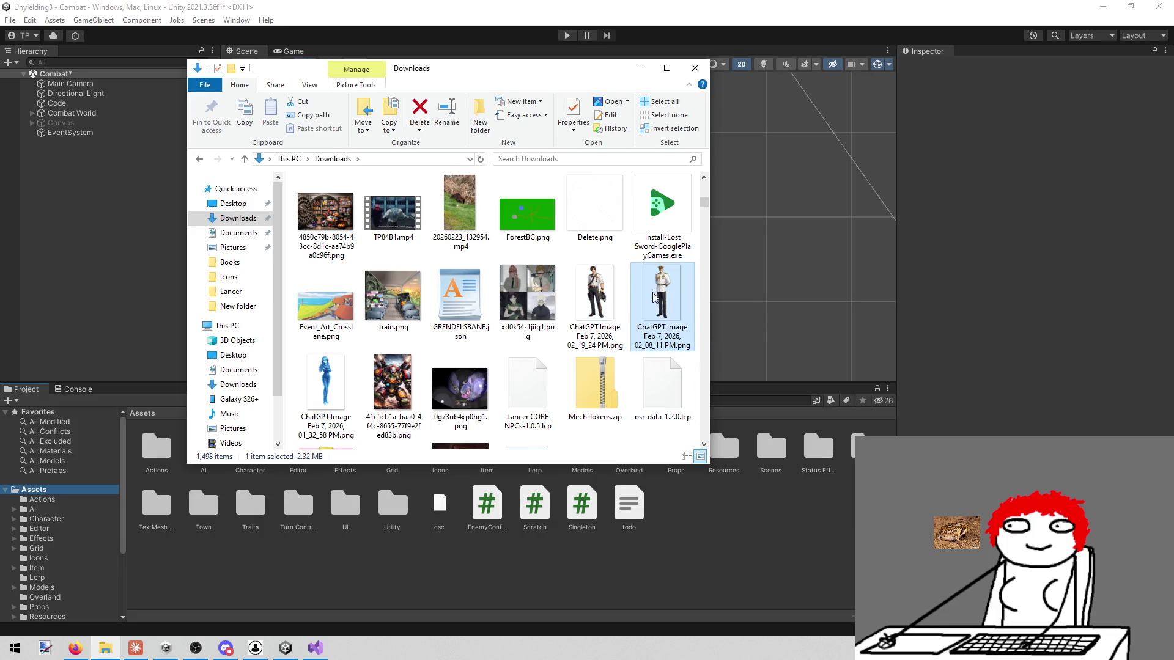
{"action": "left_click_drag", "start_coordinate": [706, 537], "coordinate": [706, 537]}
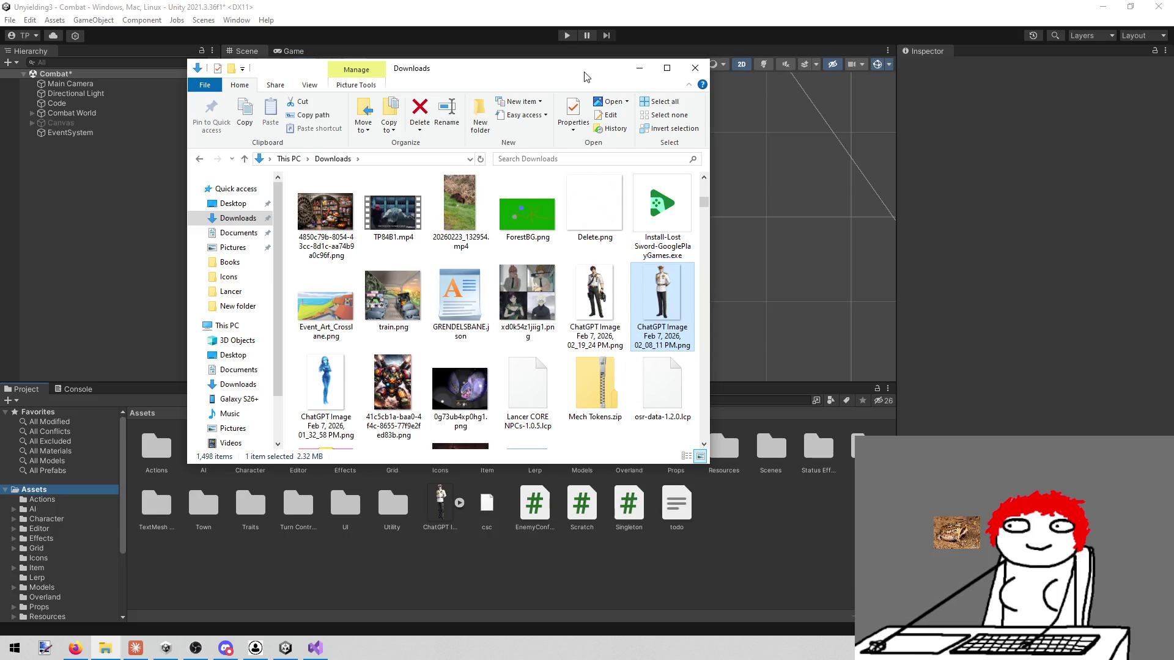
{"action": "left_click", "coordinate": [5, 157]}
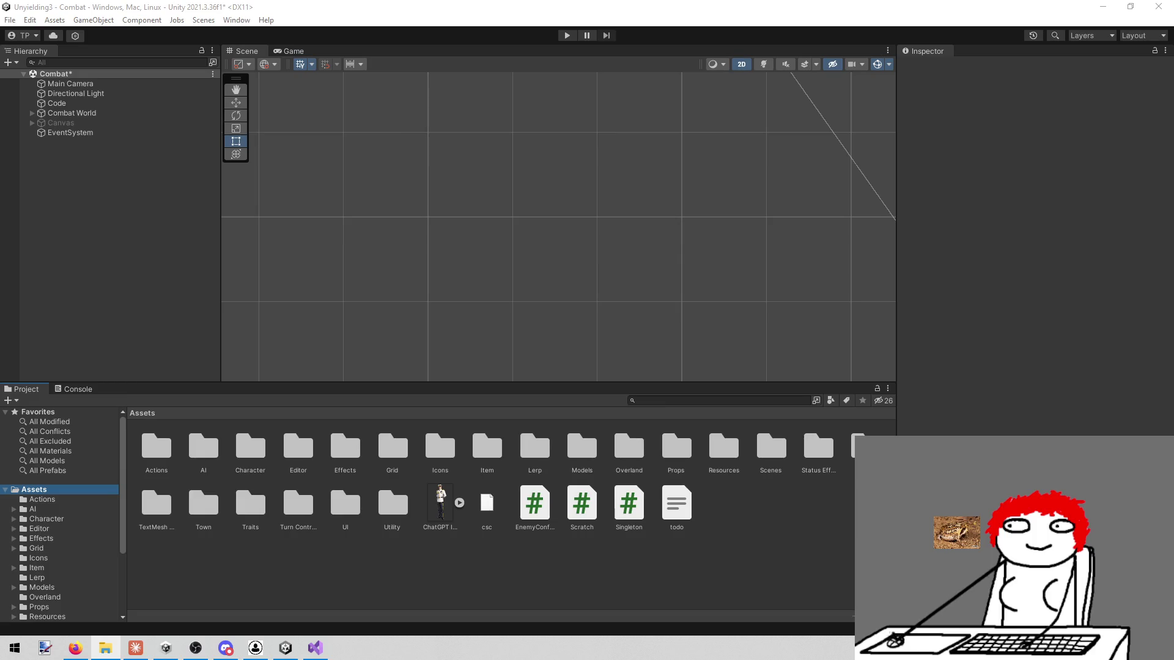
{"action": "left_click", "coordinate": [436, 487]}
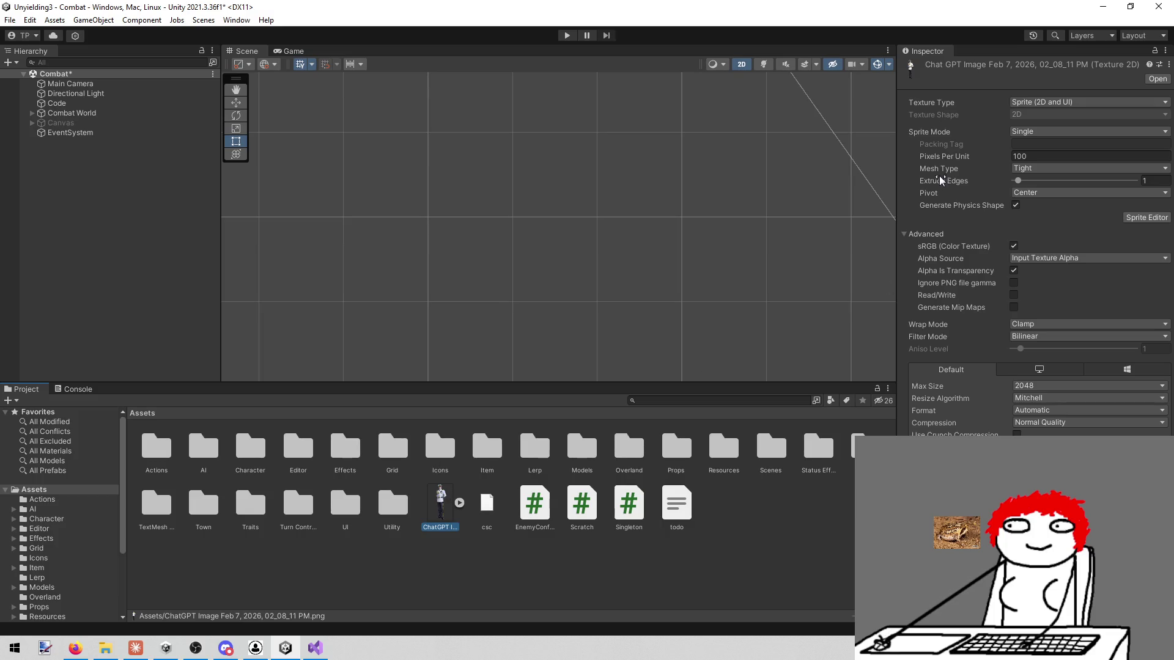
{"action": "left_click", "coordinate": [426, 546]}
{"action": "left_click", "coordinate": [441, 506]}
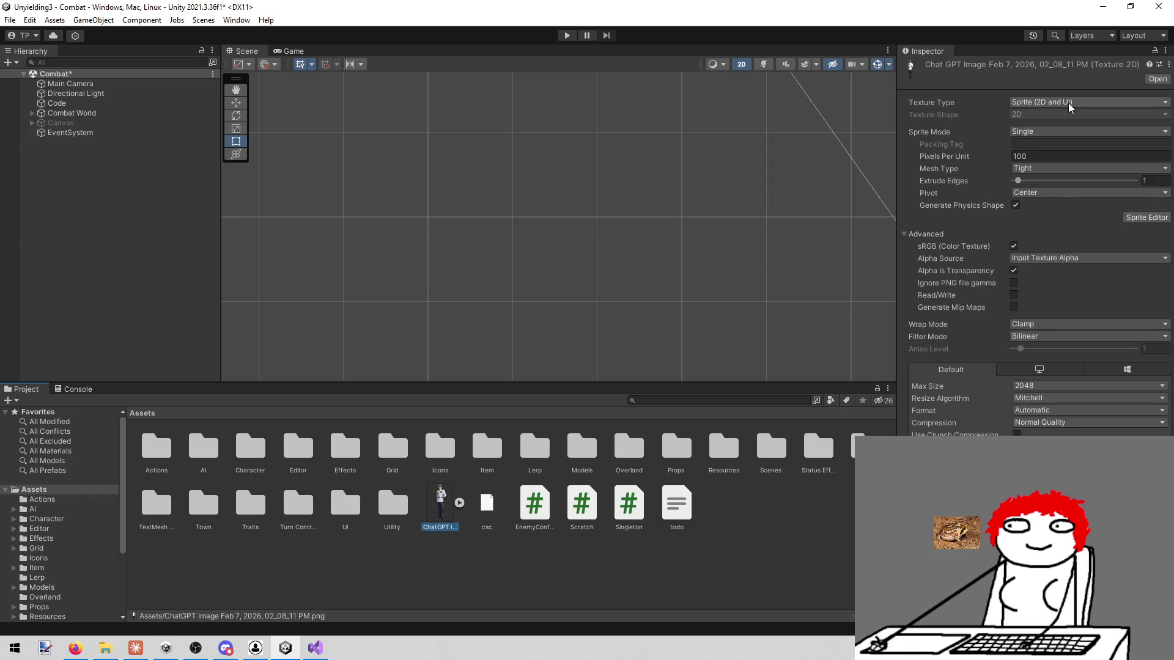
{"action": "left_click", "coordinate": [1034, 102]}
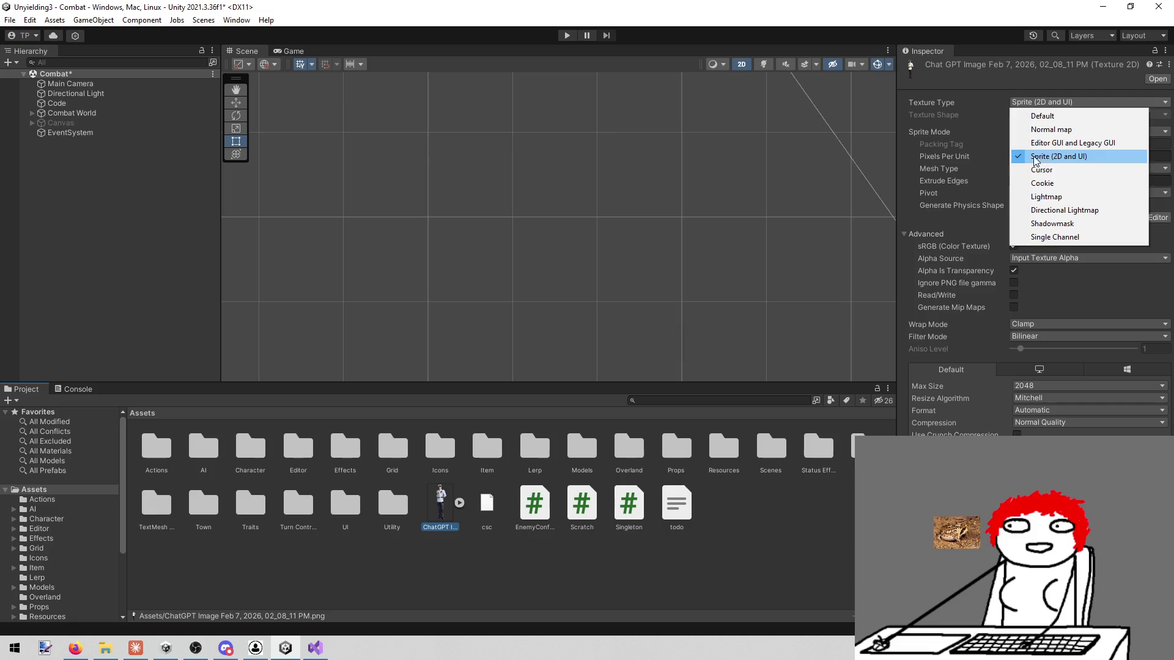
{"action": "left_click", "coordinate": [1061, 158]}
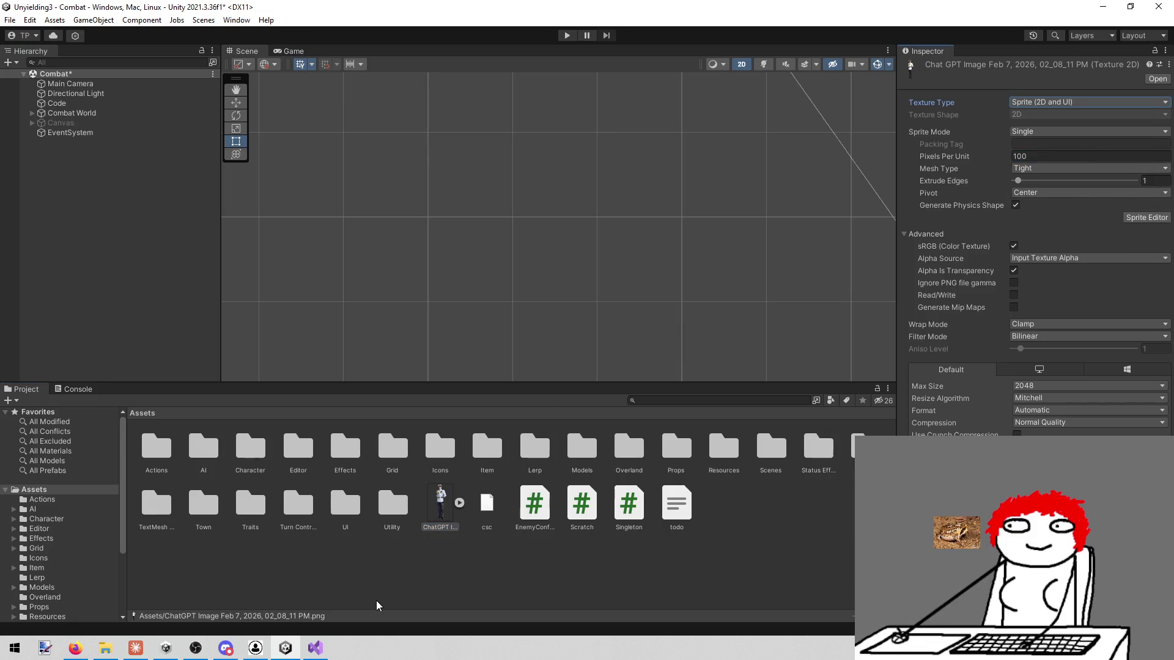
{"action": "left_click", "coordinate": [450, 560]}
{"action": "left_click", "coordinate": [440, 505]}
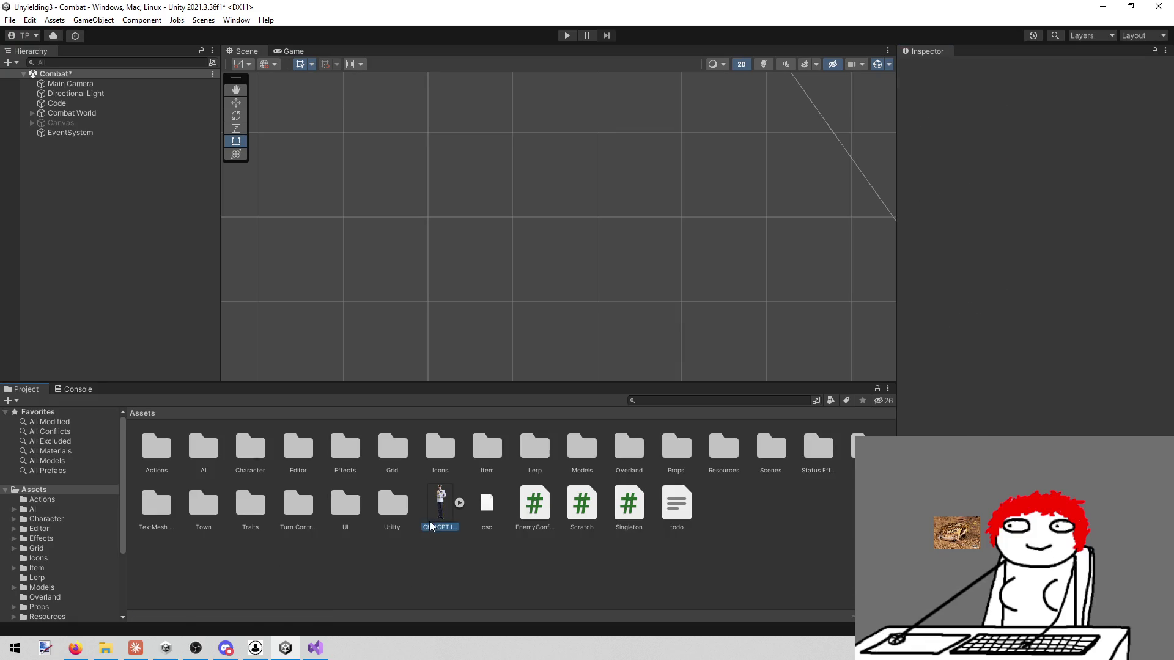
Step: Add a new 2D Sprites > Square object to the Combat scene
{"action": "right_click", "coordinate": [114, 223]}
{"action": "mouse_move", "coordinate": [171, 382]}
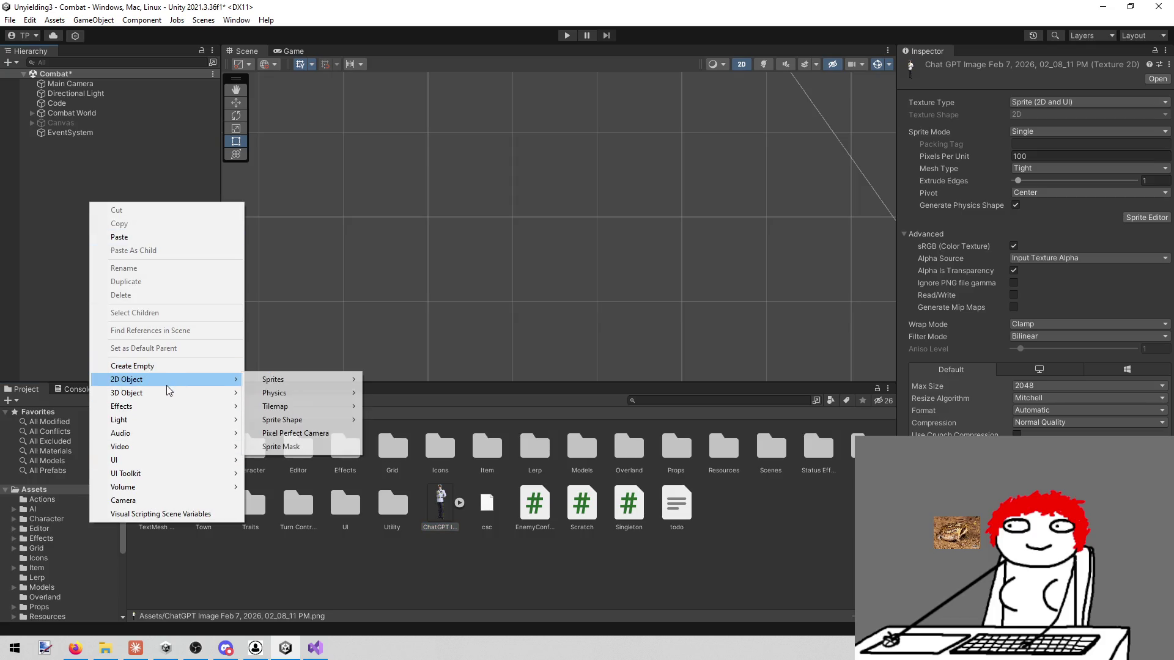
{"action": "mouse_move", "coordinate": [301, 383]}
{"action": "left_click", "coordinate": [404, 393]}
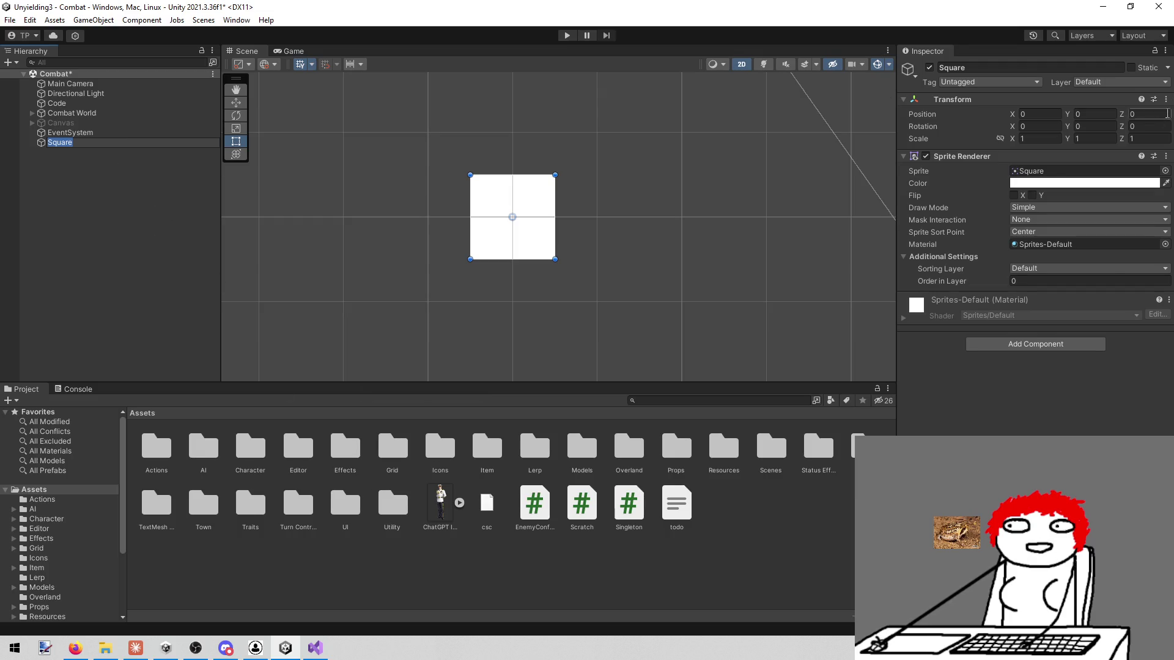
Step: Set the ChatGPT image as the Square's sprite and preview it in the Game view
{"action": "left_click_drag", "start_coordinate": [440, 504], "coordinate": [1046, 174]}
{"action": "scroll", "coordinate": [661, 217], "scroll_direction": "down", "scroll_amount": 6}
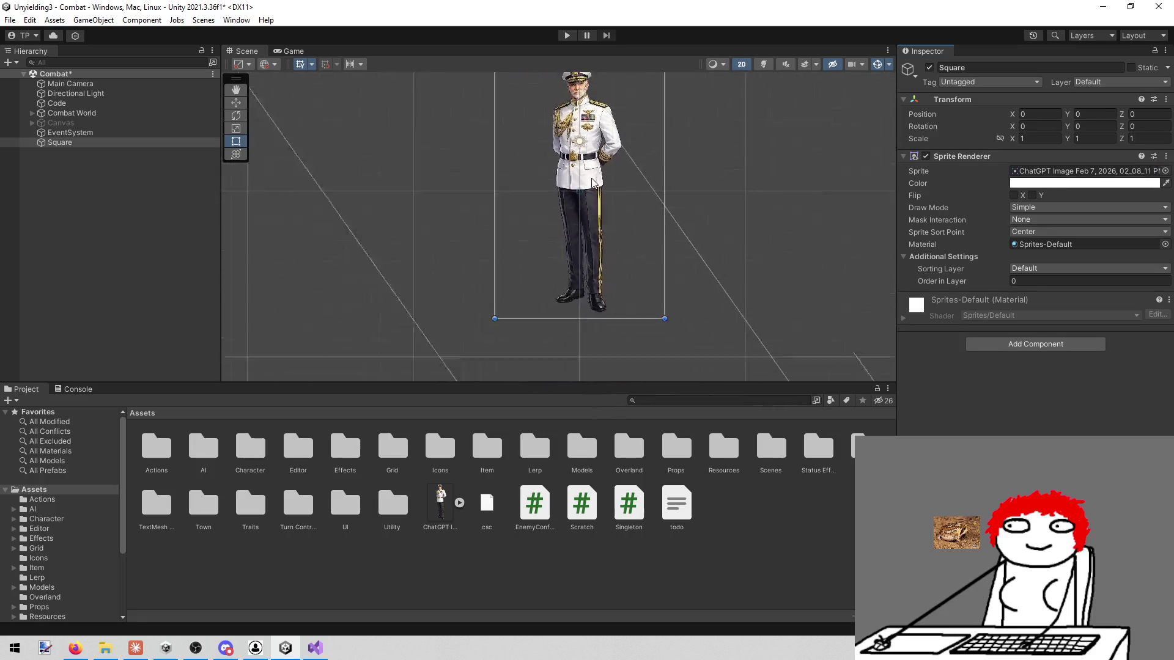
{"action": "scroll", "coordinate": [583, 184], "scroll_direction": "up", "scroll_amount": 5}
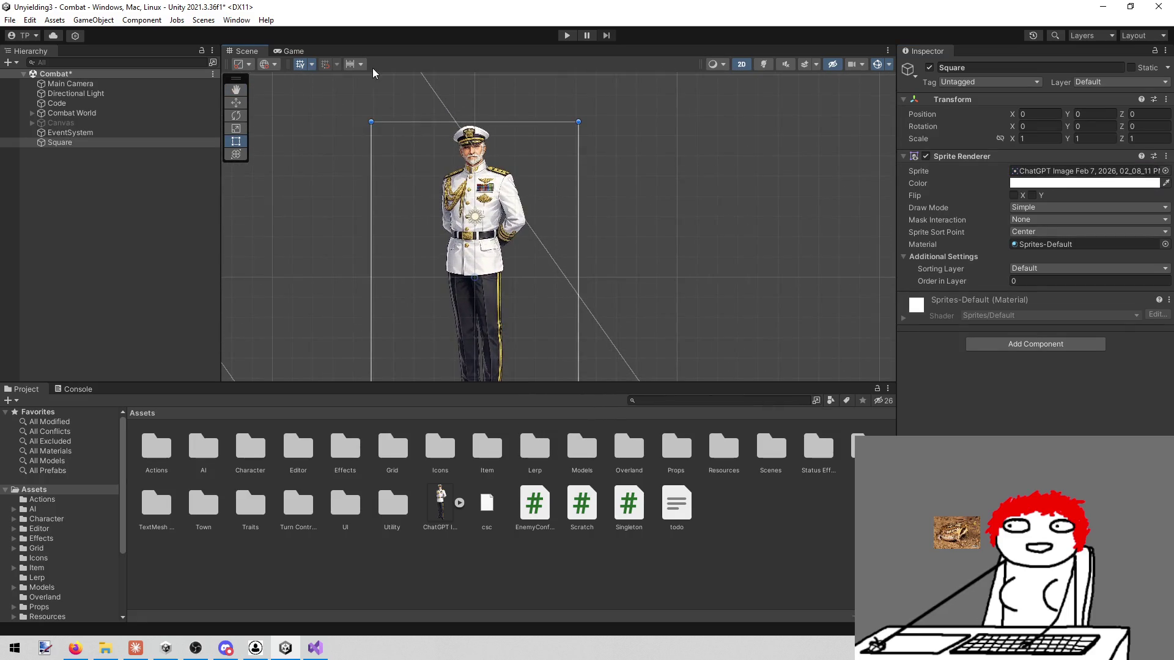
{"action": "left_click", "coordinate": [291, 52]}
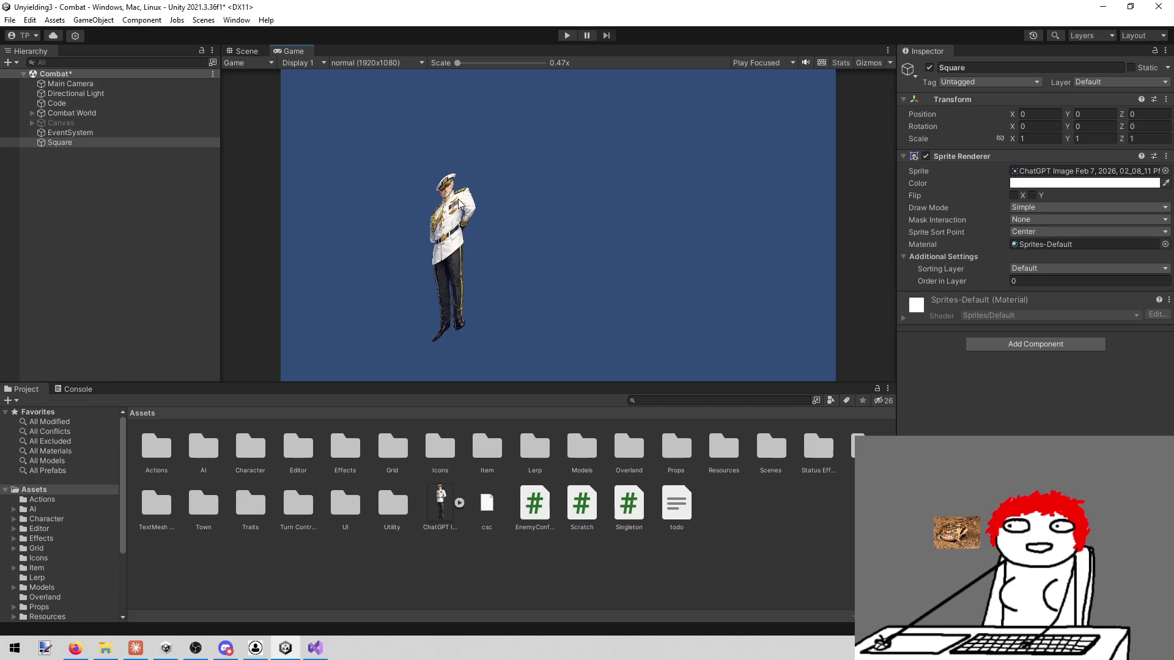
{"action": "left_click", "coordinate": [247, 51]}
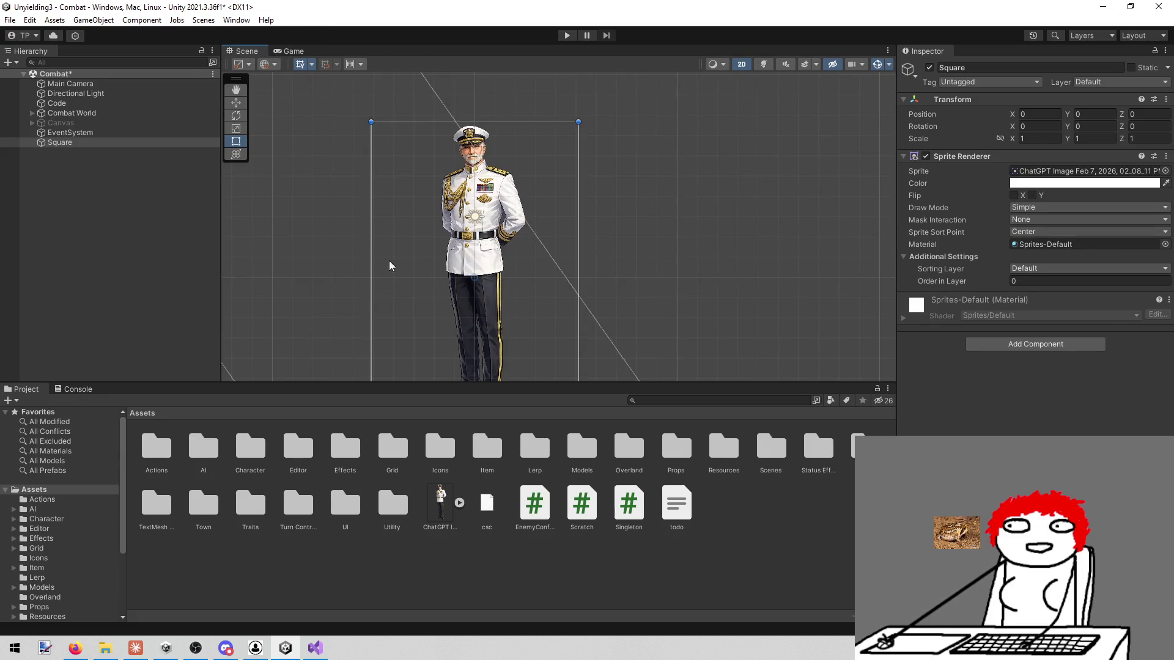
{"action": "left_click_drag", "start_coordinate": [333, 204], "coordinate": [335, 163]}
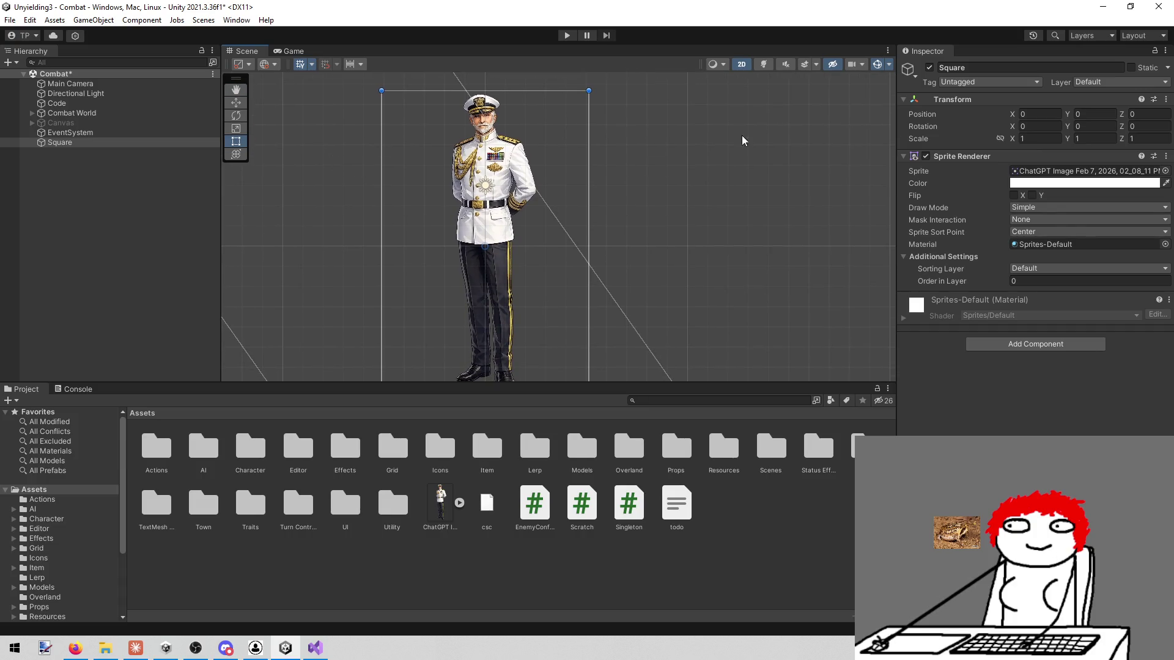
{"action": "scroll", "coordinate": [489, 196], "scroll_direction": "down", "scroll_amount": 5}
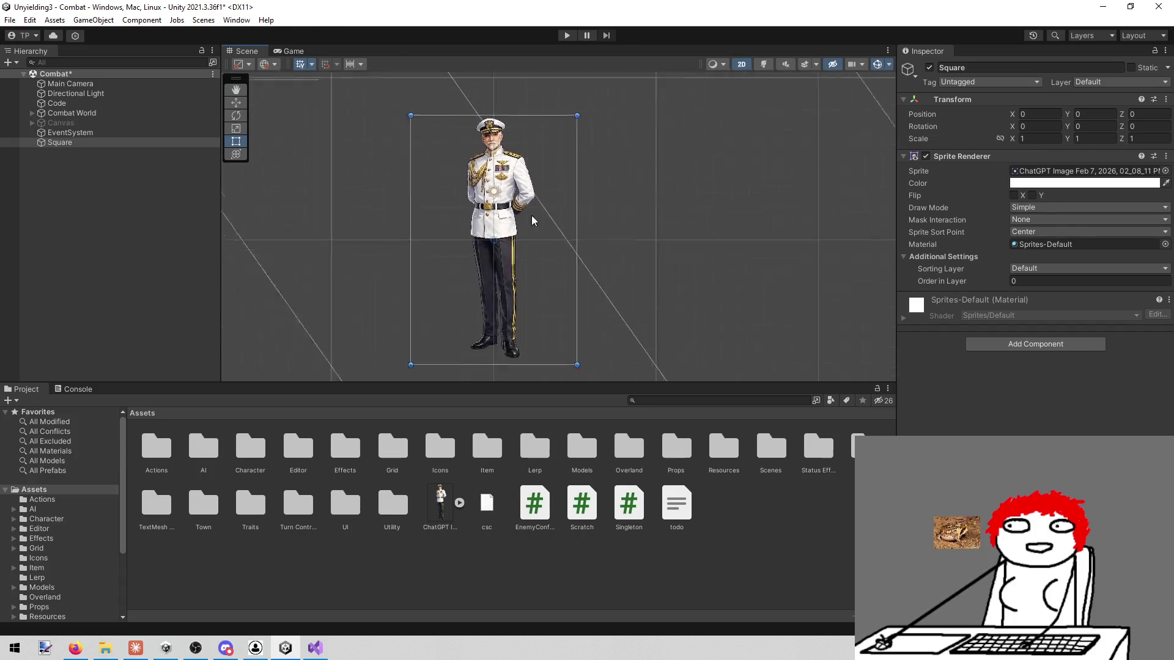
{"action": "scroll", "coordinate": [479, 193], "scroll_direction": "up", "scroll_amount": 2}
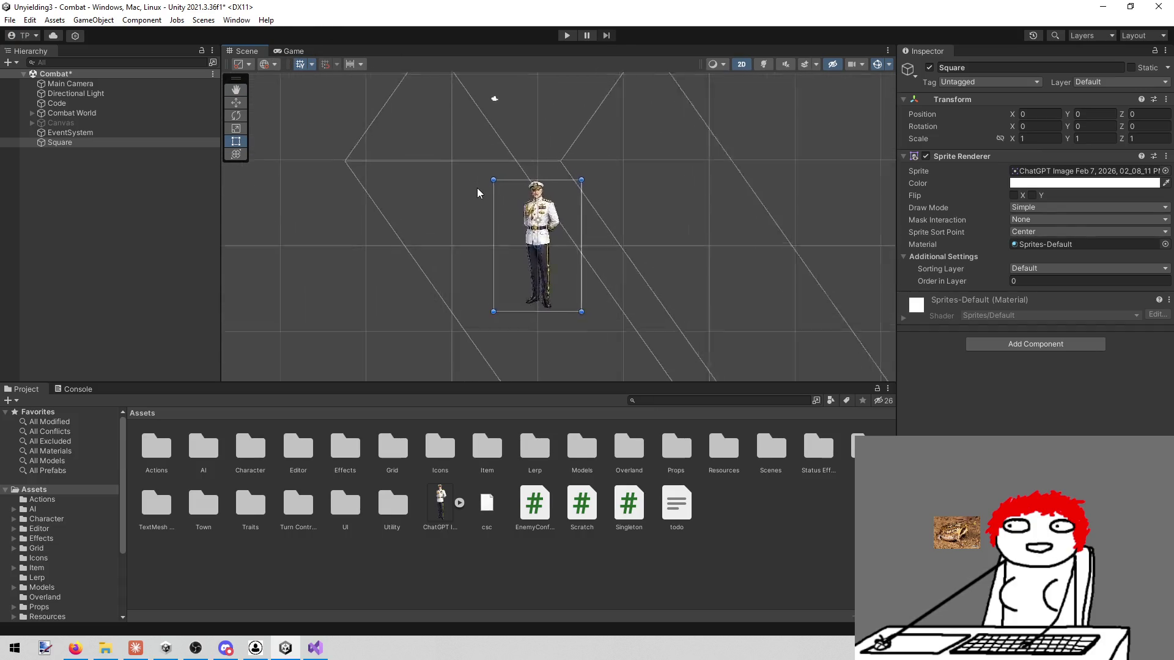
{"action": "left_click", "coordinate": [294, 52]}
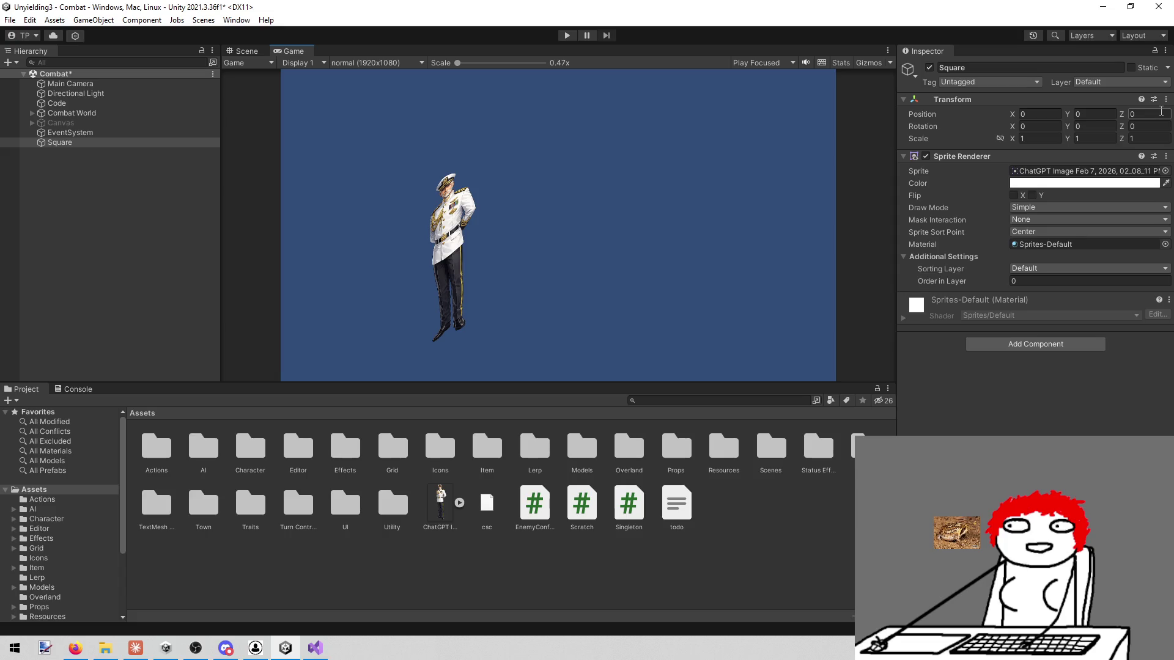
{"action": "mouse_move", "coordinate": [1069, 130]}
{"action": "left_mouse_down"}
{"action": "mouse_move", "coordinate": [808, 128]}
{"action": "mouse_move", "coordinate": [893, 163]}
{"action": "mouse_move", "coordinate": [797, 164]}
{"action": "left_mouse_up"}
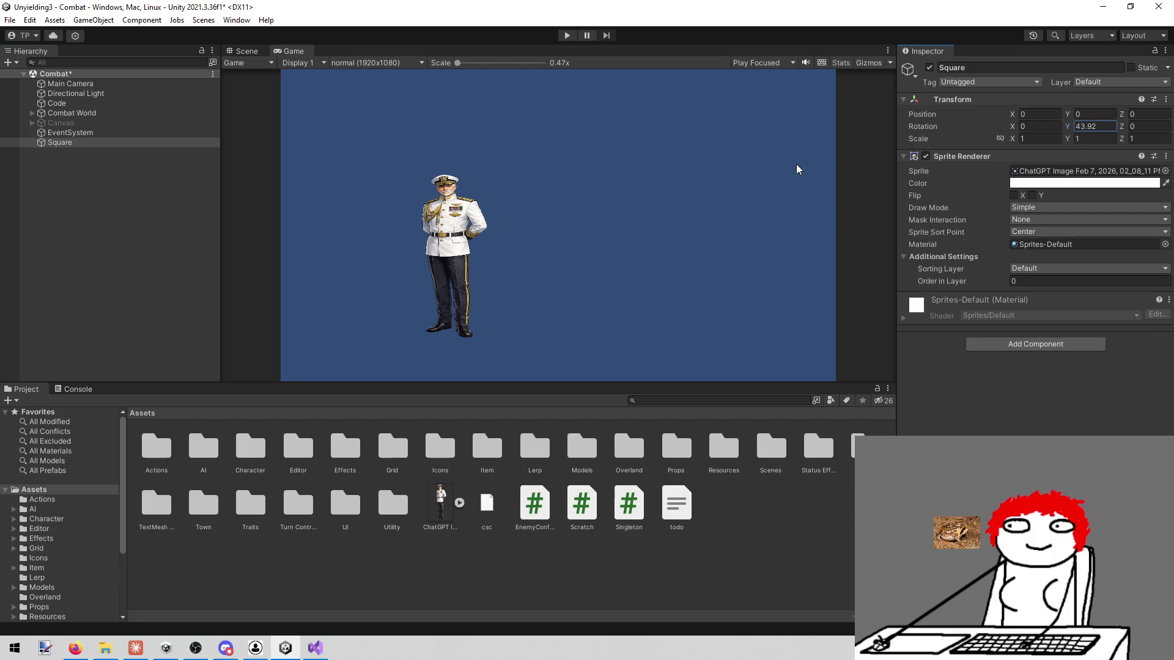
{"action": "type", "text": "0"}
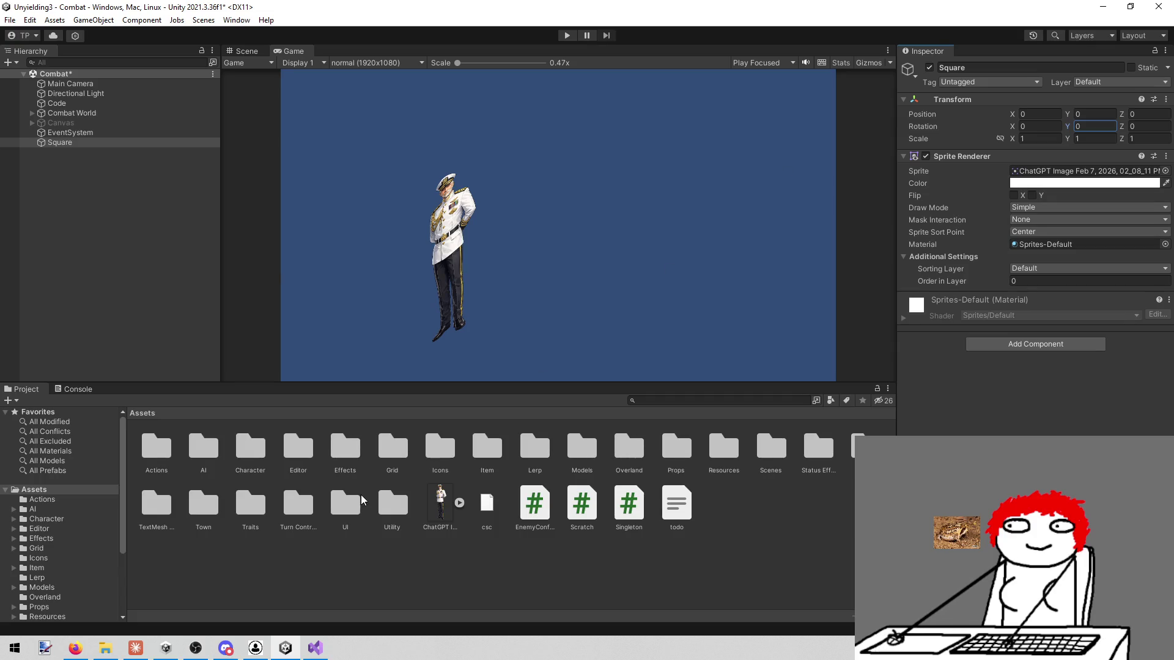
{"action": "left_click", "coordinate": [448, 498]}
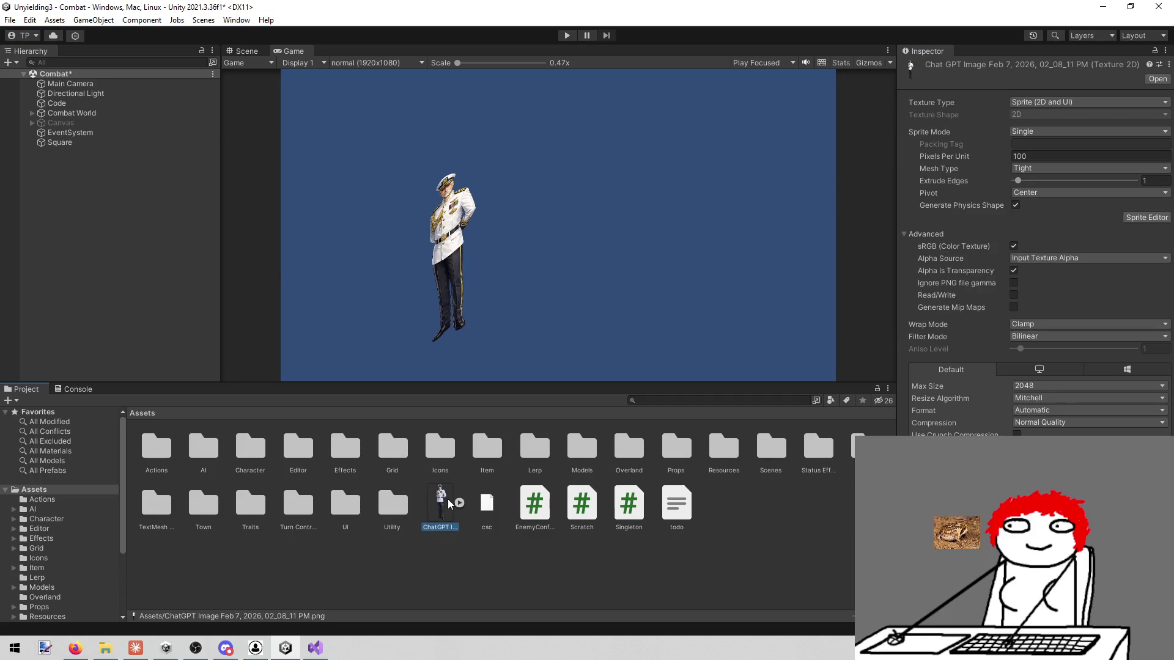
Step: Delete the Square object from the Combat scene
{"action": "left_click", "coordinate": [114, 142]}
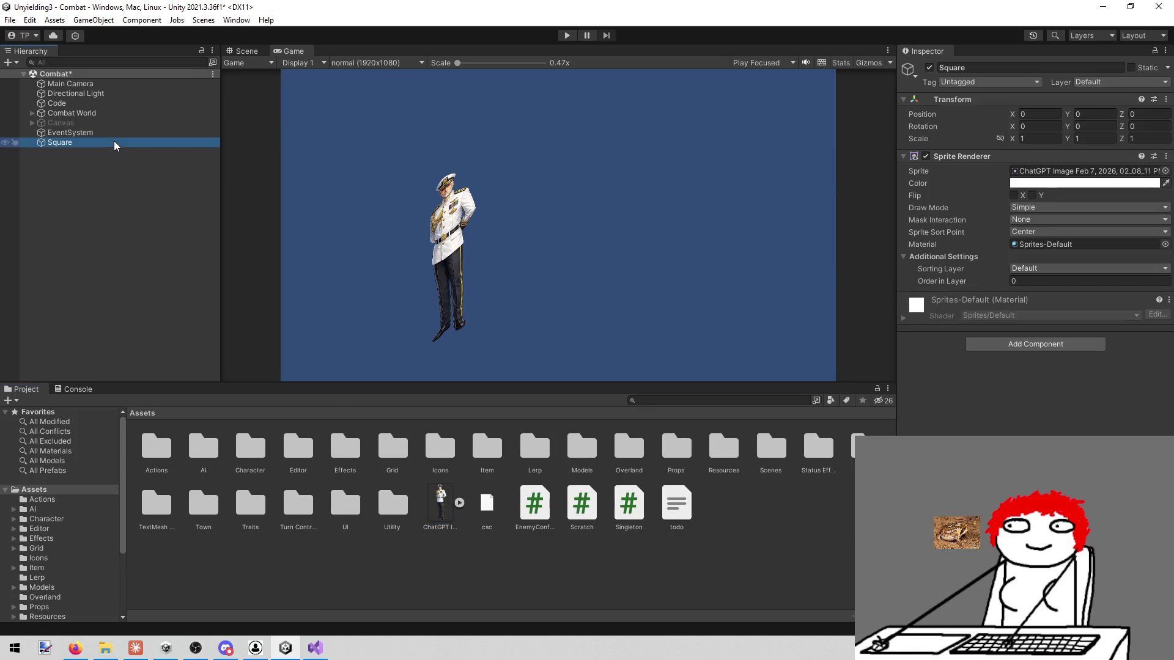
{"action": "right_click", "coordinate": [113, 141]}
{"action": "left_click", "coordinate": [227, 236]}
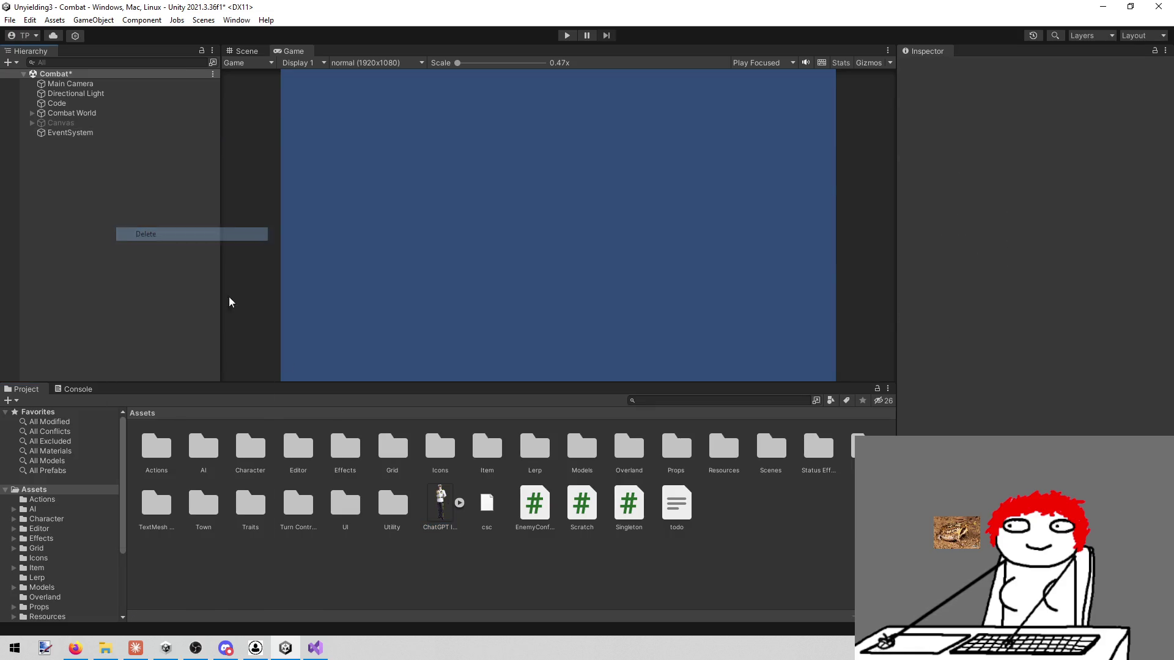
Step: Permanently delete the ChatGPT image asset from the Assets folder
{"action": "left_click", "coordinate": [454, 493]}
{"action": "right_click", "coordinate": [436, 498]}
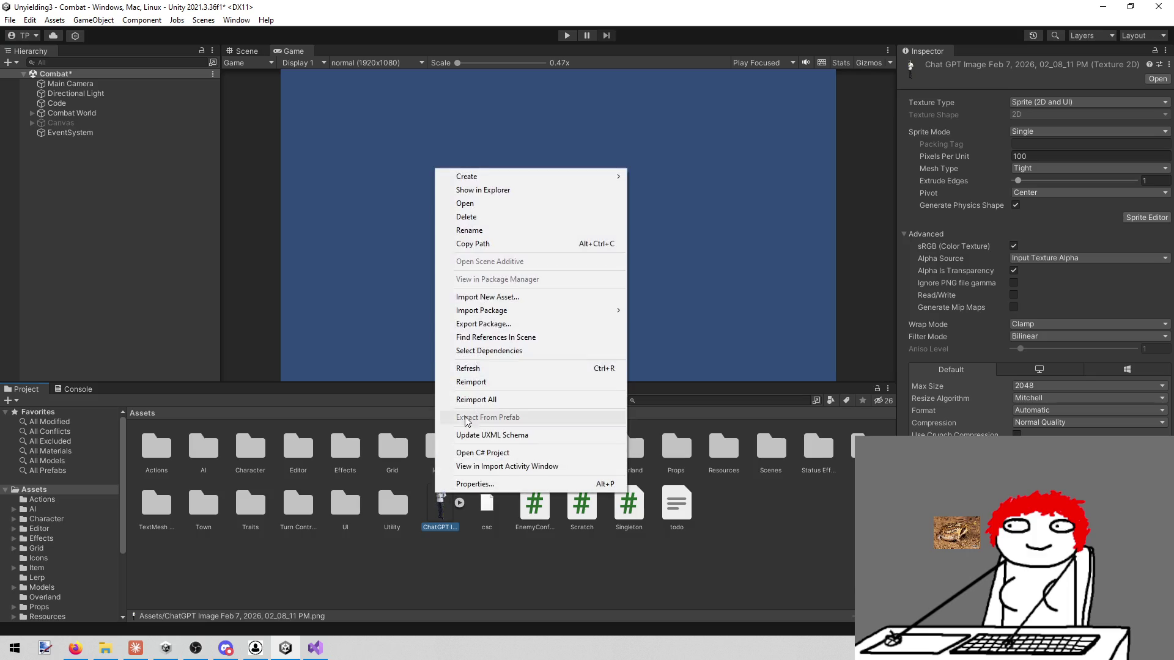
{"action": "left_click", "coordinate": [496, 218]}
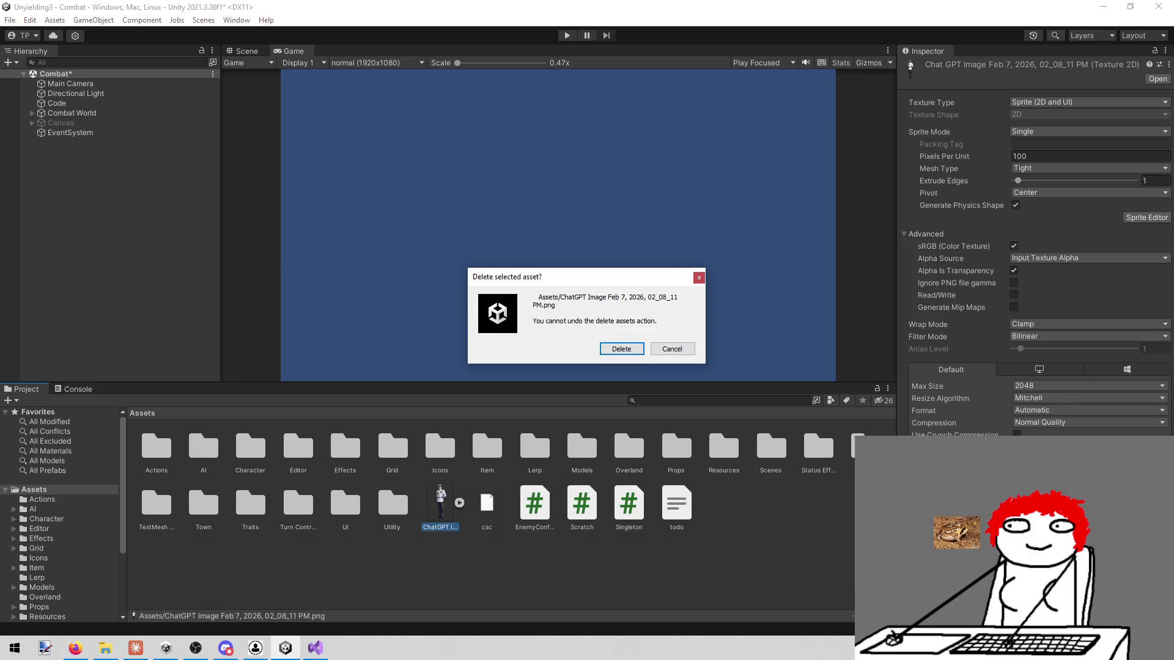
{"action": "left_click", "coordinate": [623, 350]}
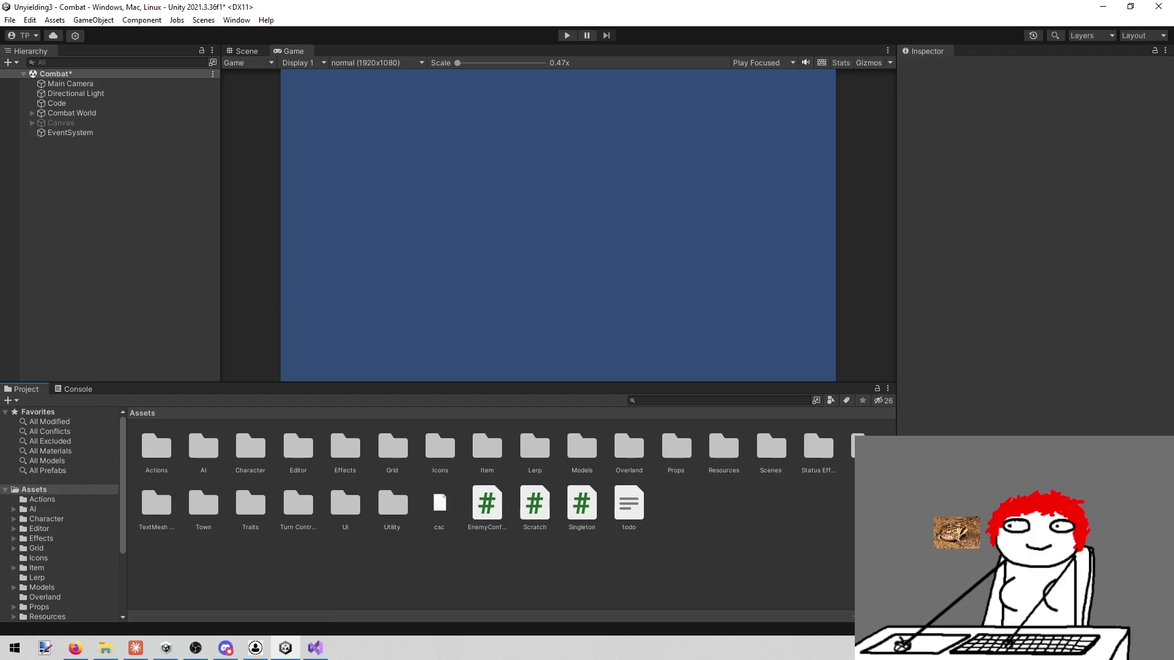
{"action": "key", "text": "alt+Tab"}
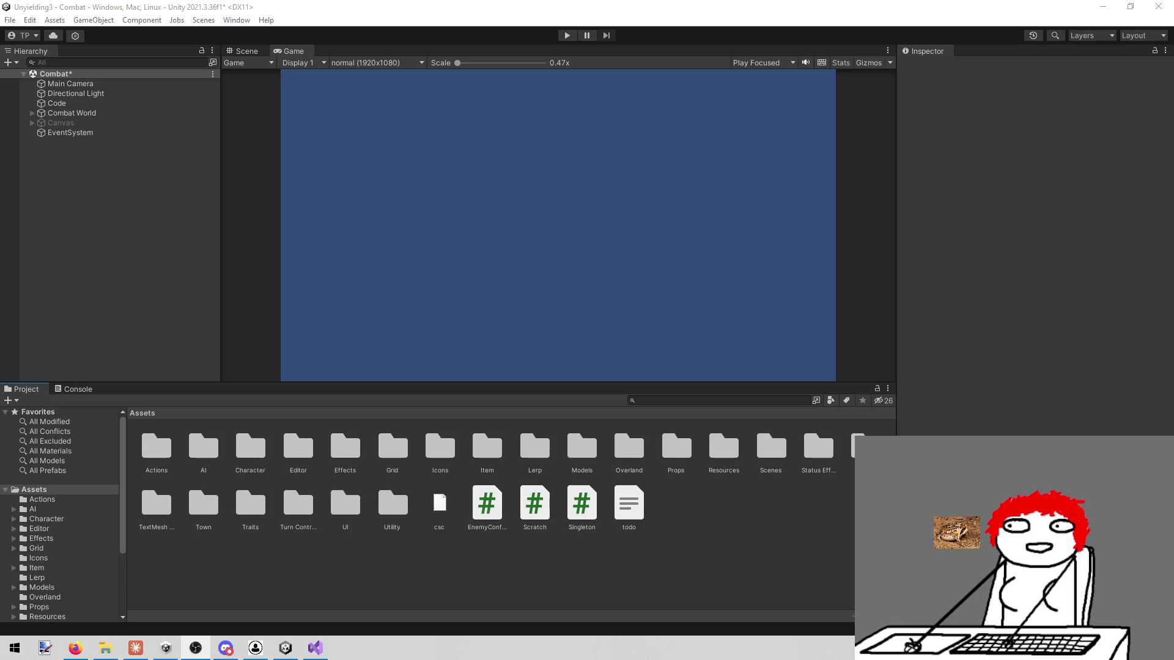
Step: Use Show in Explorer on the Assets folder to open it in File Explorer
{"action": "left_click", "coordinate": [308, 566]}
{"action": "right_click", "coordinate": [318, 566]}
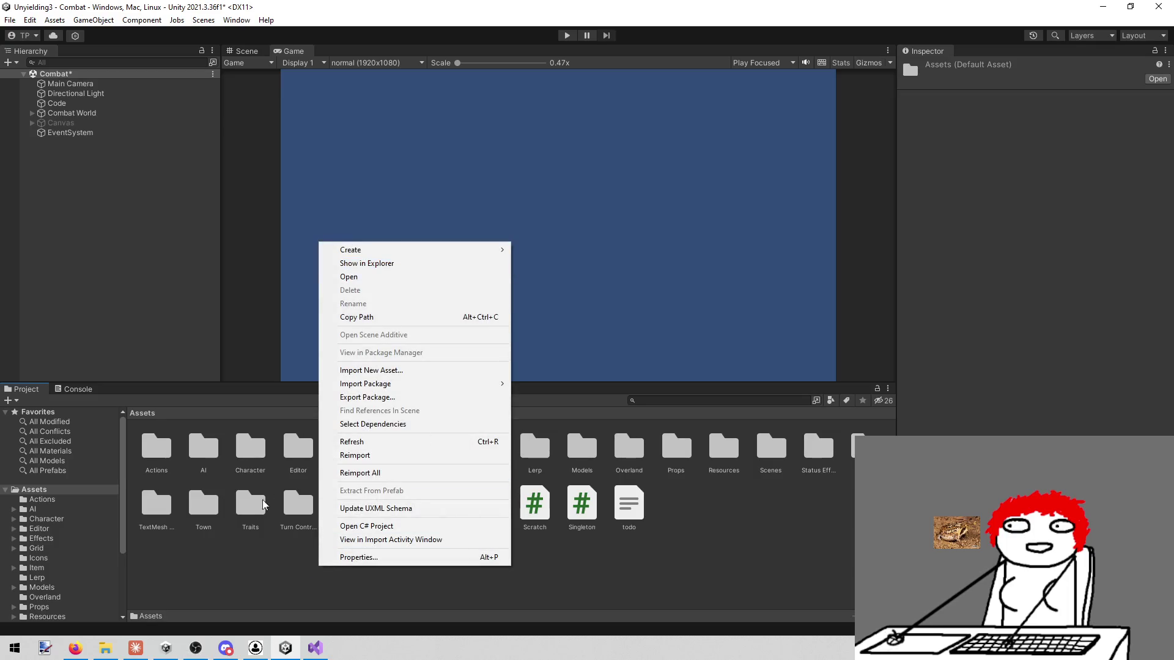
{"action": "left_click", "coordinate": [226, 571]}
{"action": "right_click", "coordinate": [317, 583]}
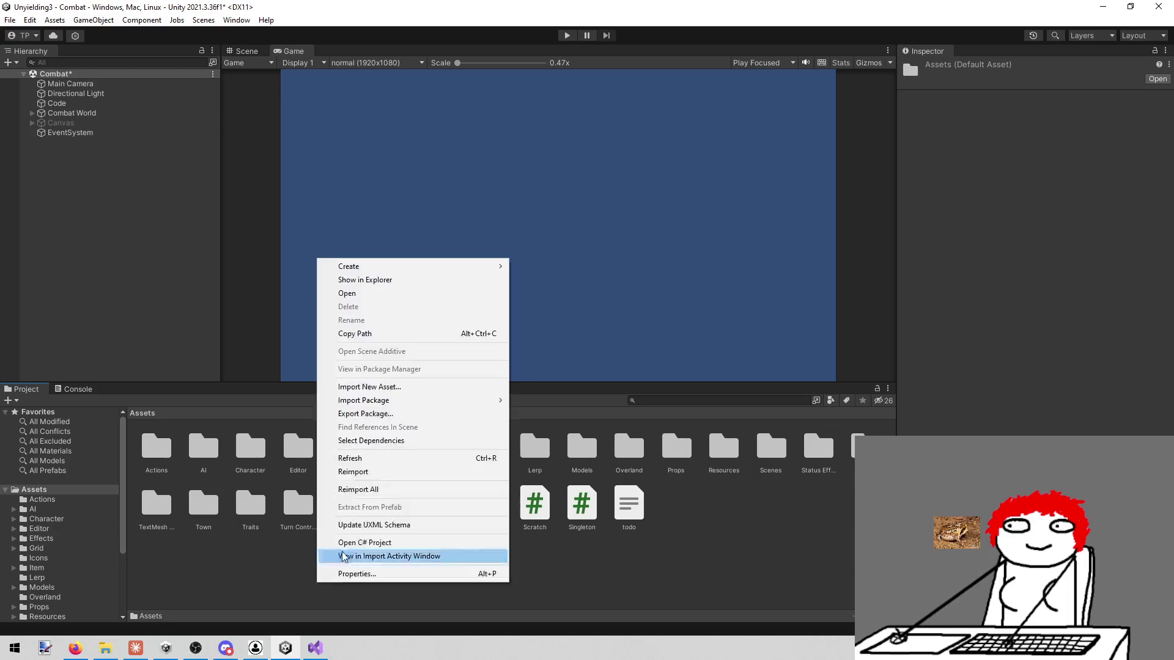
{"action": "left_click", "coordinate": [426, 280]}
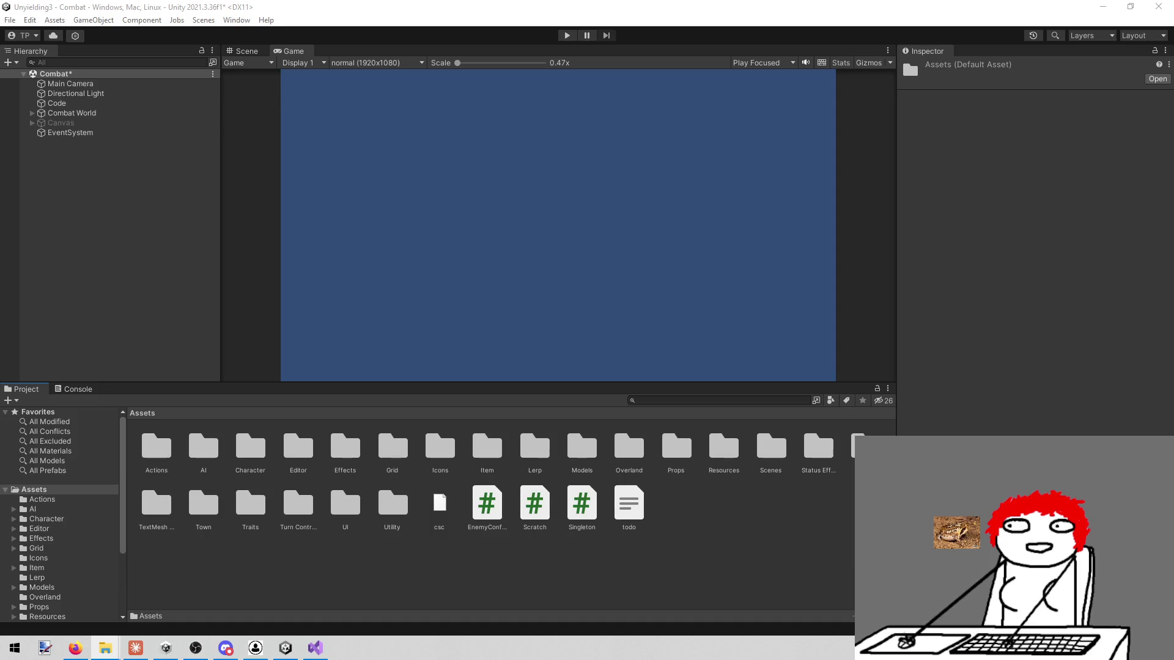
Step: Copy the ChatGPT PNG back into Assets and select the reimported sprite in Unity
{"action": "left_click_drag", "start_coordinate": [426, 224], "coordinate": [405, 81]}
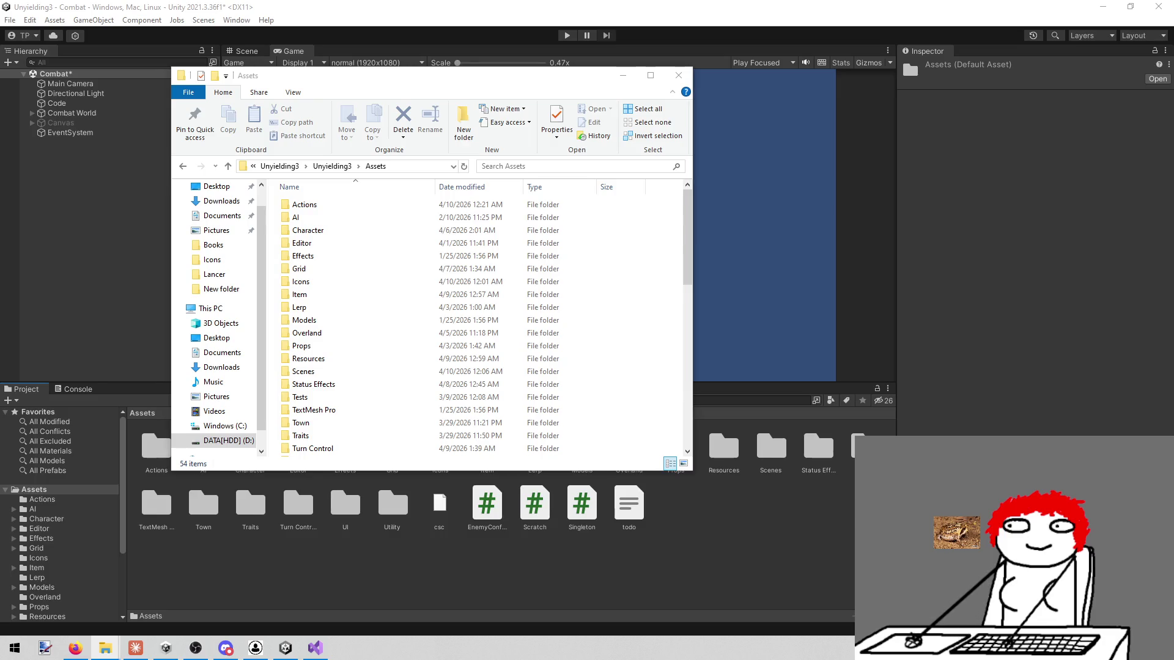
{"action": "mouse_move", "coordinate": [581, 298]}
{"action": "left_mouse_down"}
{"action": "mouse_move", "coordinate": [644, 299]}
{"action": "mouse_move", "coordinate": [676, 322]}
{"action": "mouse_move", "coordinate": [517, 275]}
{"action": "left_mouse_up"}
{"action": "scroll", "coordinate": [518, 275], "scroll_direction": "down", "scroll_amount": 3}
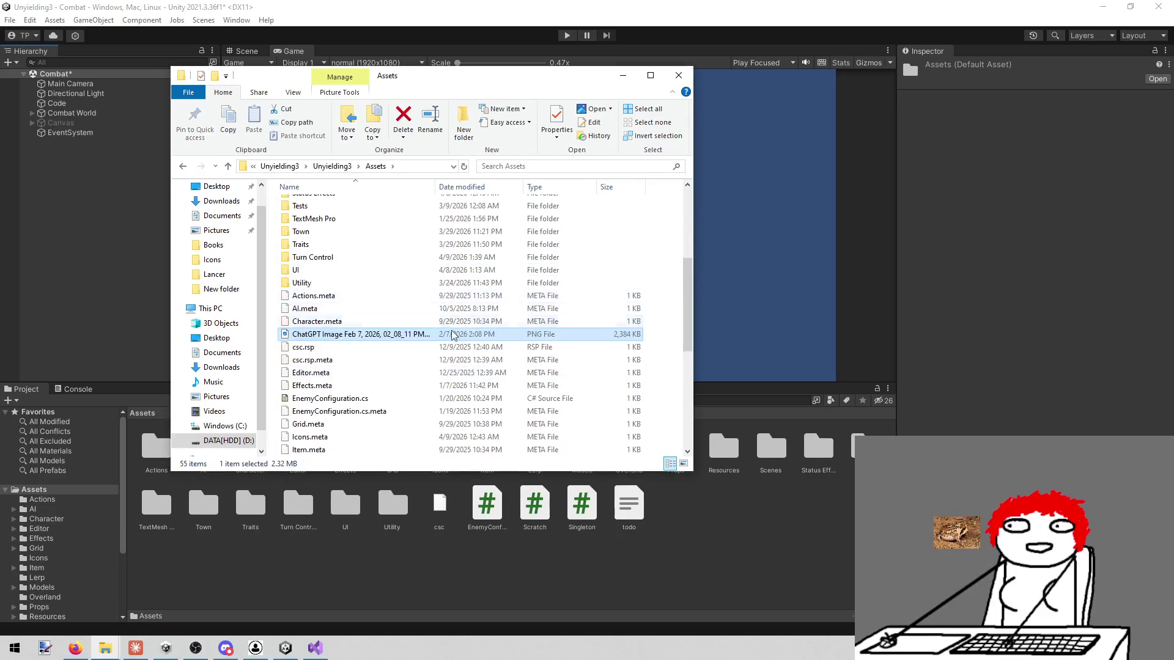
{"action": "left_click", "coordinate": [447, 581]}
{"action": "left_click", "coordinate": [445, 505]}
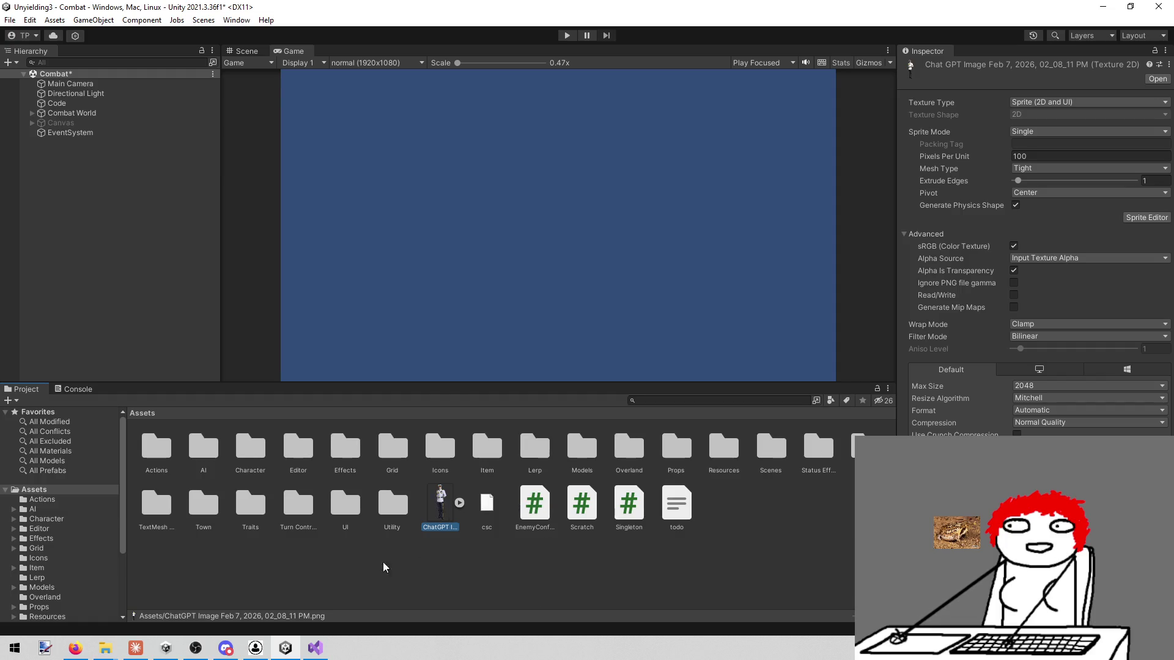
Step: Delete the ChatGPT character image asset from Assets, confirming the permanent removal
{"action": "right_click", "coordinate": [437, 507]}
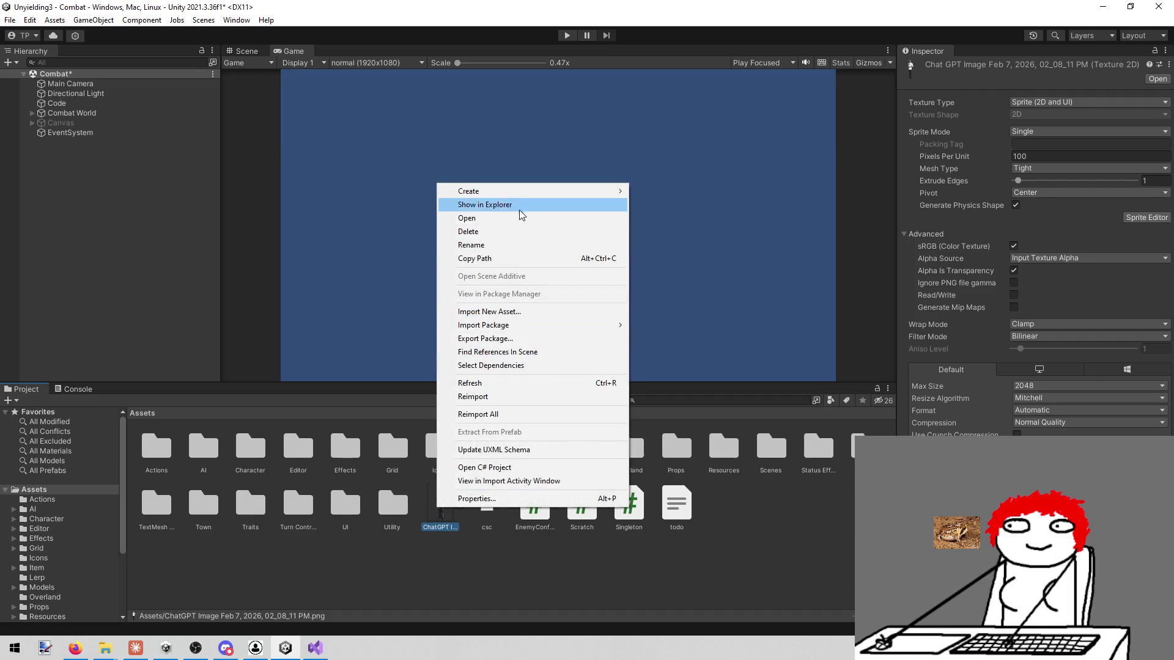
{"action": "left_click", "coordinate": [516, 231]}
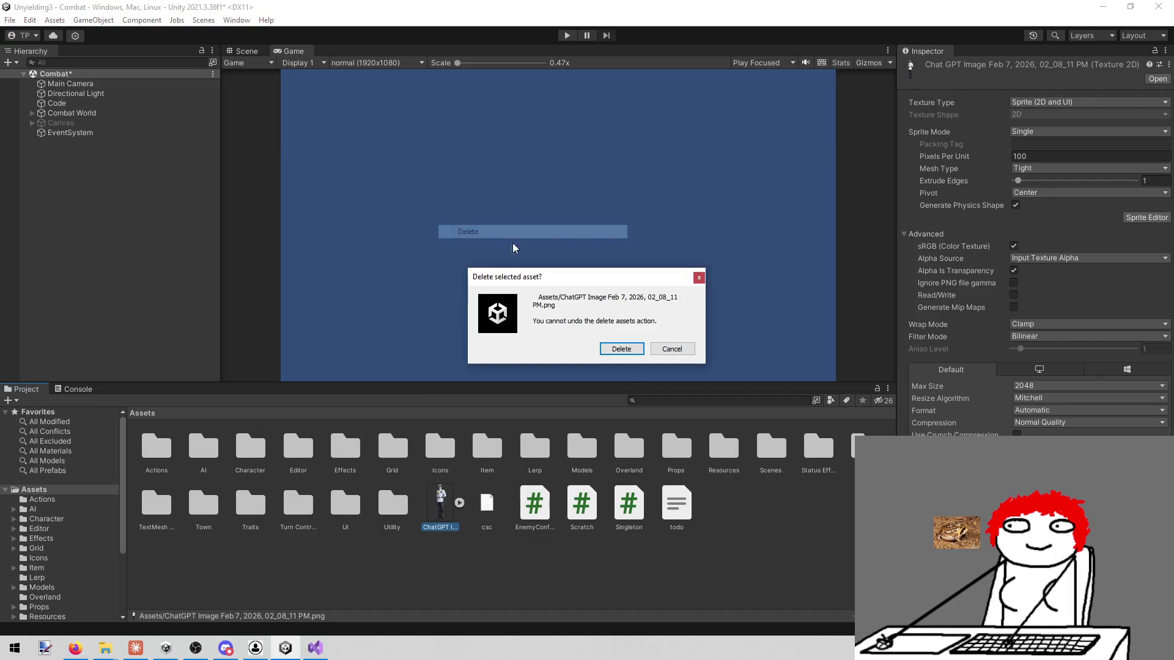
{"action": "left_click", "coordinate": [617, 349]}
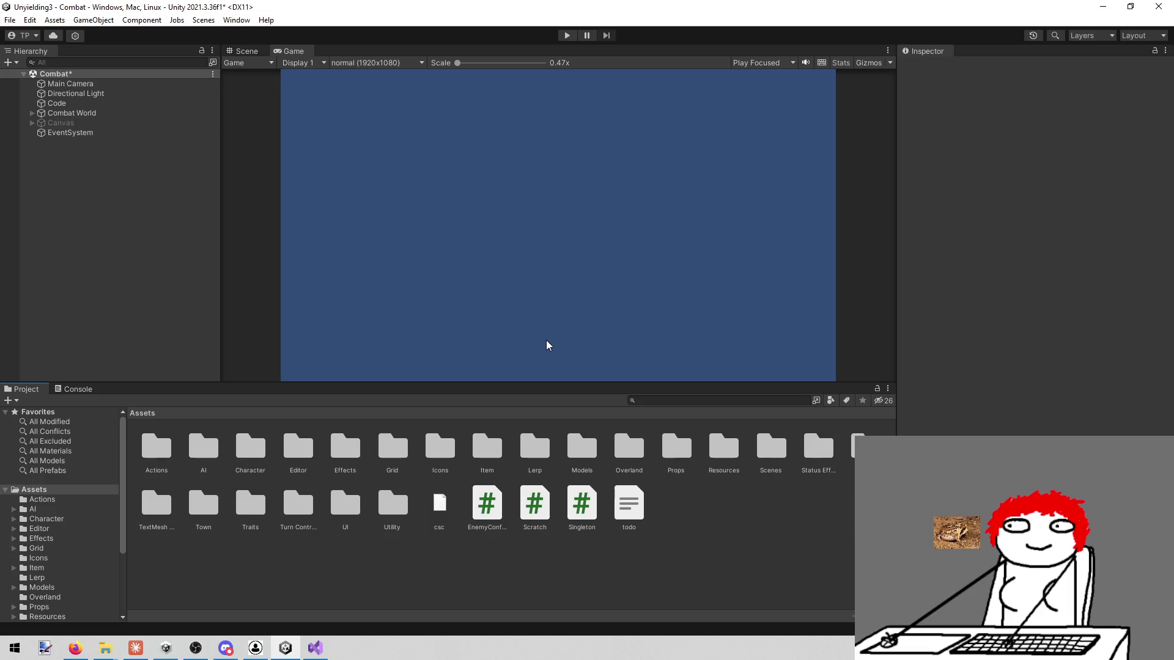
Step: Switch from the Unity editor to ActionButtonDisplay.cs in Visual Studio
{"action": "key", "text": "alt+Tab"}
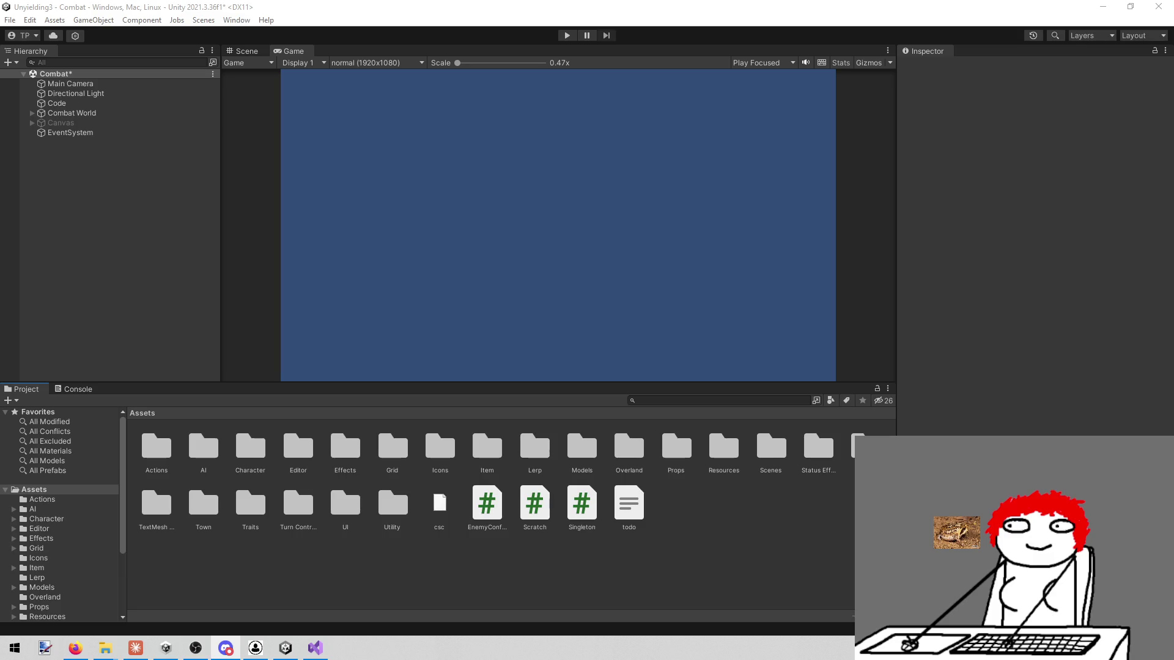
{"action": "left_click", "coordinate": [438, 565]}
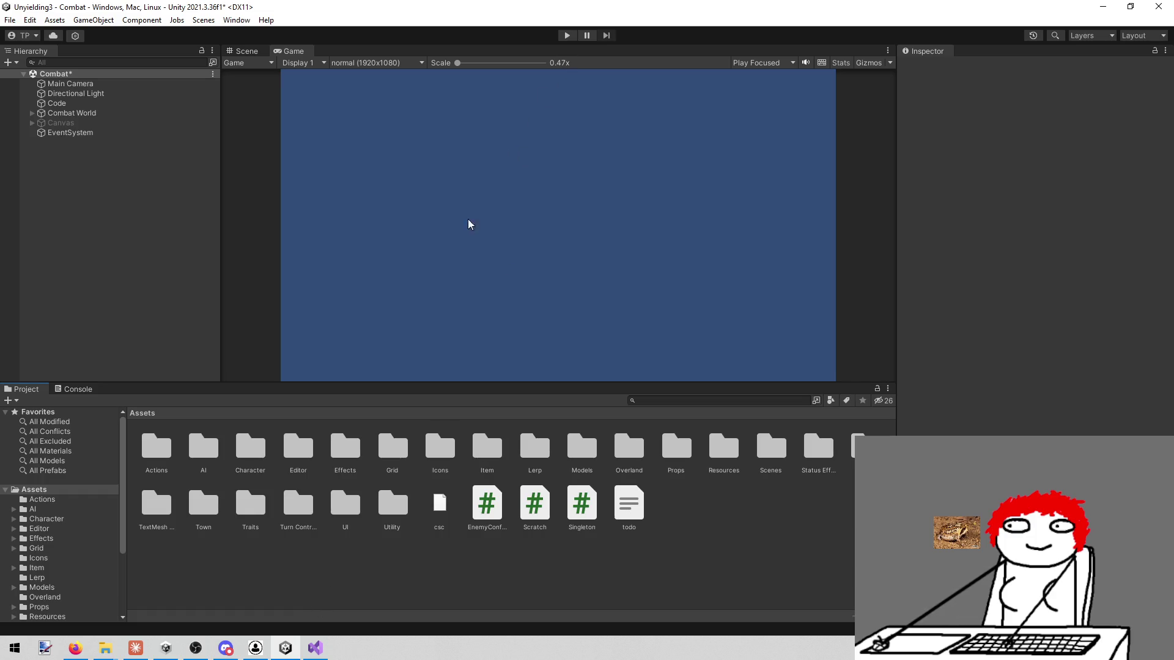
{"action": "left_click", "coordinate": [313, 645]}
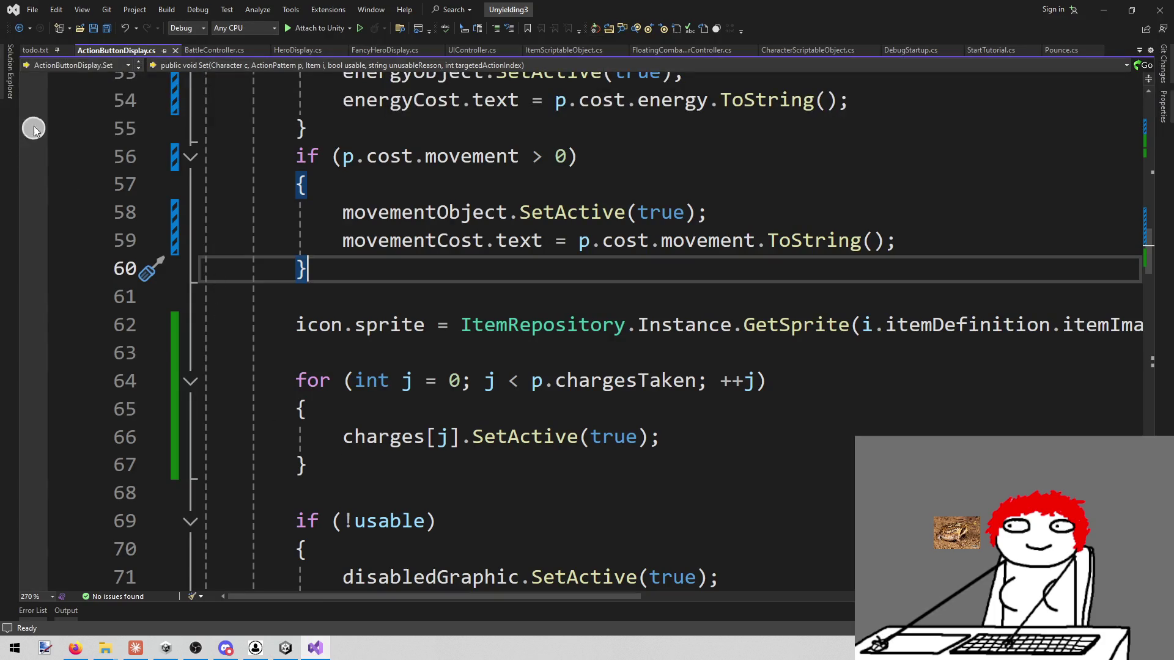
Step: Delete the 'Icon up the character stats' note and its sub-line (lines 95–96) from todo.txt, then return to Unity
{"action": "left_click", "coordinate": [34, 52]}
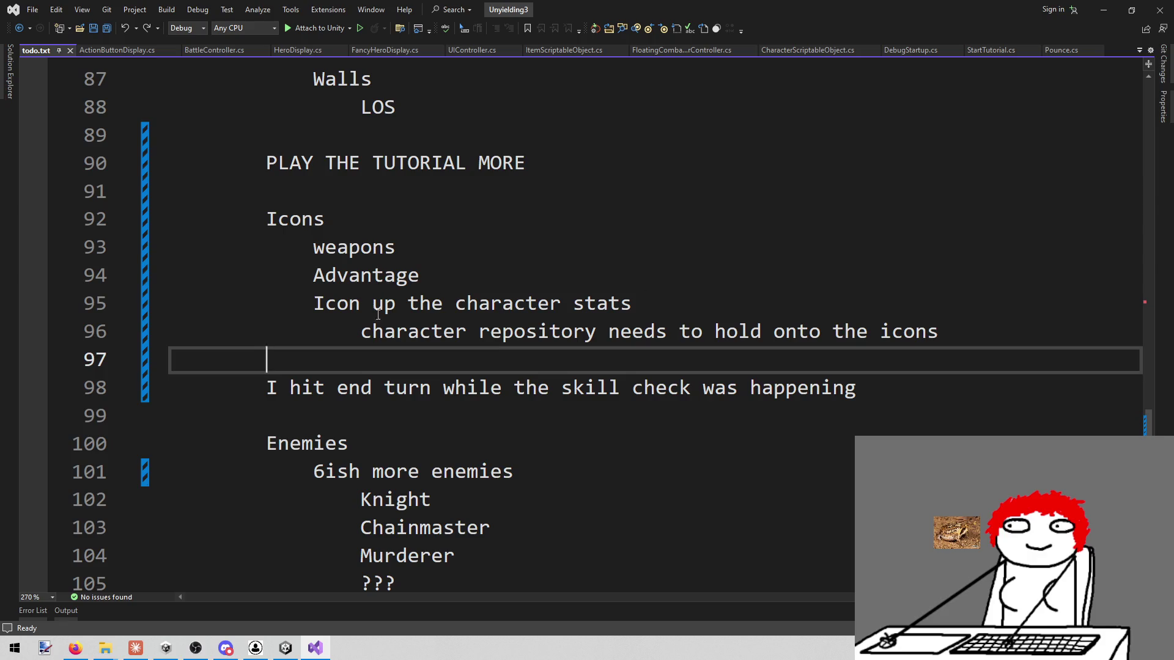
{"action": "mouse_move", "coordinate": [945, 331]}
{"action": "left_mouse_down"}
{"action": "mouse_move", "coordinate": [217, 302]}
{"action": "mouse_move", "coordinate": [55, 314]}
{"action": "left_mouse_up"}
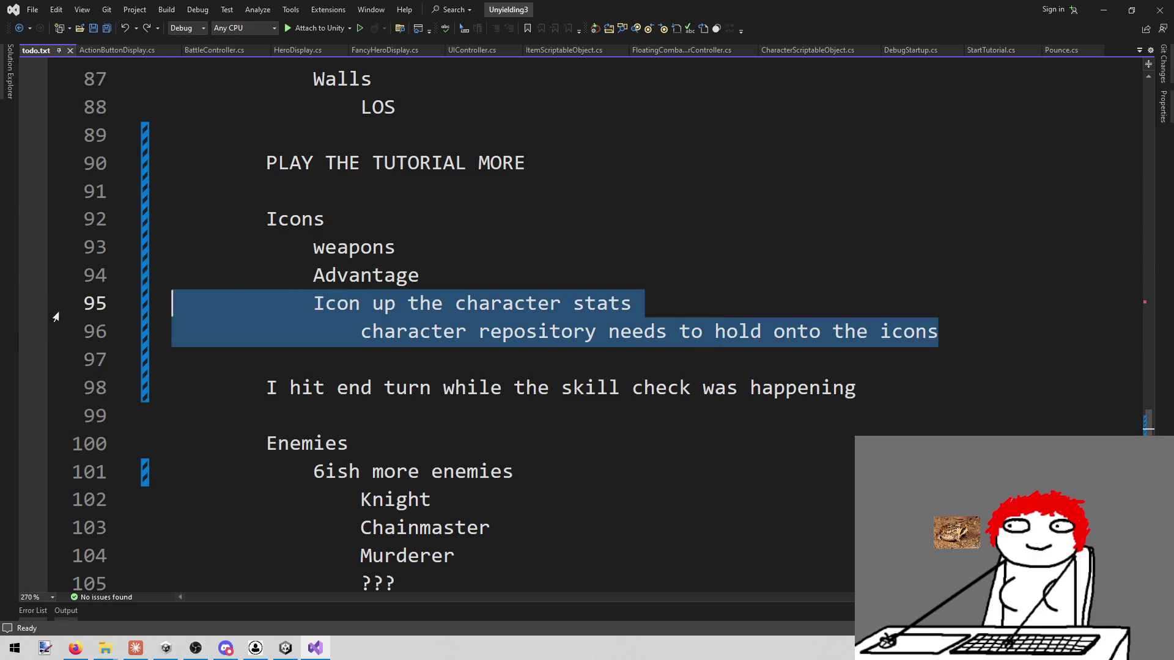
{"action": "key", "text": "BackSpace"}
{"action": "key", "text": "BackSpace"}
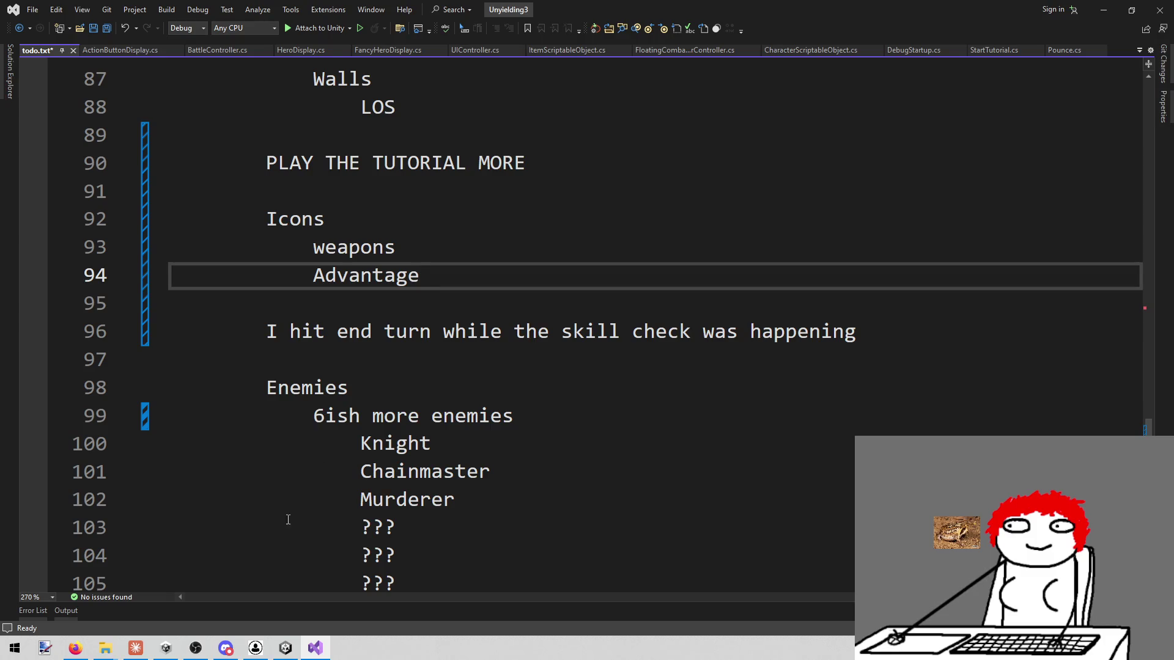
{"action": "left_click", "coordinate": [285, 648]}
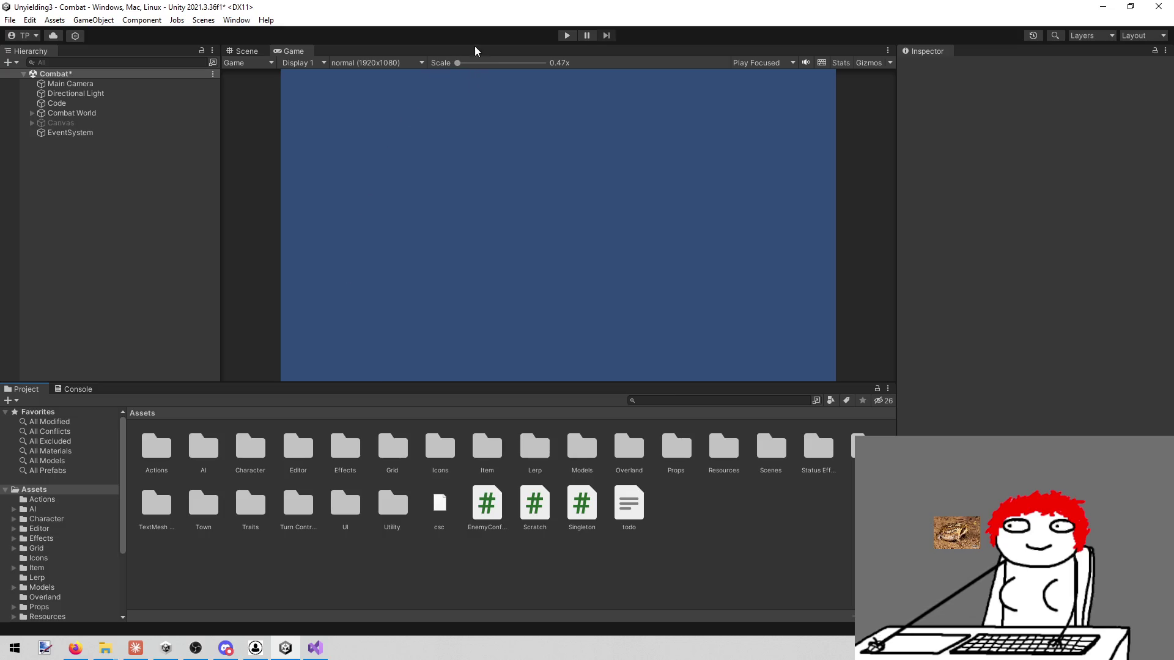
Step: Play-test the game, trace the NullReferenceException to TurnControl.cs line 76, then stop playing
{"action": "left_click", "coordinate": [563, 35]}
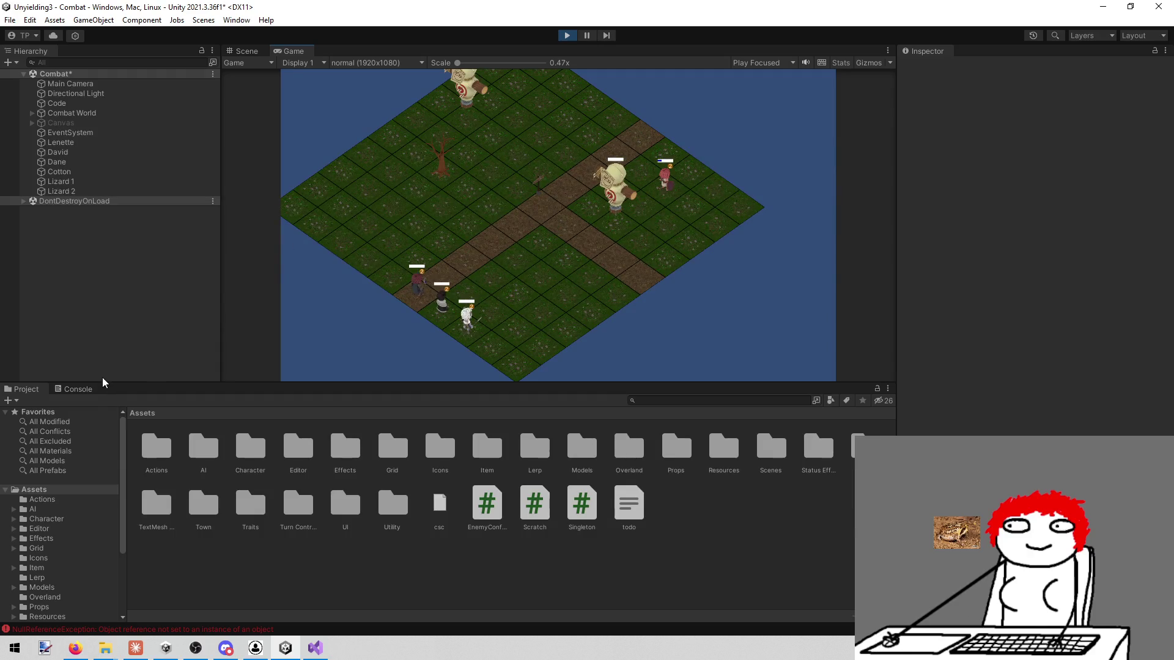
{"action": "left_click", "coordinate": [83, 389]}
{"action": "left_click", "coordinate": [121, 428]}
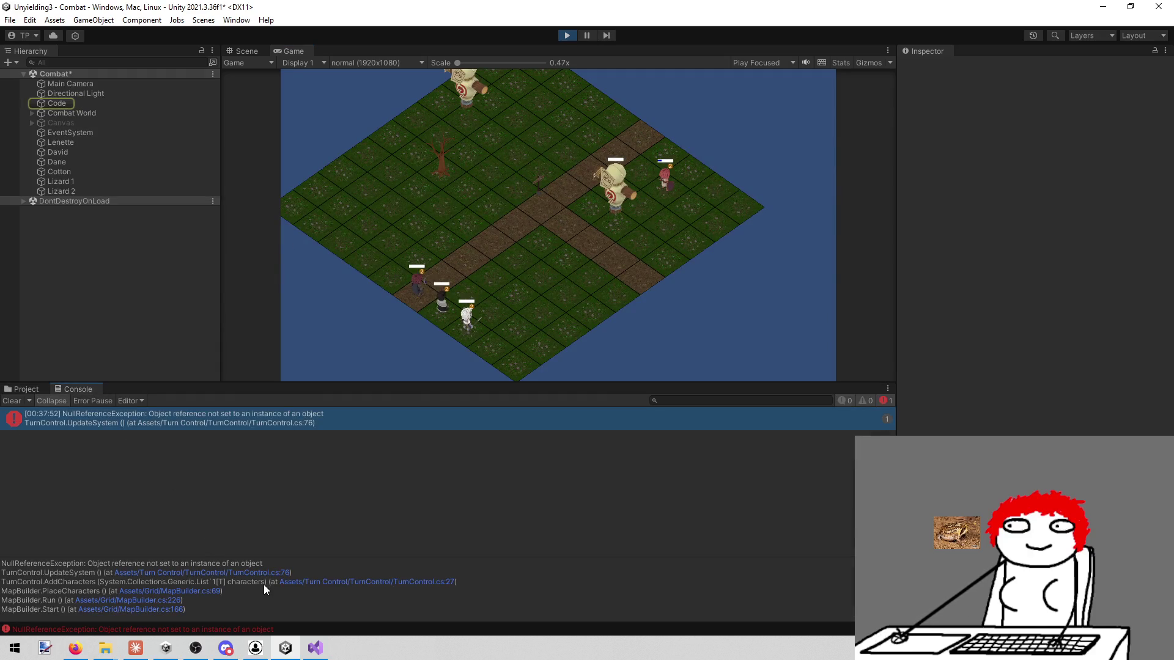
{"action": "left_click", "coordinate": [244, 572]}
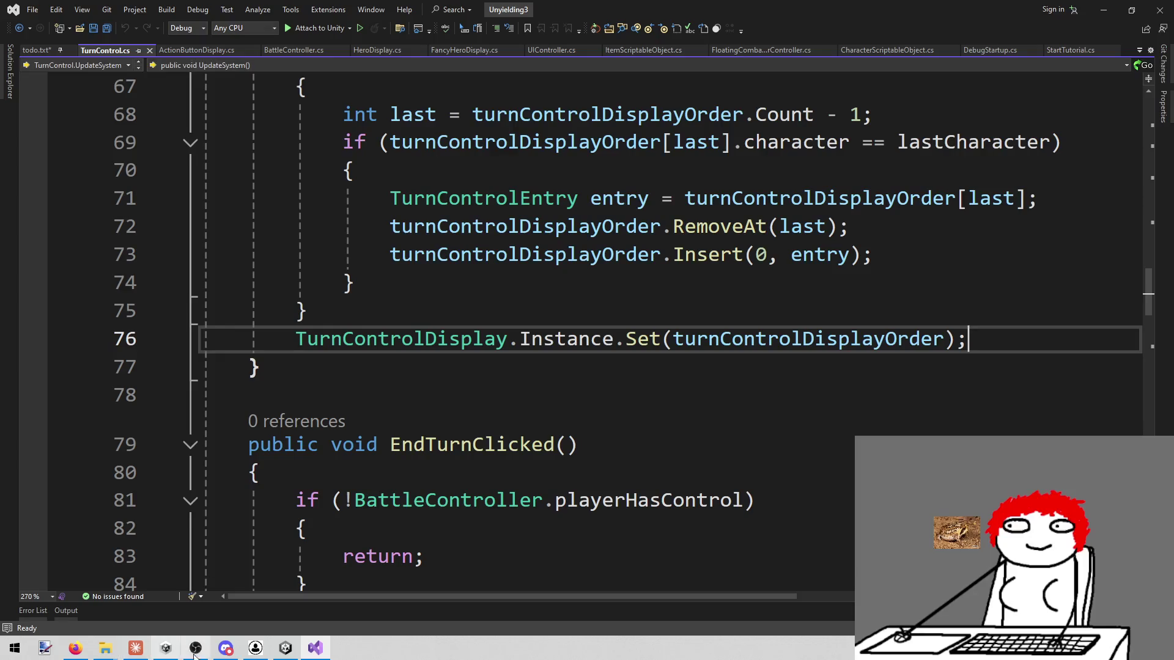
{"action": "left_click", "coordinate": [286, 649]}
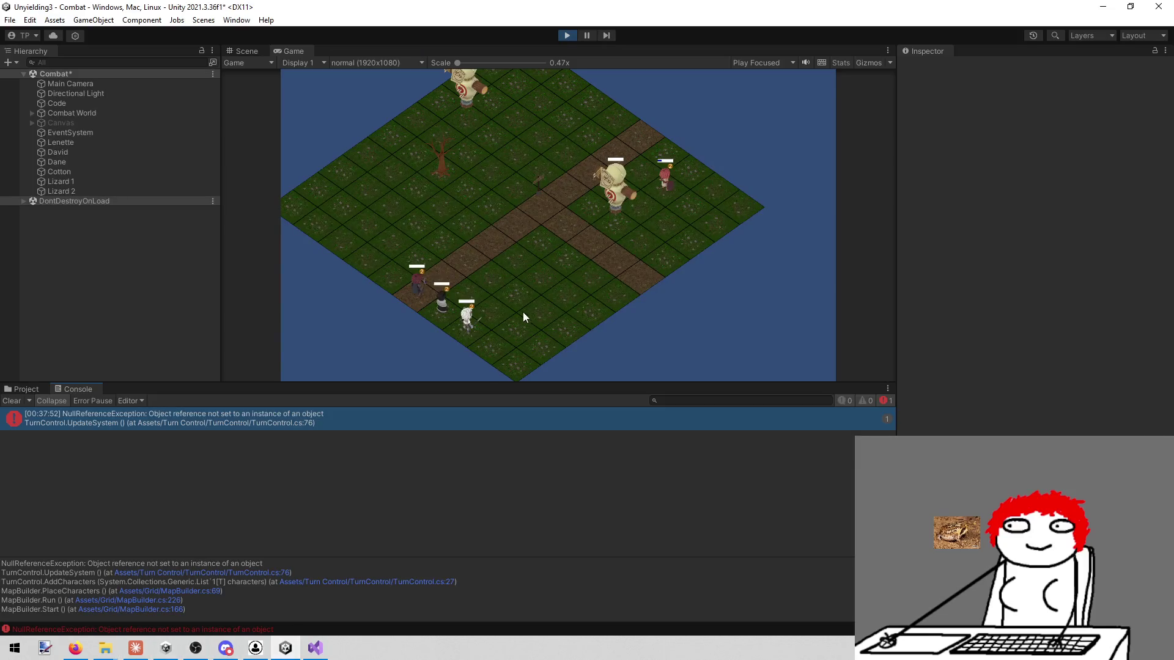
{"action": "left_click", "coordinate": [549, 317]}
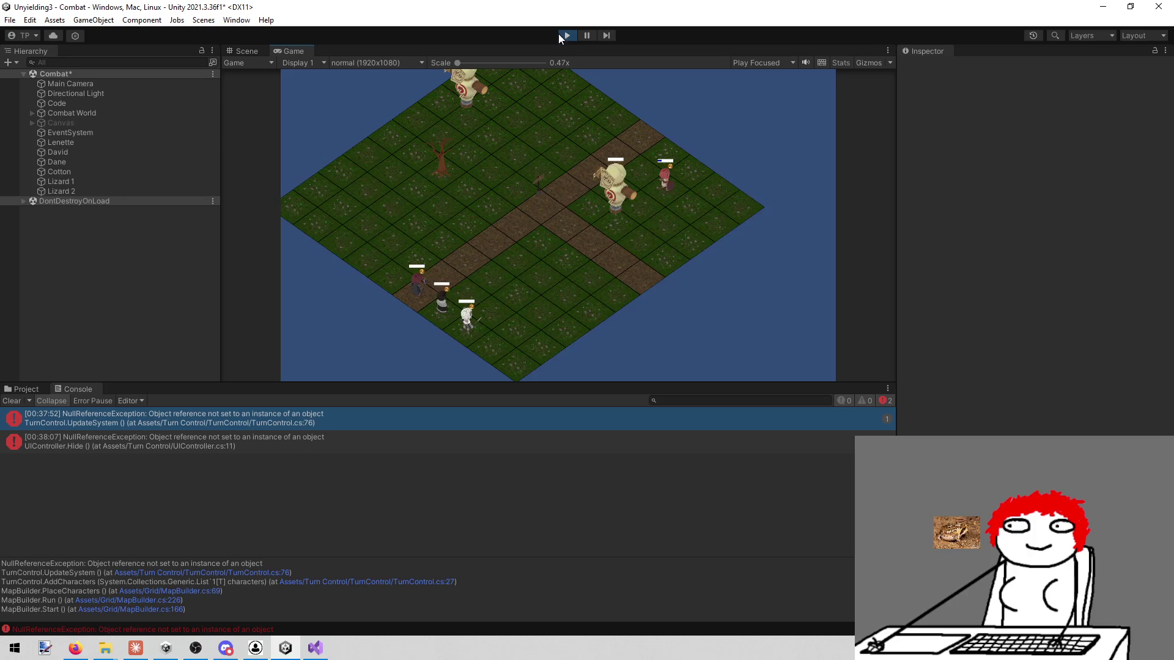
{"action": "left_click", "coordinate": [560, 35]}
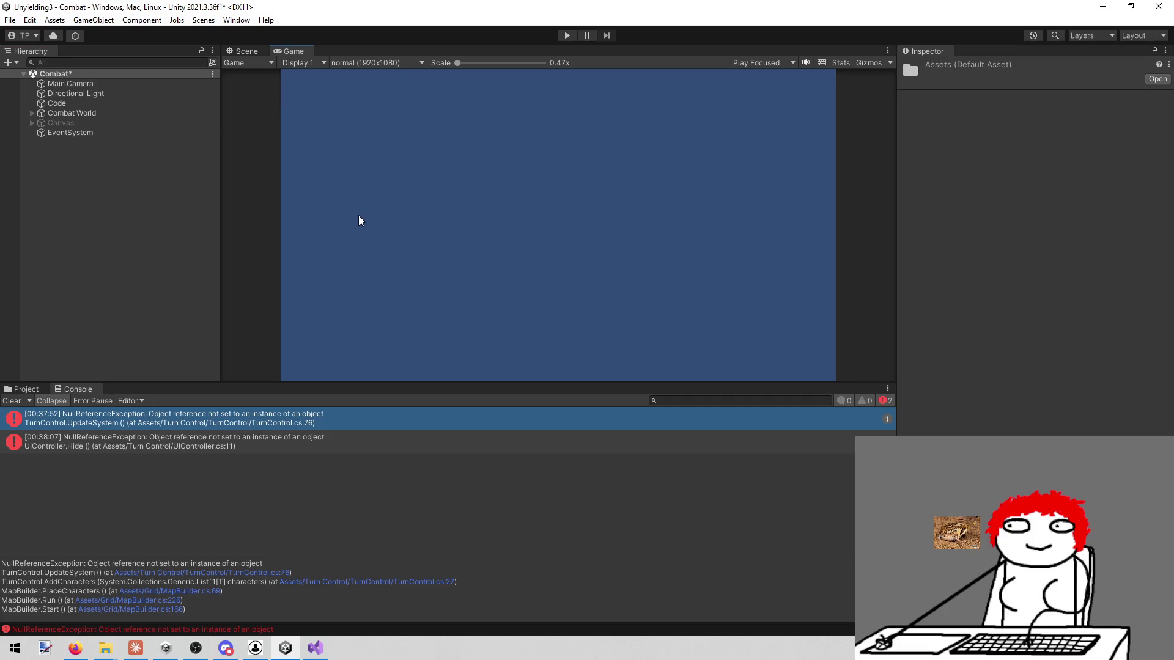
Step: Paste a Square sprite and re-enable the Canvas object
{"action": "key", "text": "ctrl+v"}
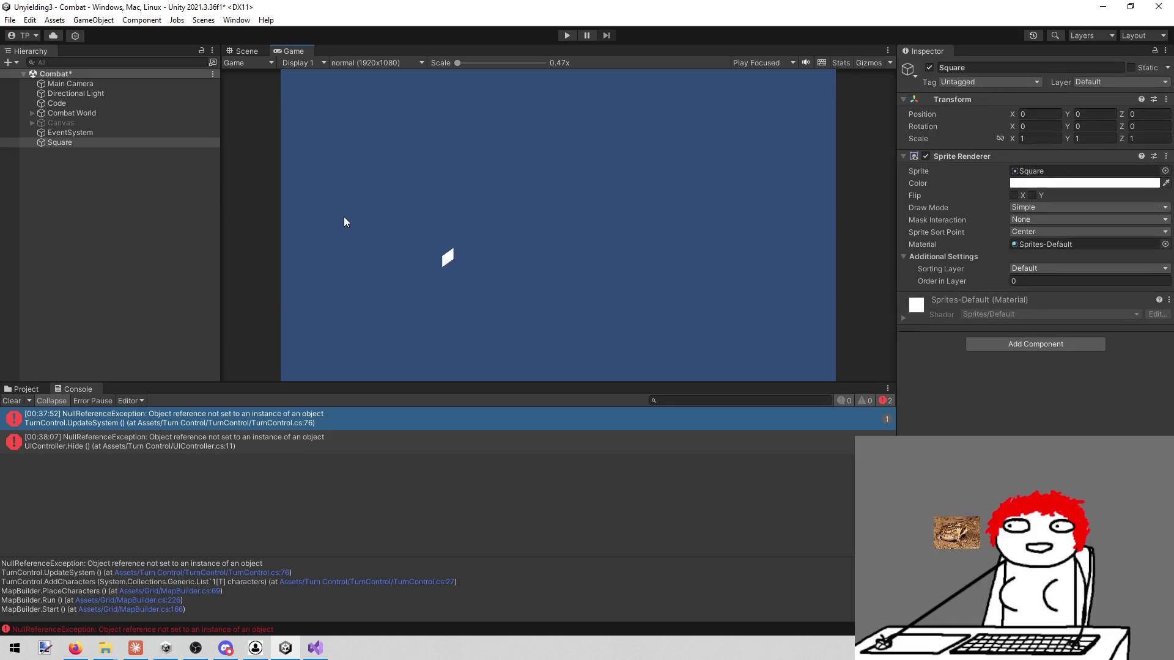
{"action": "left_click", "coordinate": [130, 123]}
{"action": "left_click", "coordinate": [928, 68]}
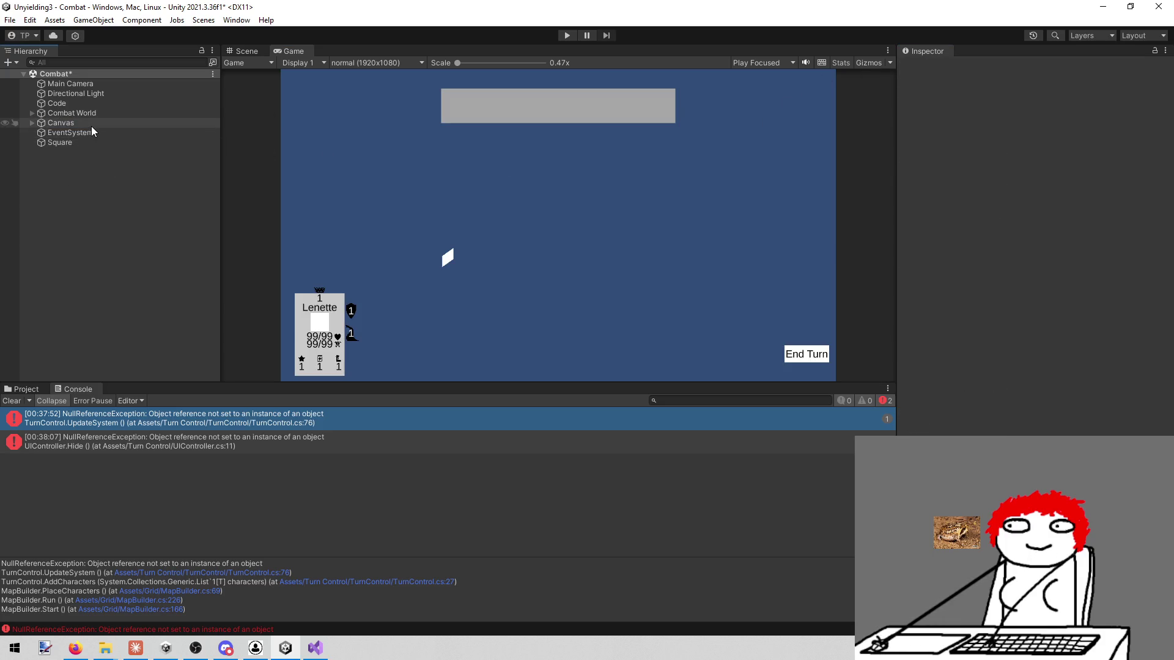
Step: Delete the test Square, replay the game error-free, and switch to Visual Studio
{"action": "left_click", "coordinate": [77, 145]}
{"action": "right_click", "coordinate": [77, 145]}
{"action": "left_click", "coordinate": [123, 235]}
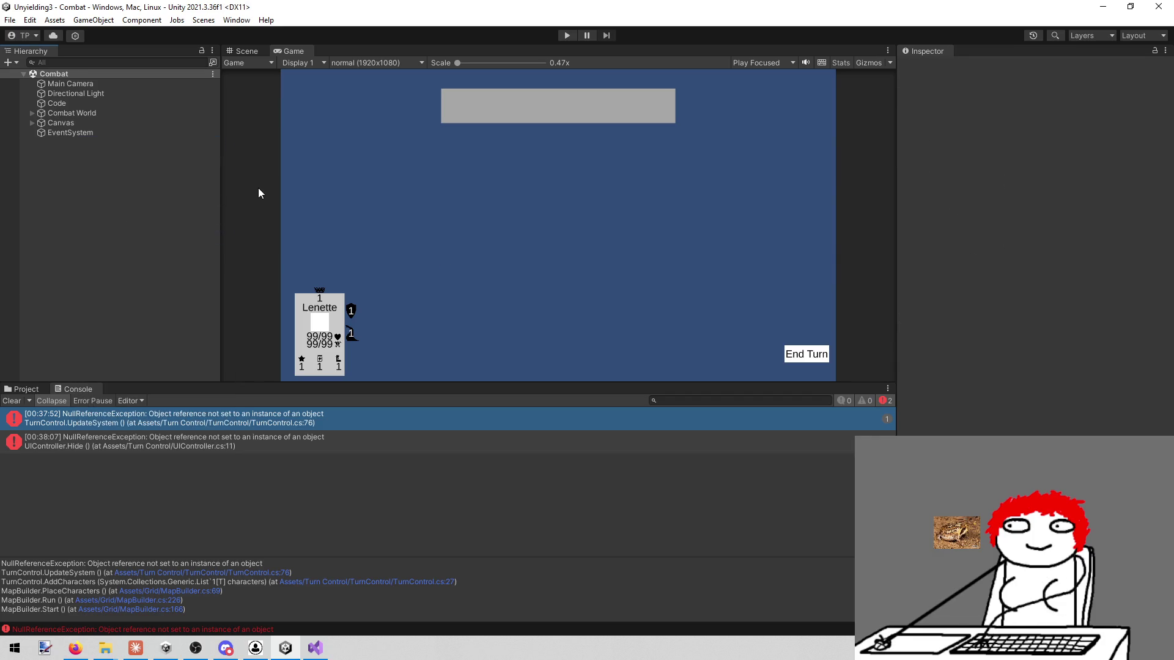
{"action": "left_click", "coordinate": [567, 35]}
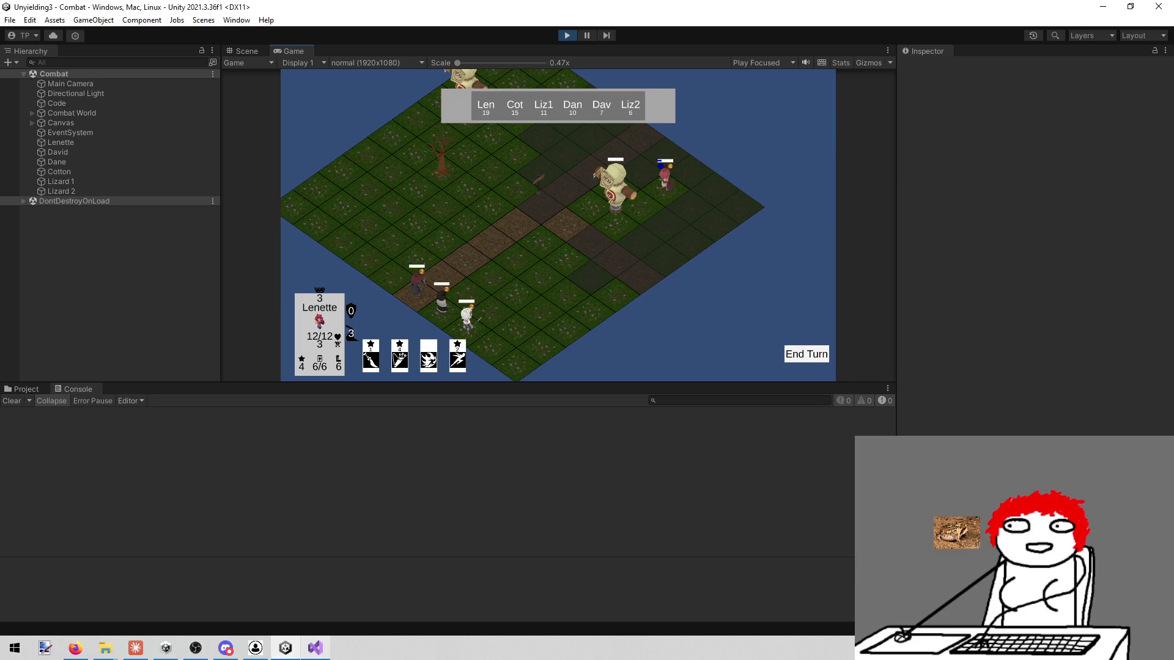
{"action": "key", "text": "alt+Tab"}
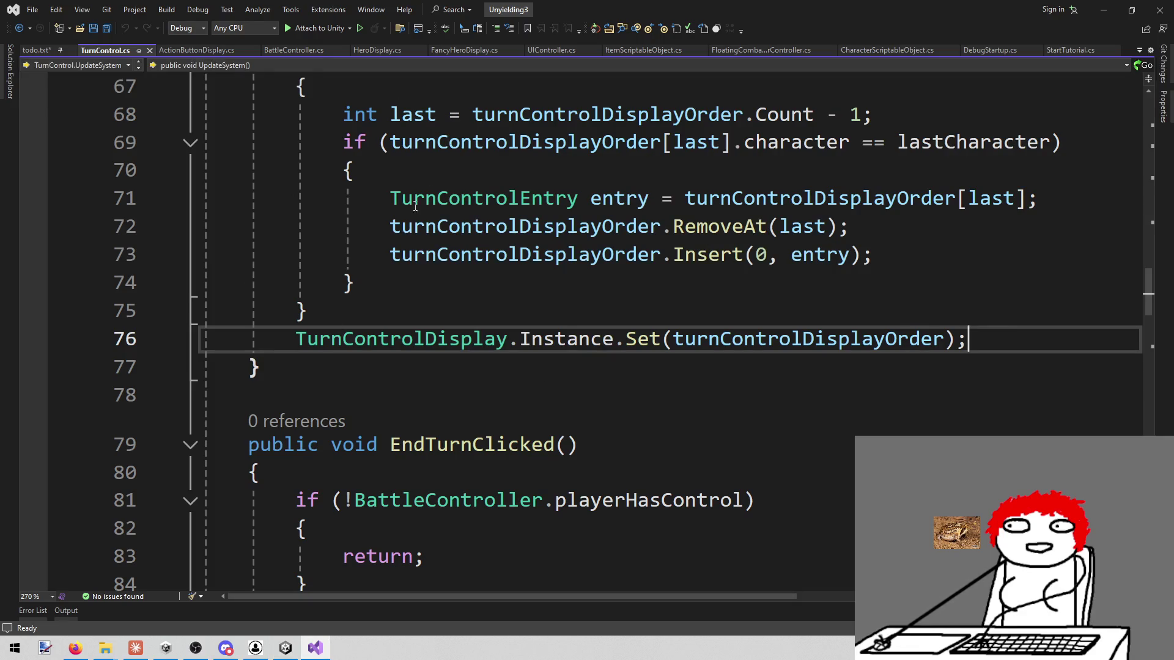
{"action": "left_click", "coordinate": [468, 409]}
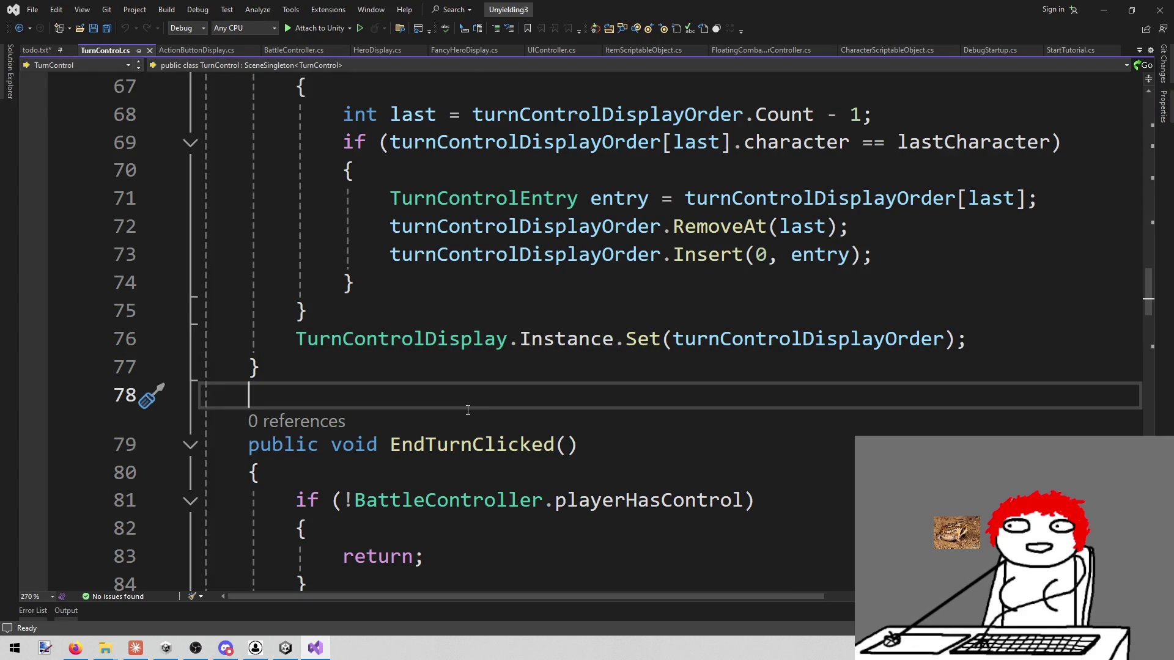
{"action": "key", "text": "alt+shift+o"}
{"action": "type", "text": "s Sc"}
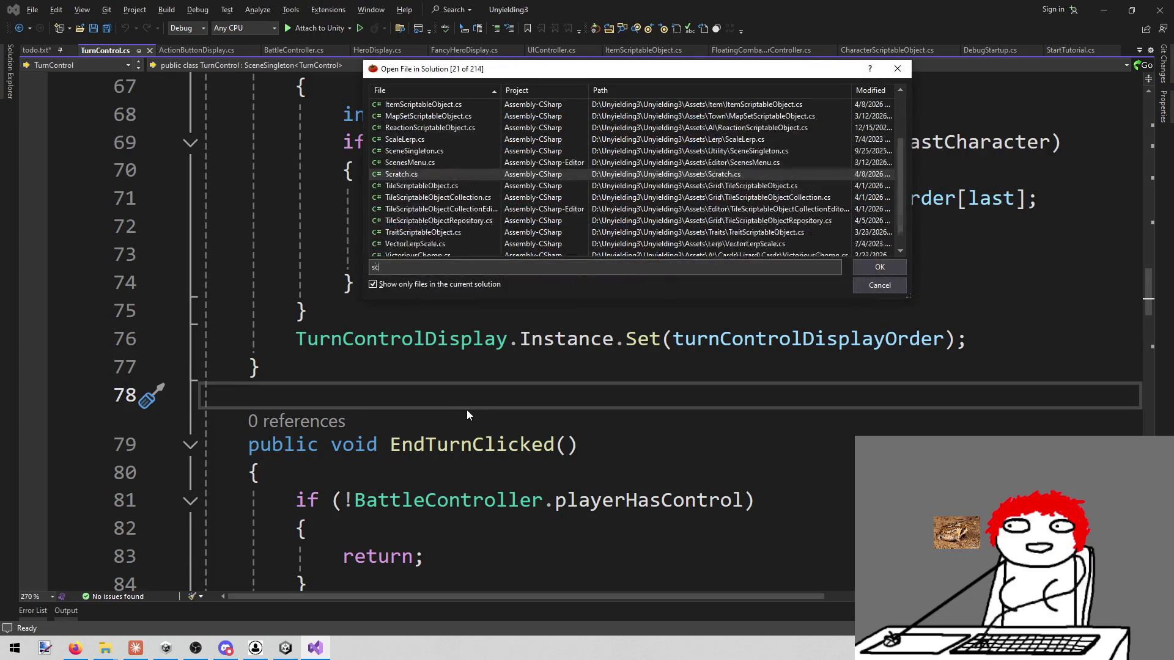
{"action": "type", "text": "rat"}
{"action": "key", "text": "Return"}
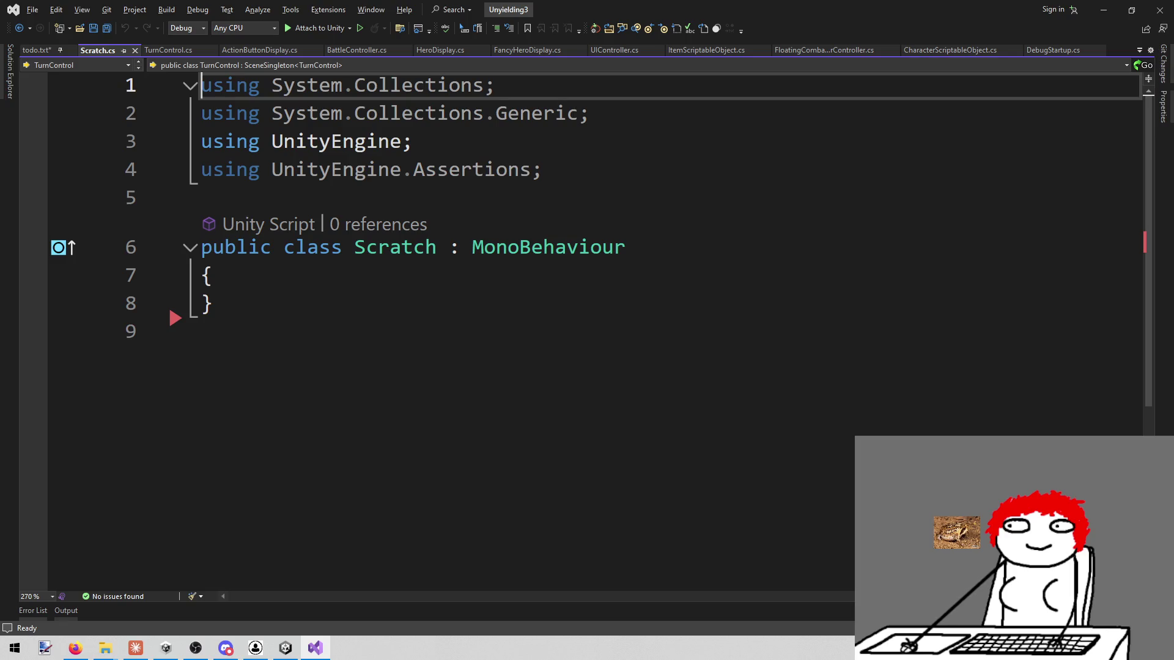
{"action": "left_click", "coordinate": [302, 291]}
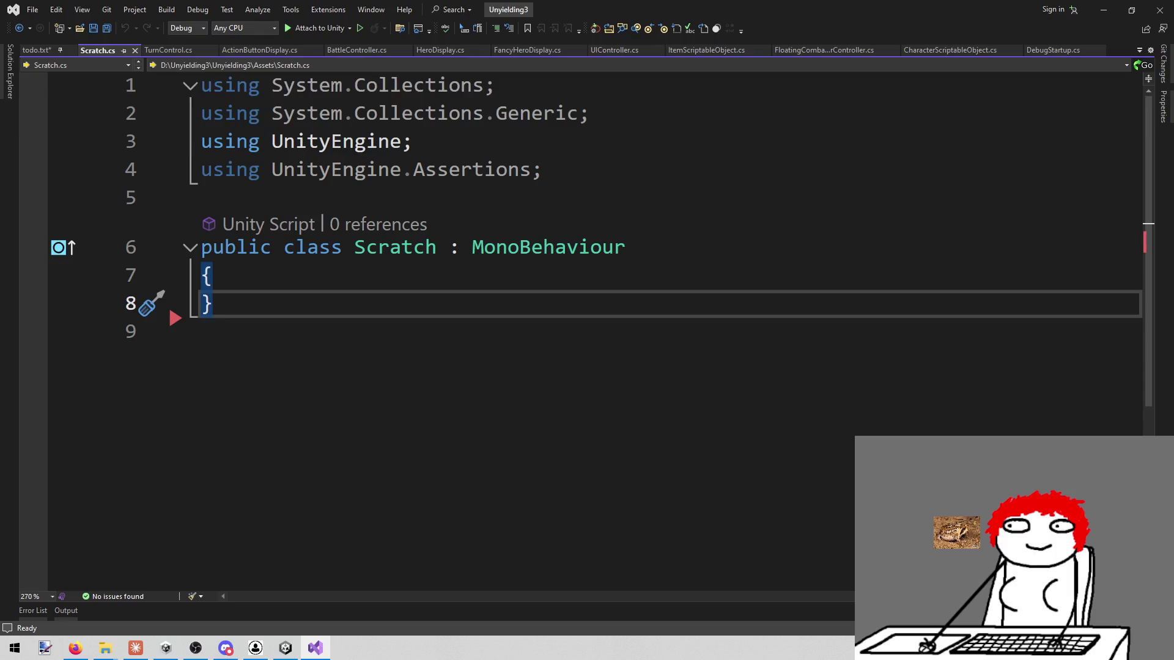
{"action": "key", "text": "alt+Tab"}
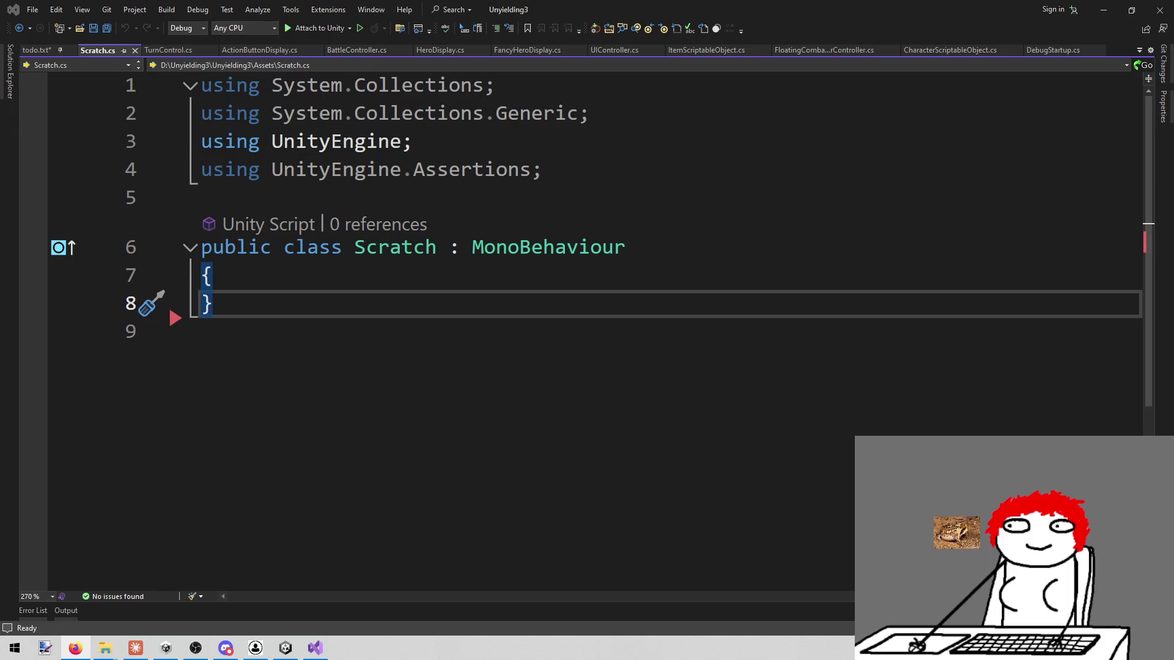
{"action": "left_click", "coordinate": [555, 247]}
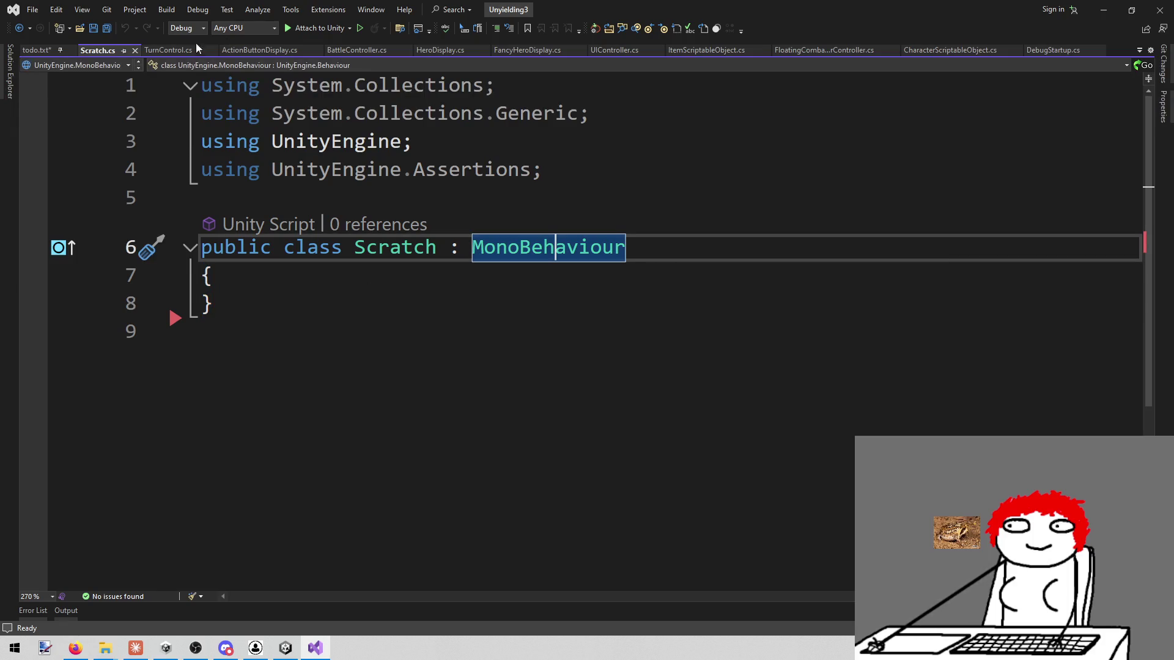
{"action": "middle_click", "coordinate": [89, 48]}
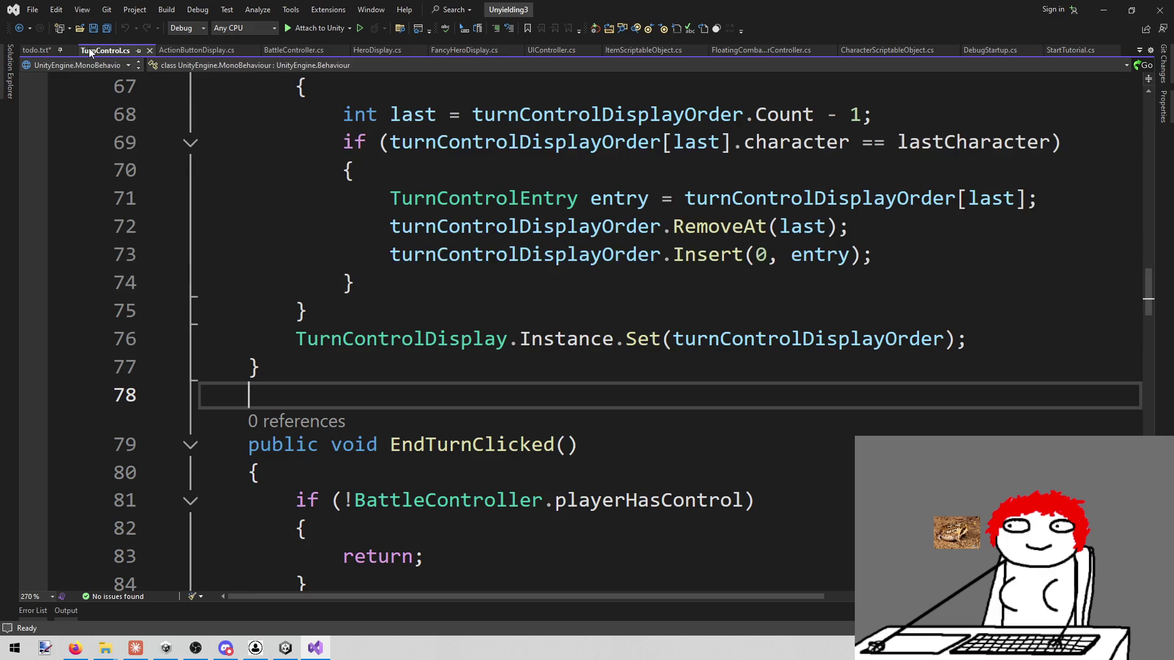
Step: Add the note '!!!!BETTER MOUSE OVER!!!!' below the Advantage line in todo.txt and save
{"action": "left_click", "coordinate": [34, 50]}
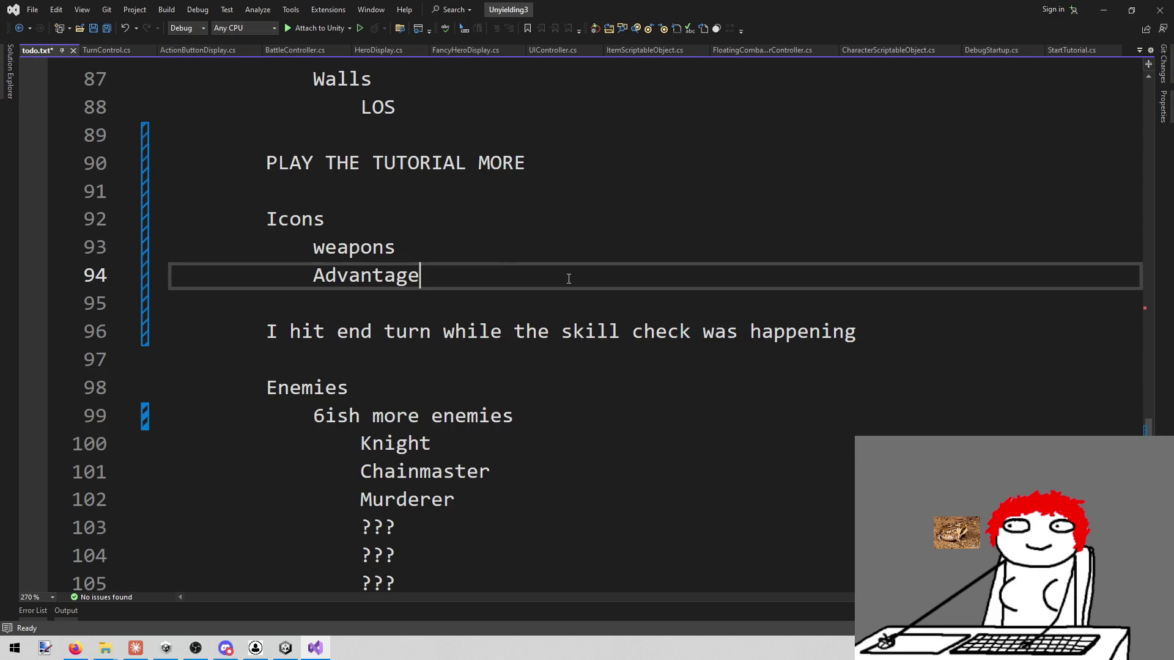
{"action": "key", "text": "ctrl+s"}
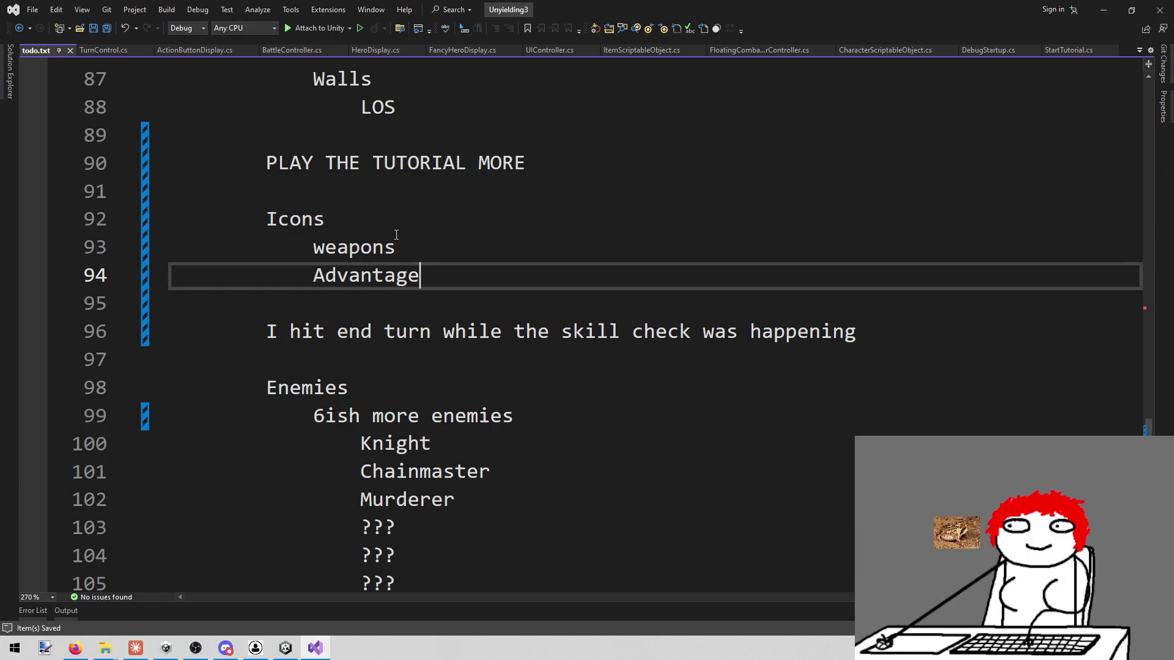
{"action": "key", "text": "Down"}
{"action": "key", "text": "Return"}
{"action": "key", "text": "Return"}
{"action": "key", "text": "Up"}
{"action": "type", "text": "BETTER MOUSE "}
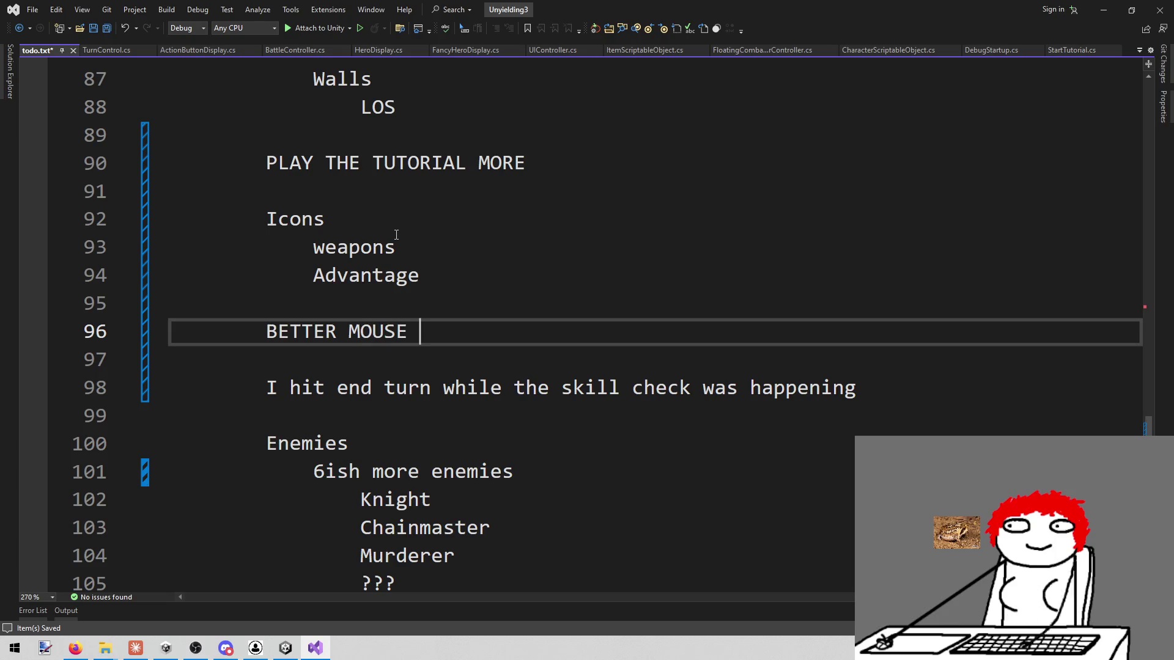
{"action": "type", "text": "OVER!!!!"}
{"action": "key", "text": "Home"}
{"action": "type", "text": "!!!!"}
{"action": "key", "text": "ctrl+s"}
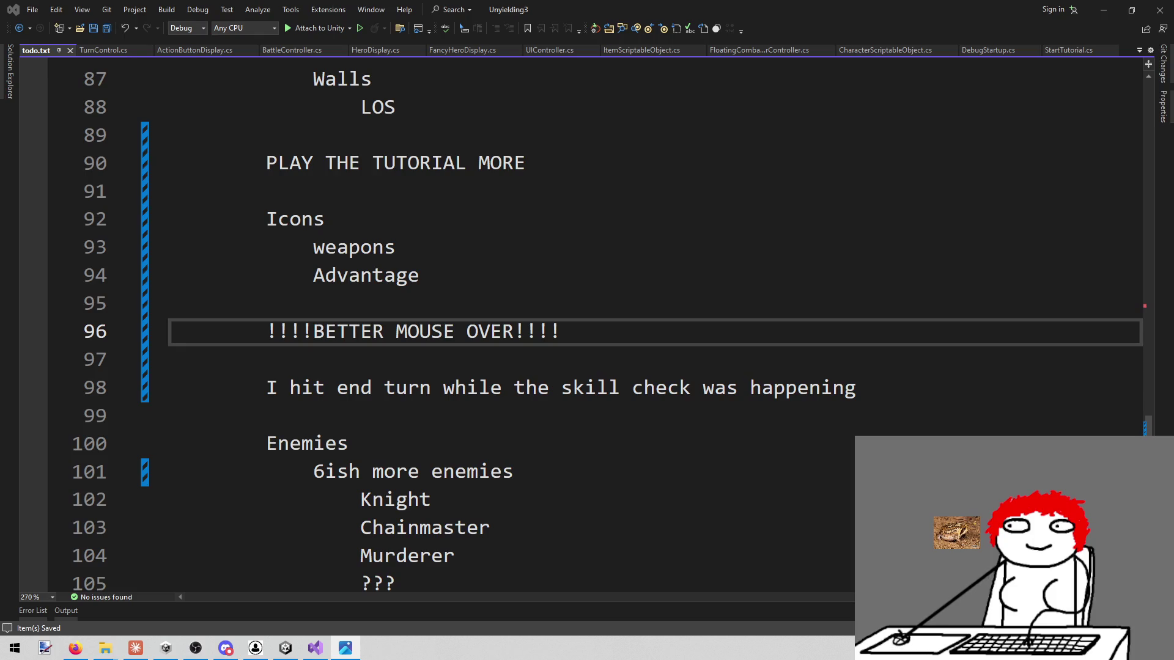
Step: Switch back to Unity with the Combat battle running in the Game view
{"action": "left_click", "coordinate": [279, 651]}
{"action": "mouse_move", "coordinate": [370, 354]}
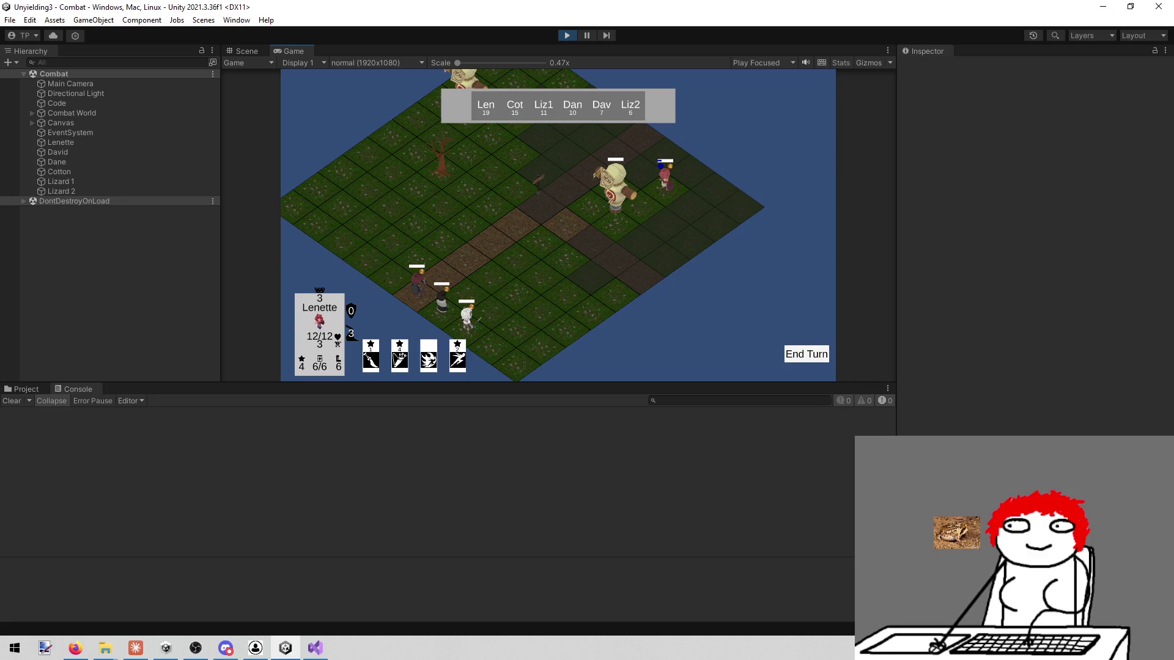
{"action": "key", "text": "alt+Tab"}
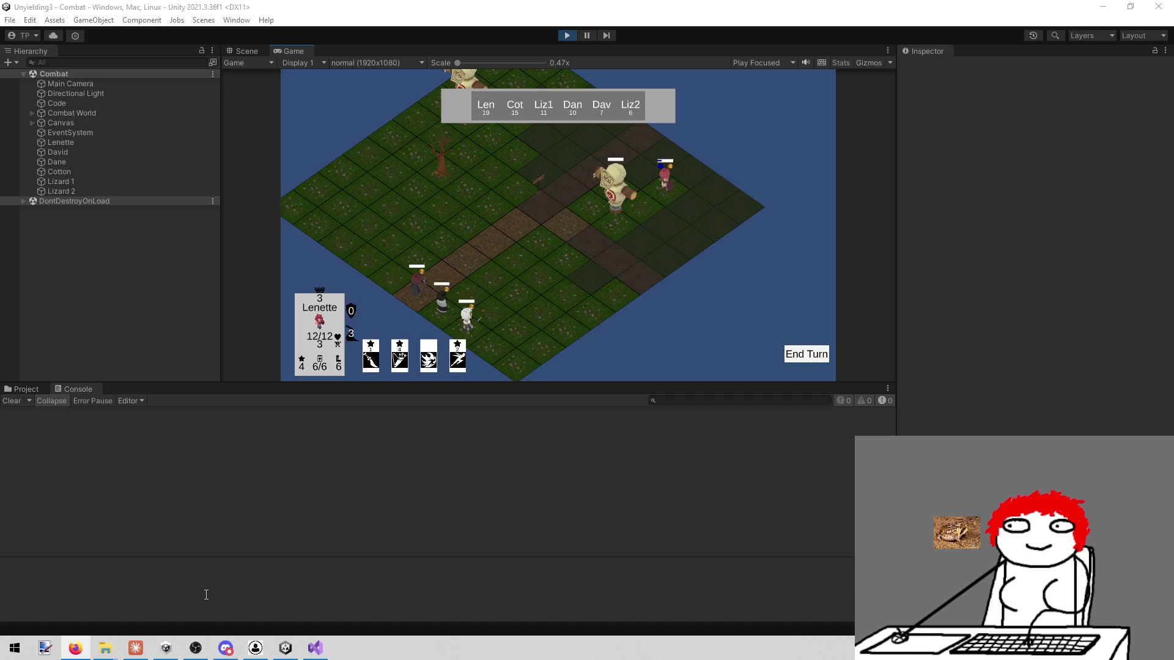
Step: Show the project's Assets folders, scroll the folder tree, and stop the running game
{"action": "left_click", "coordinate": [29, 388]}
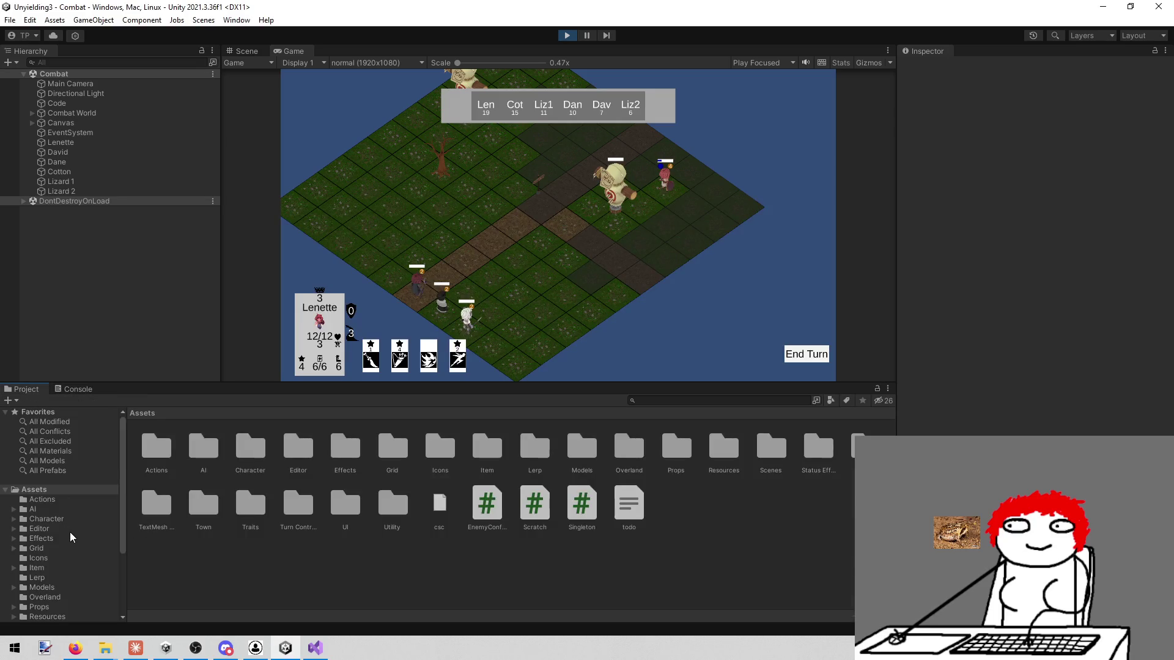
{"action": "key", "text": "alt+Tab"}
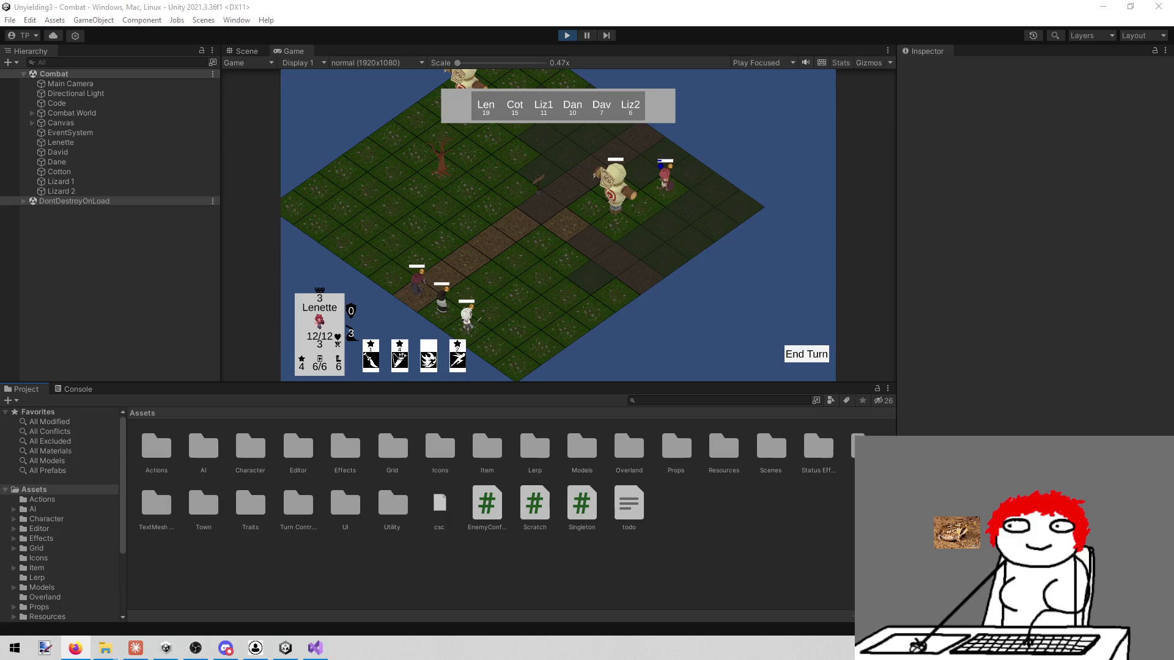
{"action": "scroll", "coordinate": [65, 556], "scroll_direction": "down", "scroll_amount": 3}
{"action": "scroll", "coordinate": [64, 556], "scroll_direction": "down", "scroll_amount": 2}
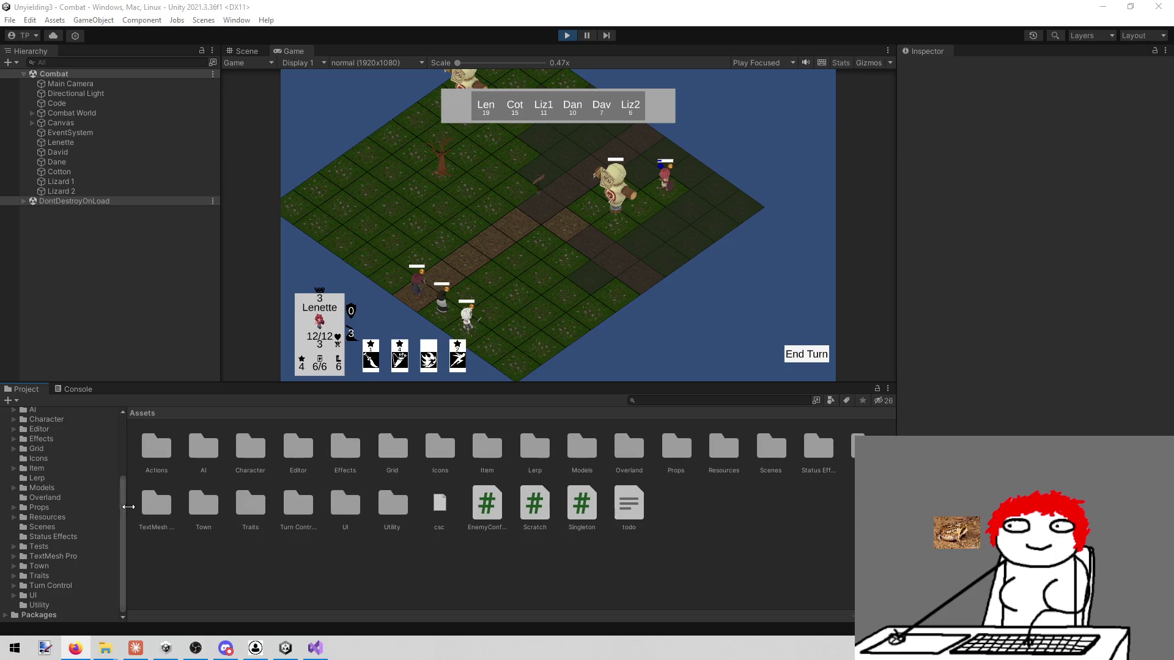
{"action": "left_click", "coordinate": [567, 35]}
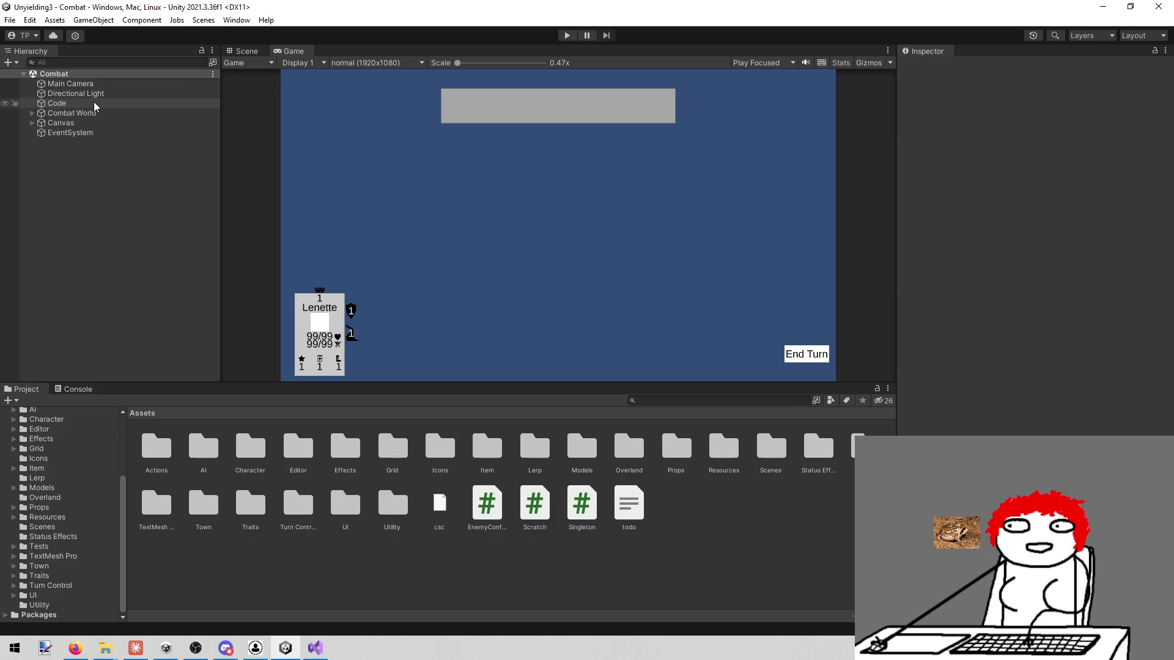
Step: Expand Canvas to list its child displays, collapse MainHeroDisplay, and select Canvas for its options
{"action": "key", "text": "alt+Tab"}
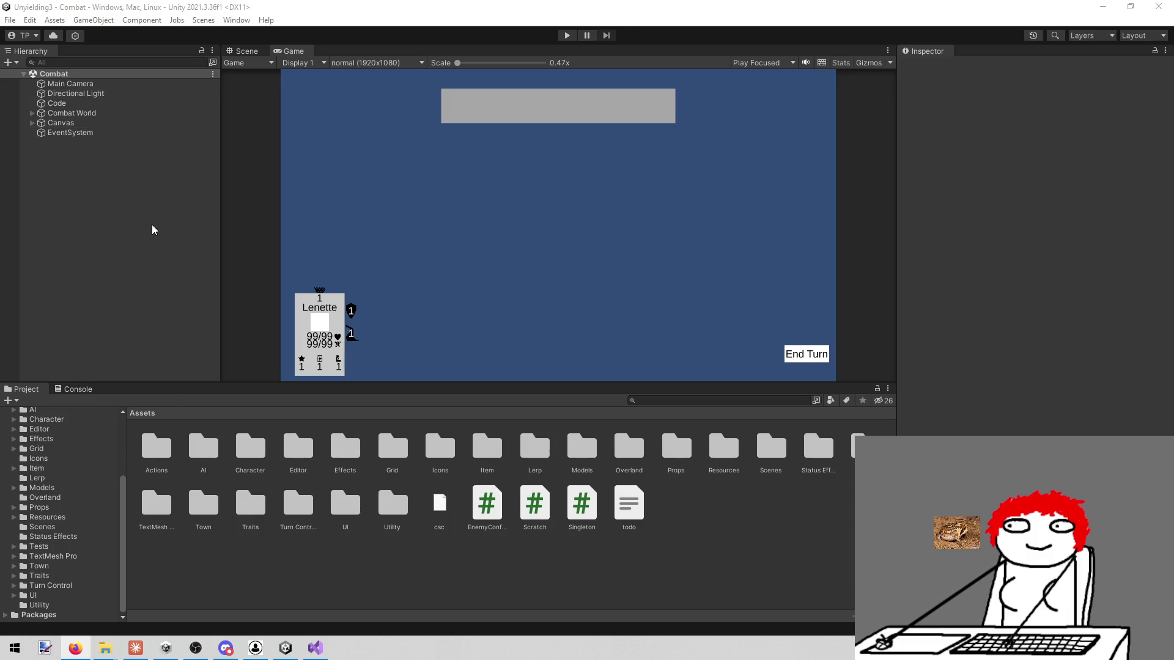
{"action": "left_click", "coordinate": [32, 123]}
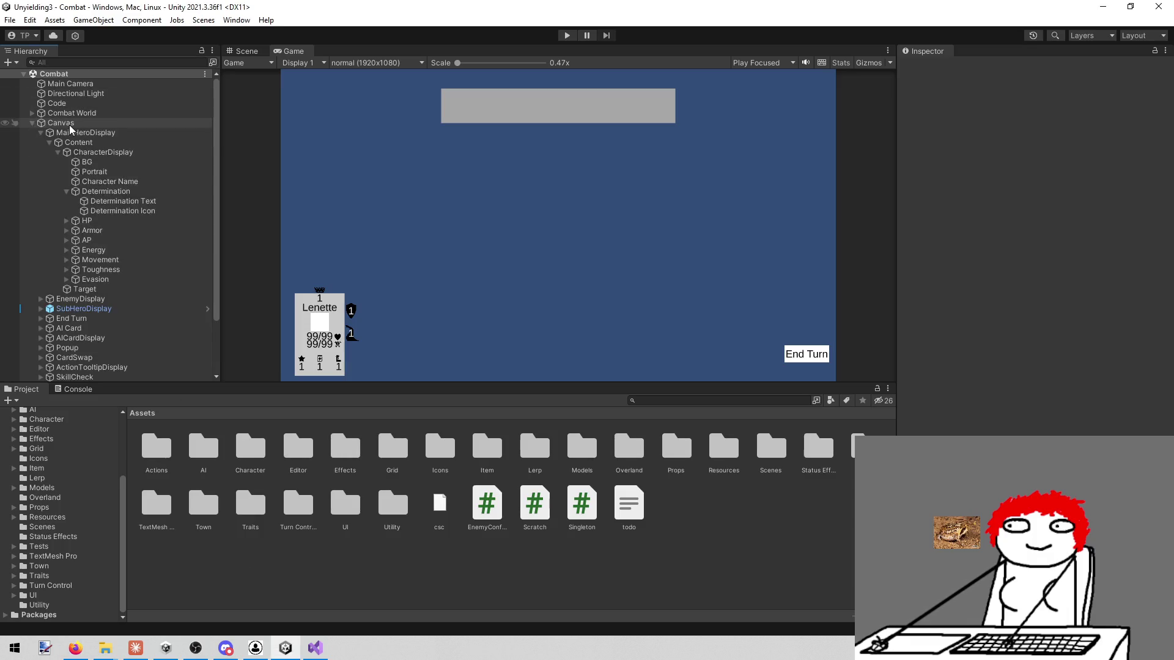
{"action": "left_click", "coordinate": [40, 133]}
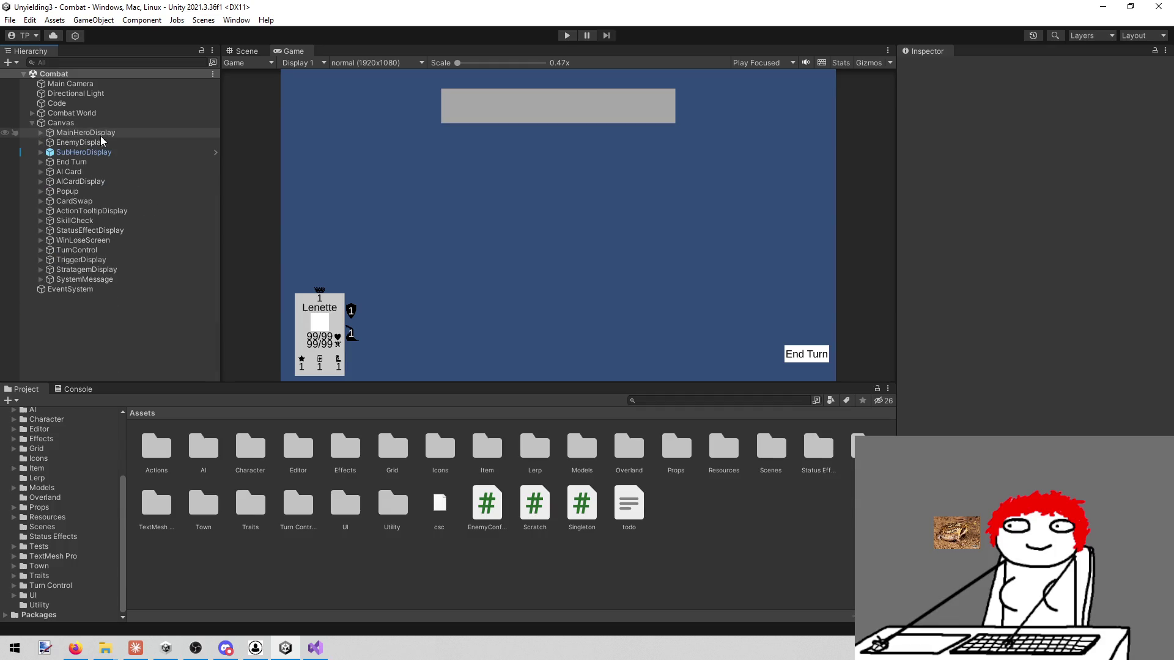
{"action": "left_click", "coordinate": [78, 123]}
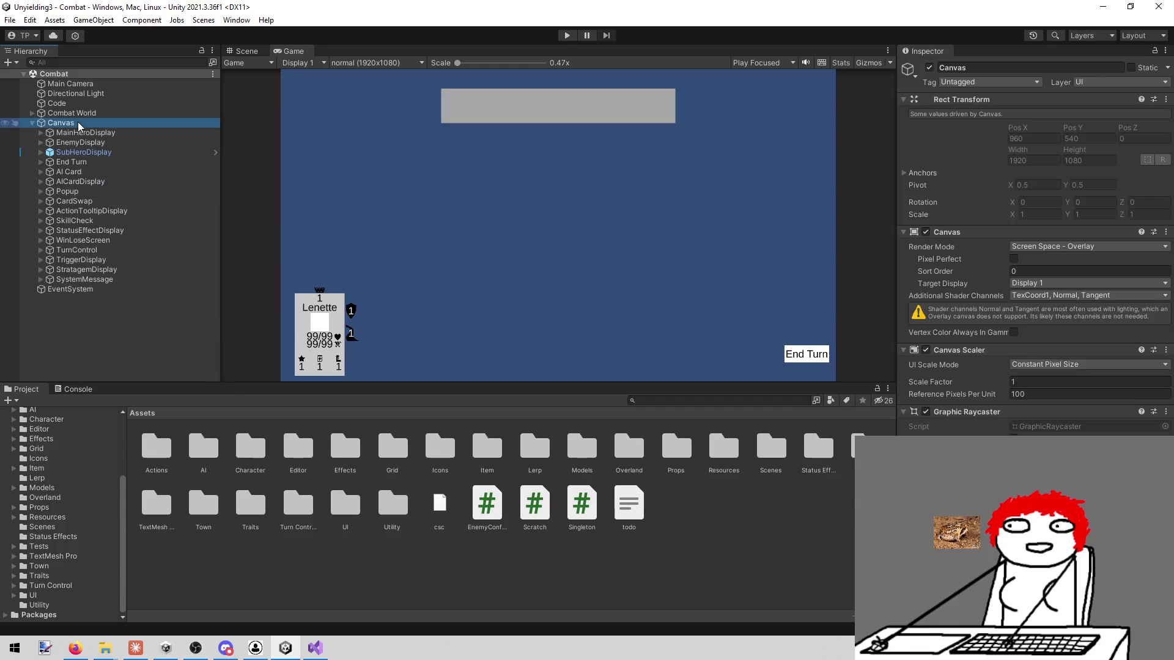
{"action": "right_click", "coordinate": [78, 122]}
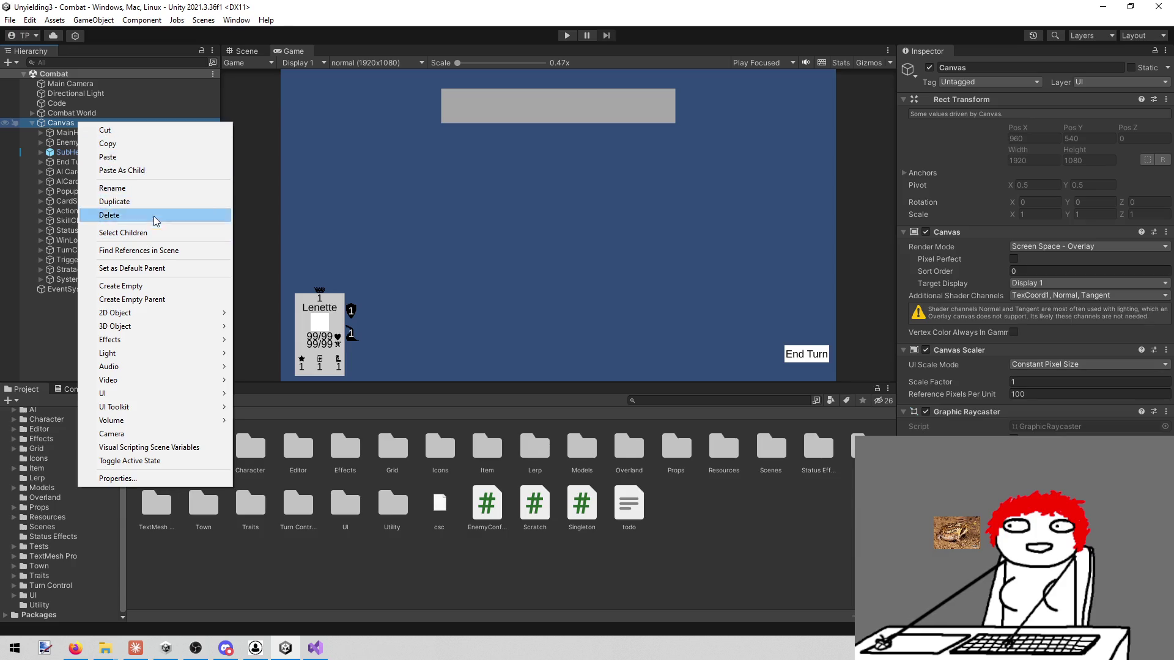
Step: Create an empty object under Canvas named ActionTooltip
{"action": "left_click", "coordinate": [153, 286]}
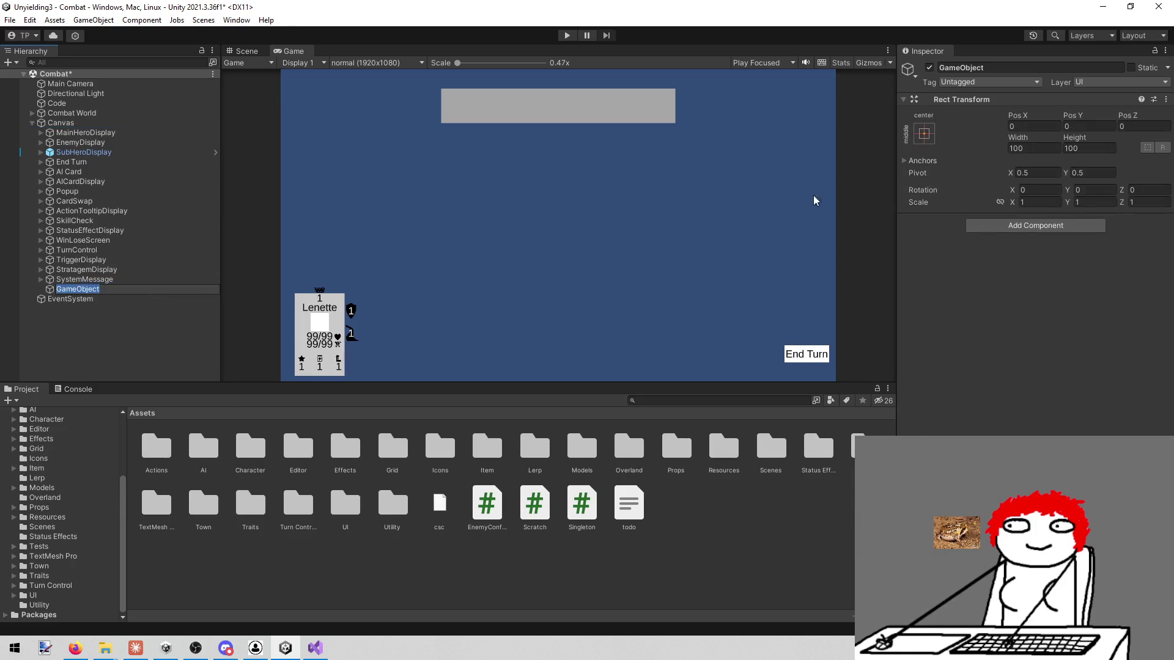
{"action": "left_click", "coordinate": [1015, 82]}
{"action": "left_click", "coordinate": [1007, 64]}
{"action": "left_click", "coordinate": [1007, 63]}
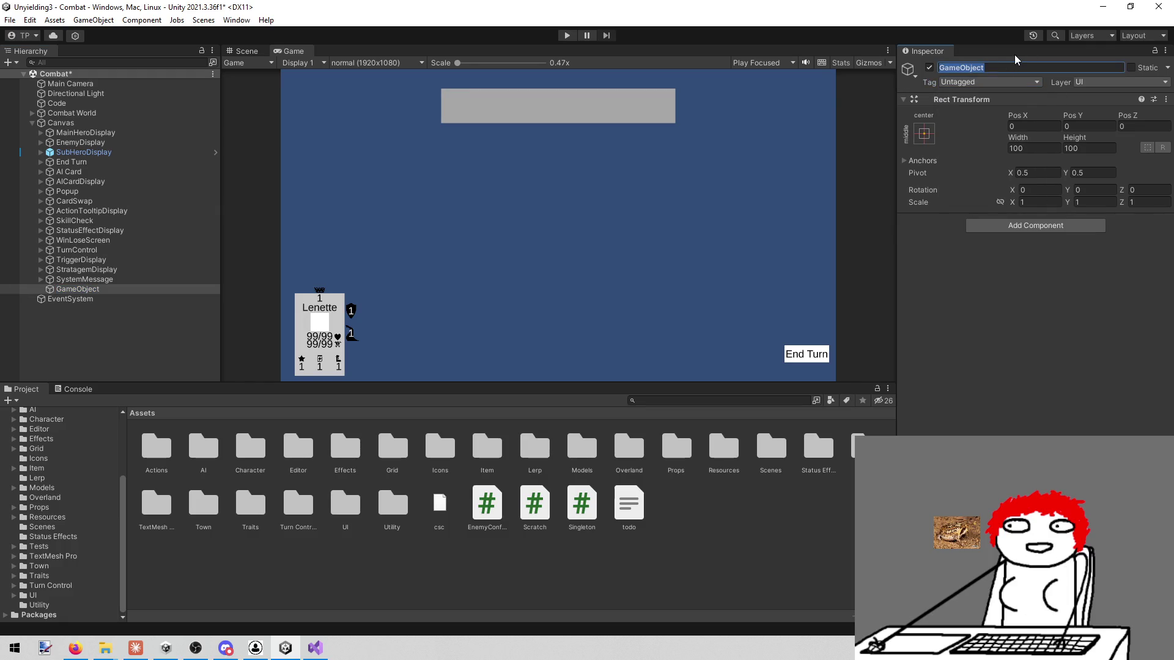
{"action": "type", "text": "ActionB"}
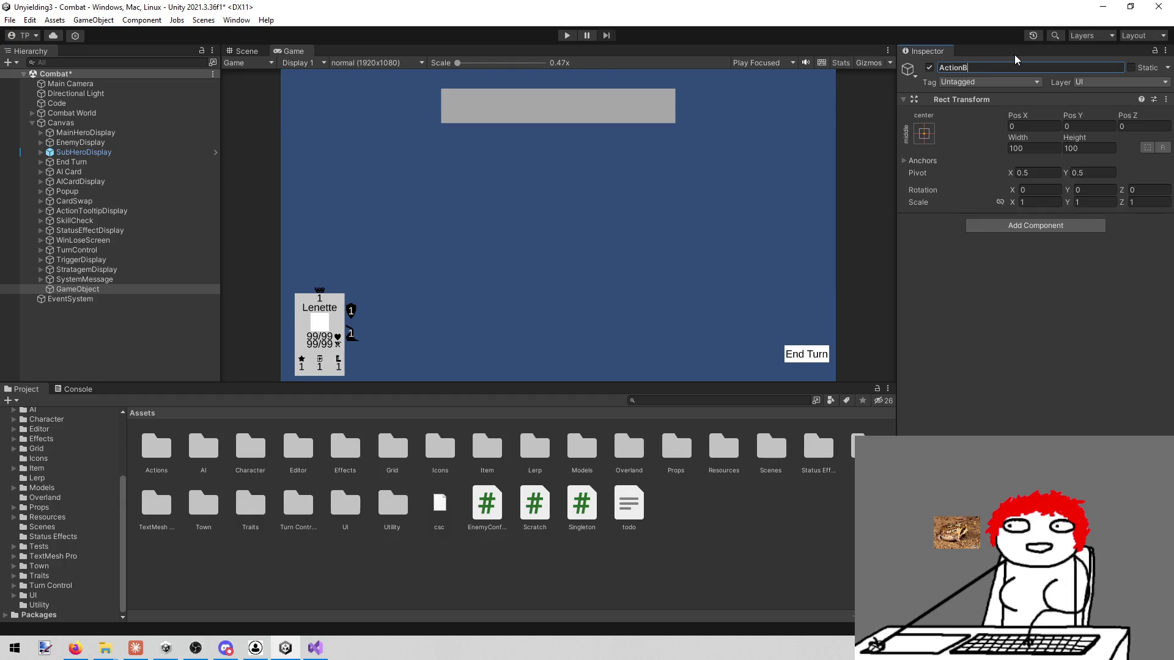
{"action": "key", "text": "BackSpace"}
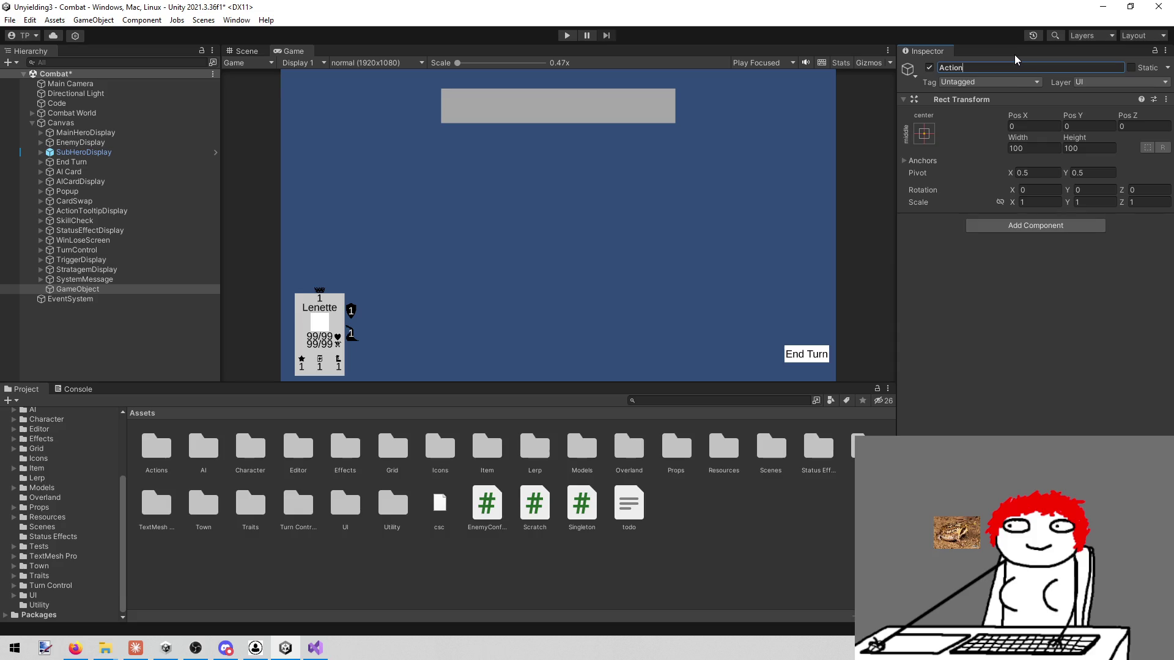
{"action": "type", "text": "Tooltip"}
{"action": "key", "text": "Return"}
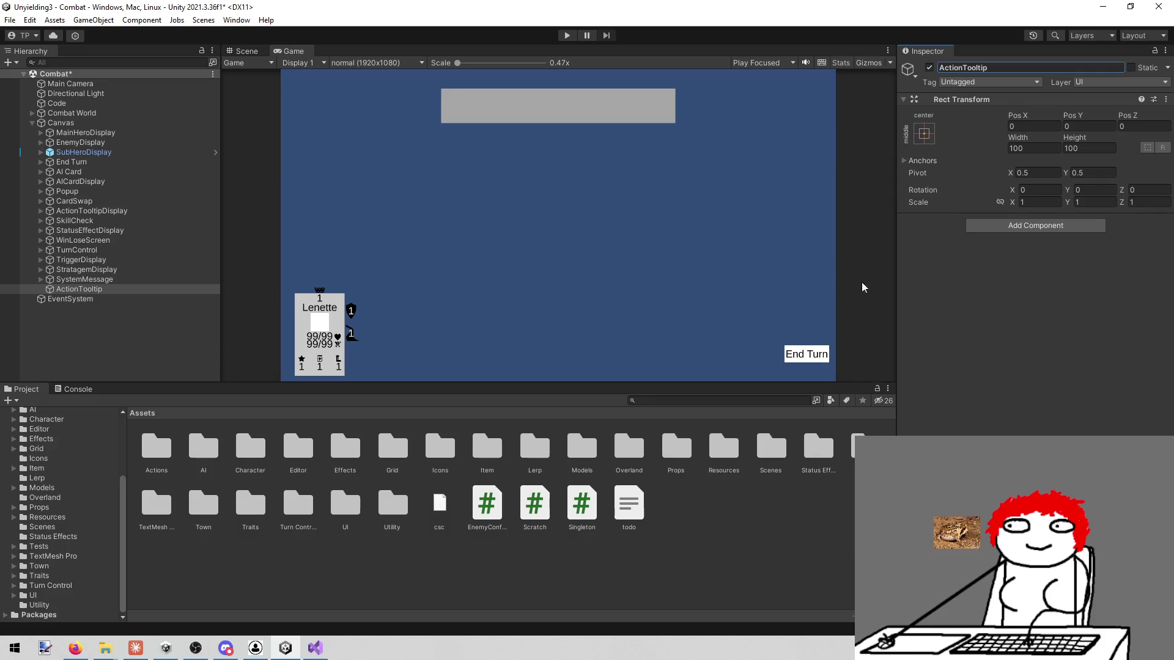
Step: Add an empty child object named Content under ActionTooltip
{"action": "right_click", "coordinate": [89, 291]}
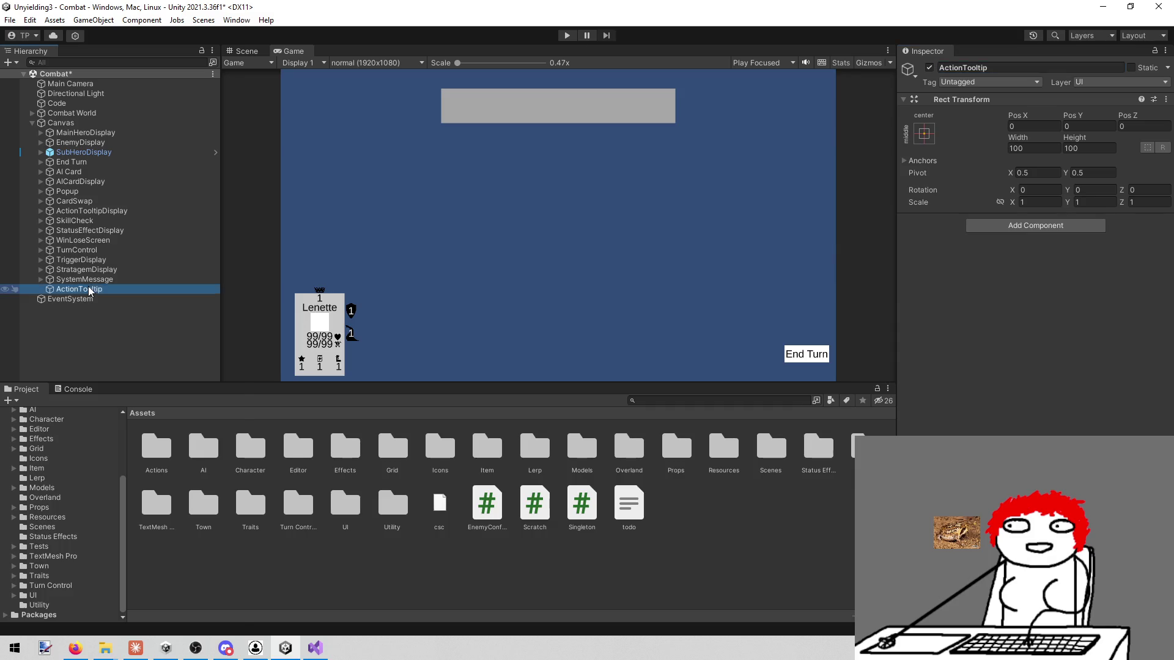
{"action": "left_click", "coordinate": [174, 408]}
{"action": "type", "text": "Content"}
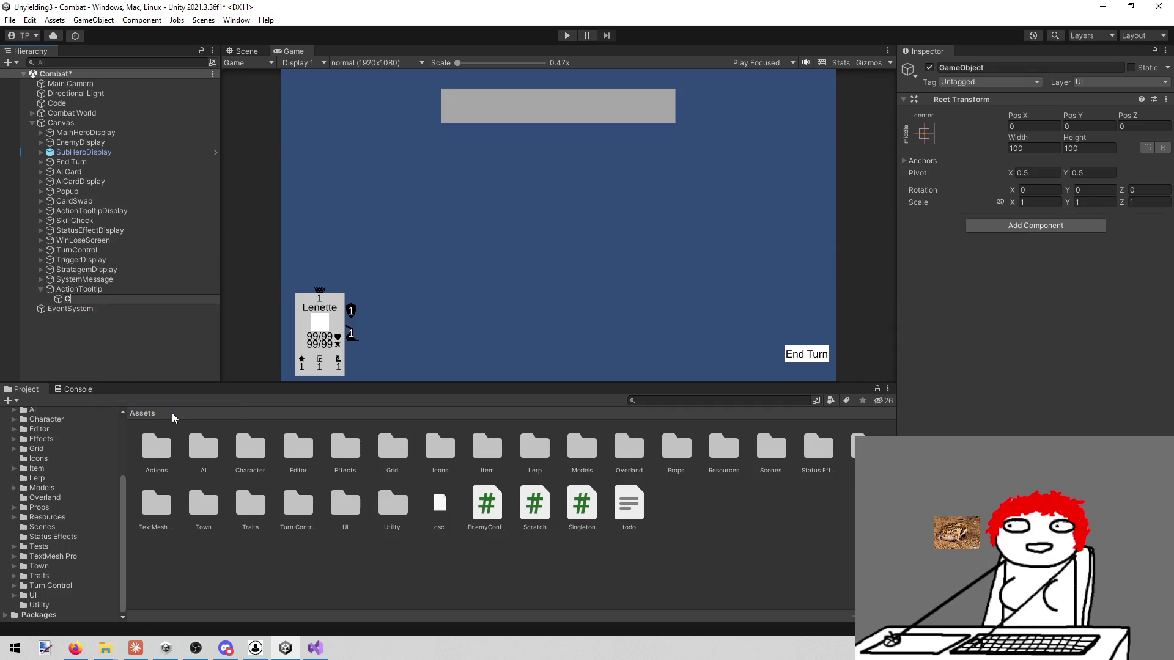
{"action": "key", "text": "Return"}
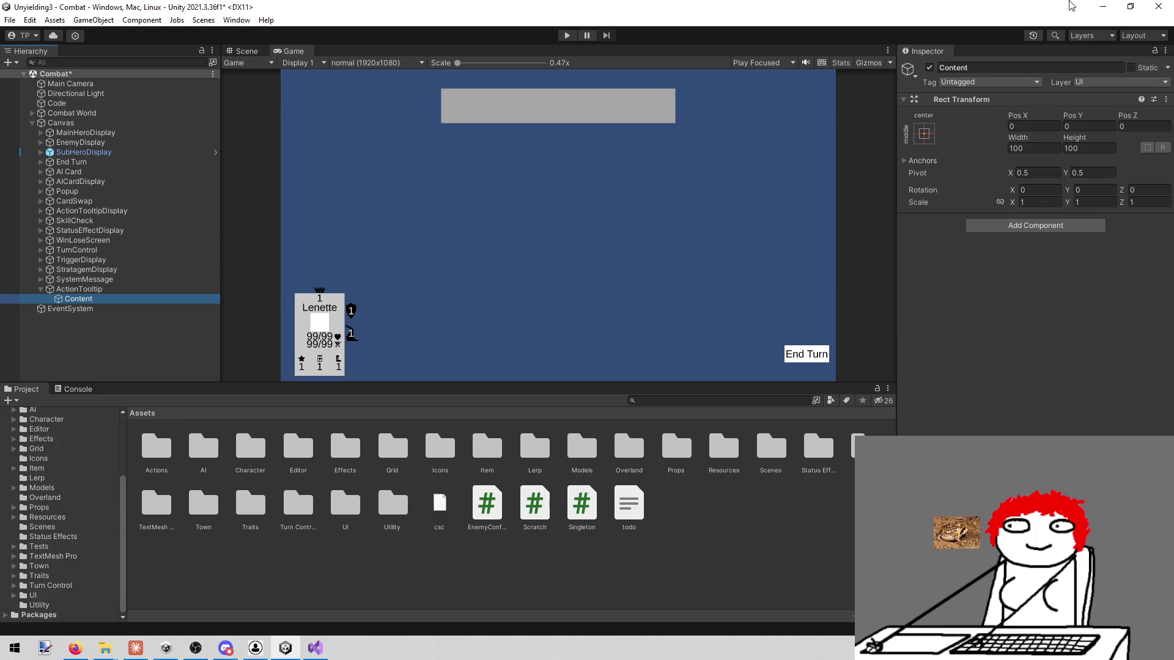
{"action": "right_click", "coordinate": [95, 300]}
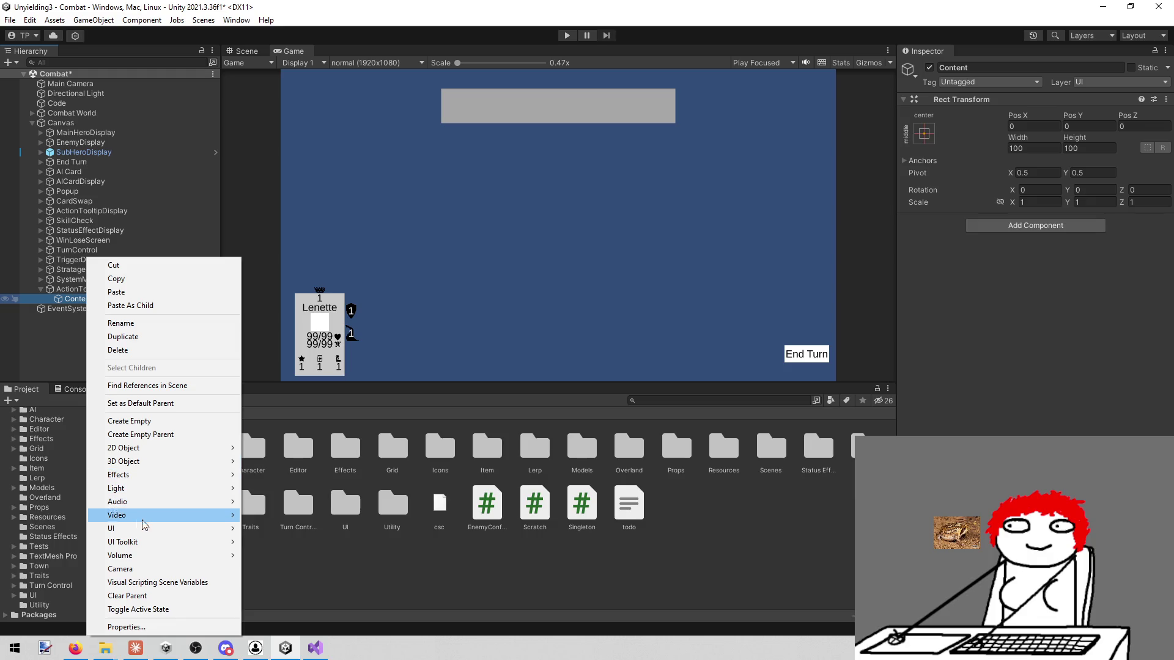
Step: Add a UI Image inside Content and name it Background
{"action": "mouse_move", "coordinate": [145, 528]}
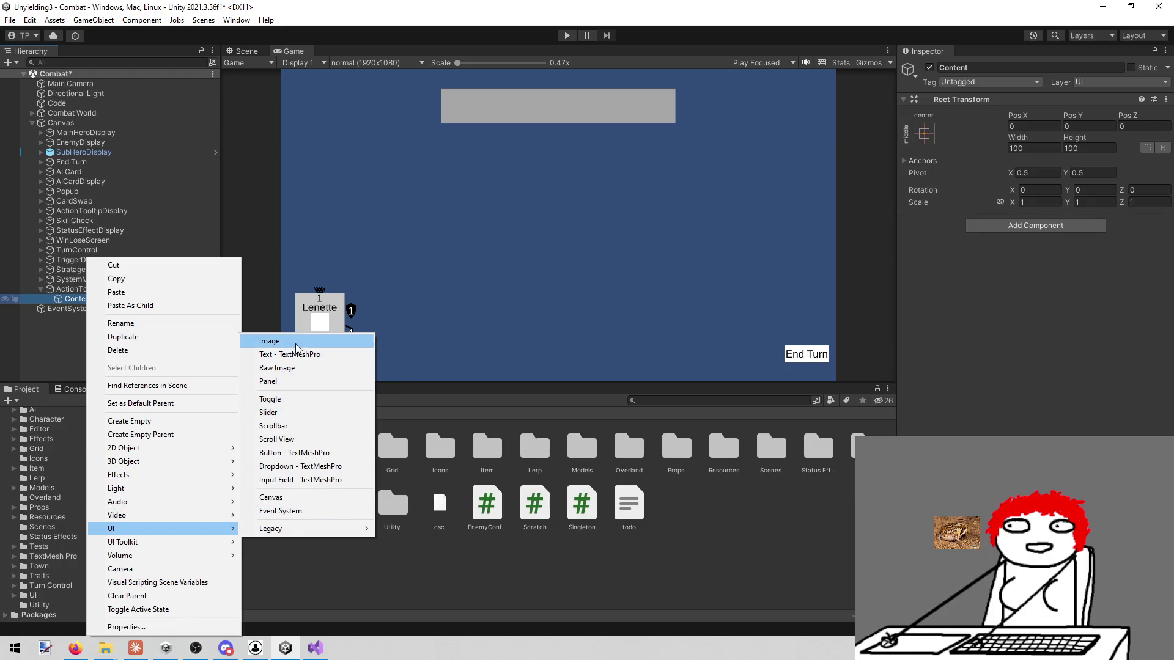
{"action": "left_click", "coordinate": [297, 347]}
{"action": "left_click", "coordinate": [1051, 67]}
{"action": "type", "text": "Background"}
{"action": "key", "text": "Return"}
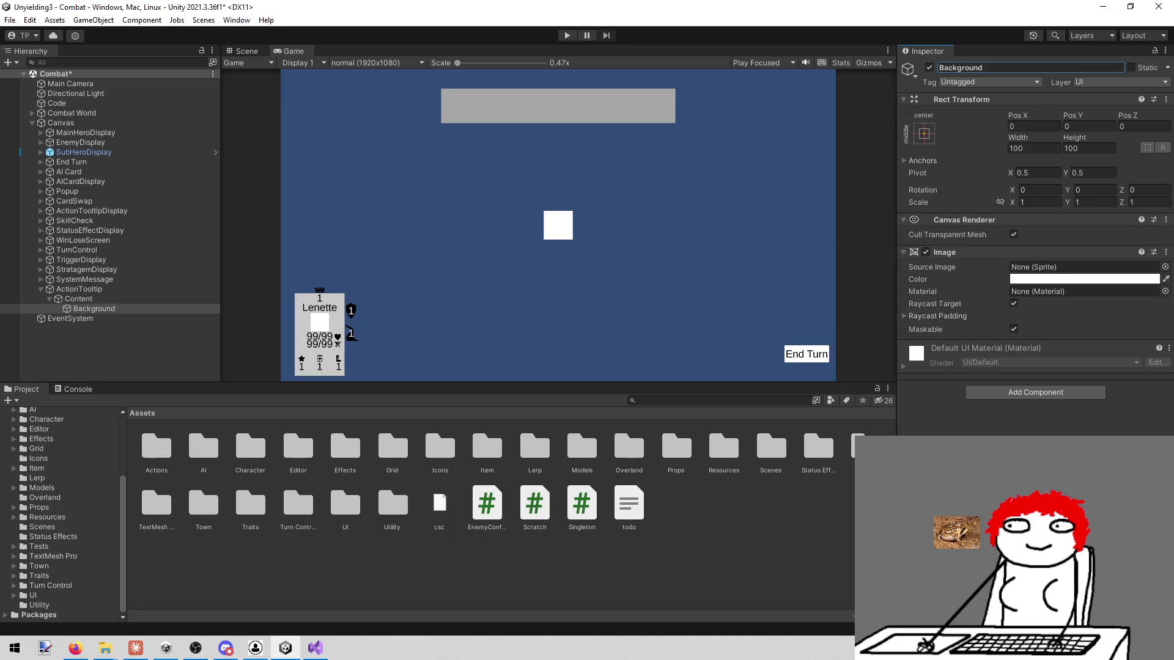
{"action": "key", "text": "alt+Tab"}
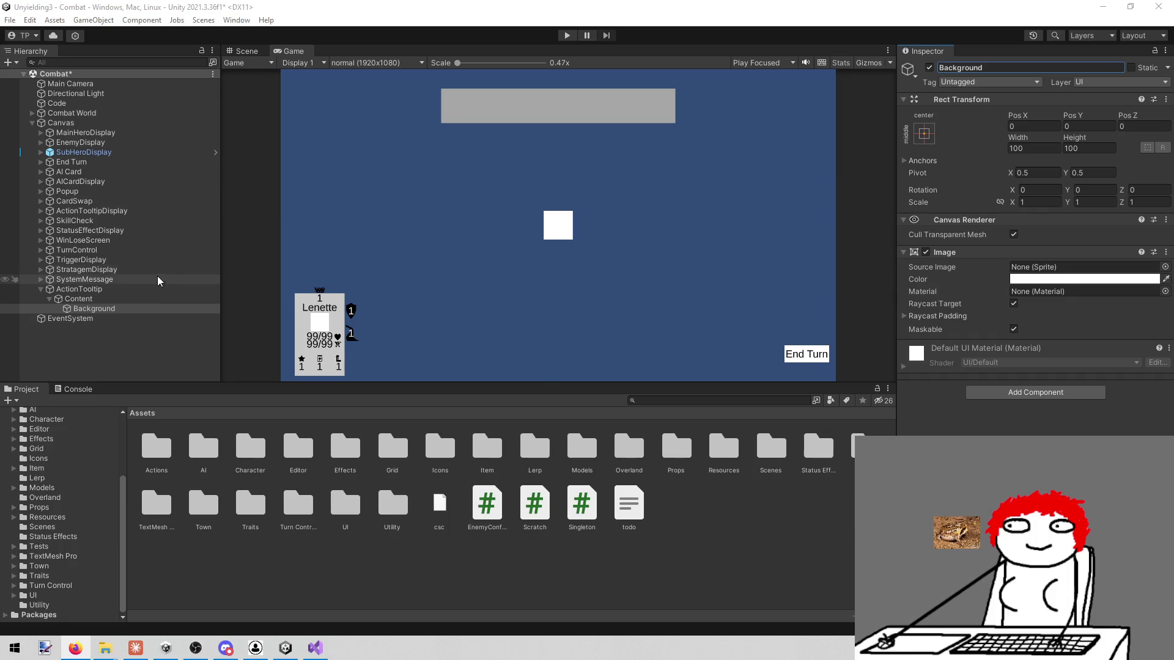
Step: Size the Background image to 300 by 300
{"action": "left_click", "coordinate": [105, 292]}
{"action": "left_click", "coordinate": [108, 309]}
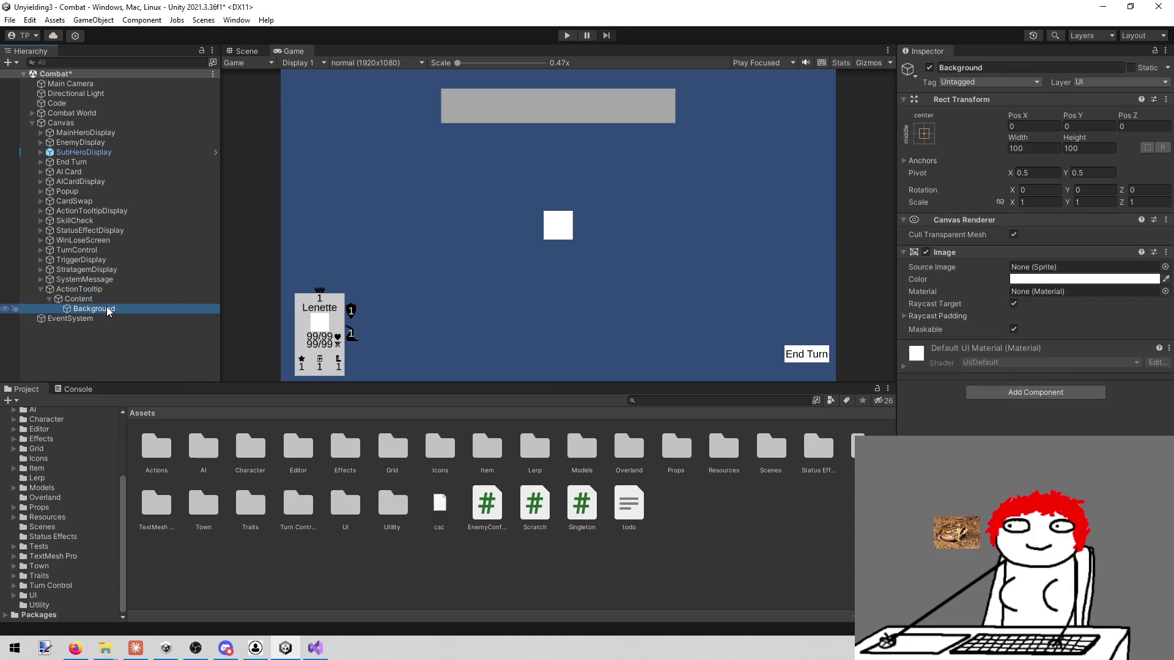
{"action": "left_click", "coordinate": [1034, 148]}
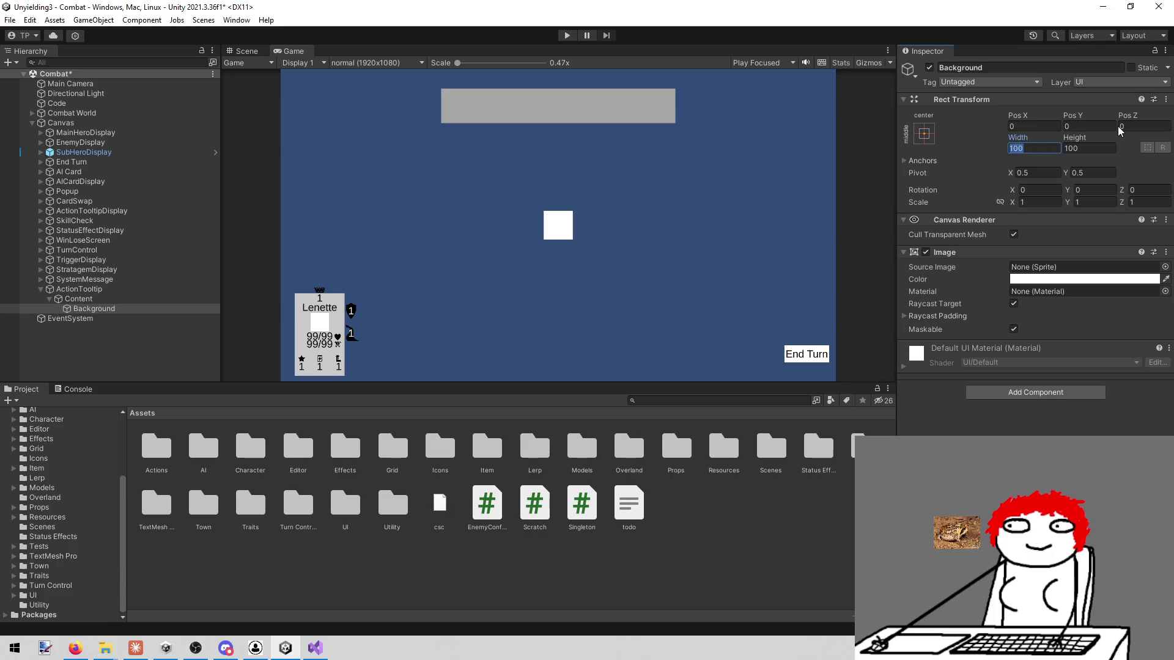
{"action": "key", "text": "Home"}
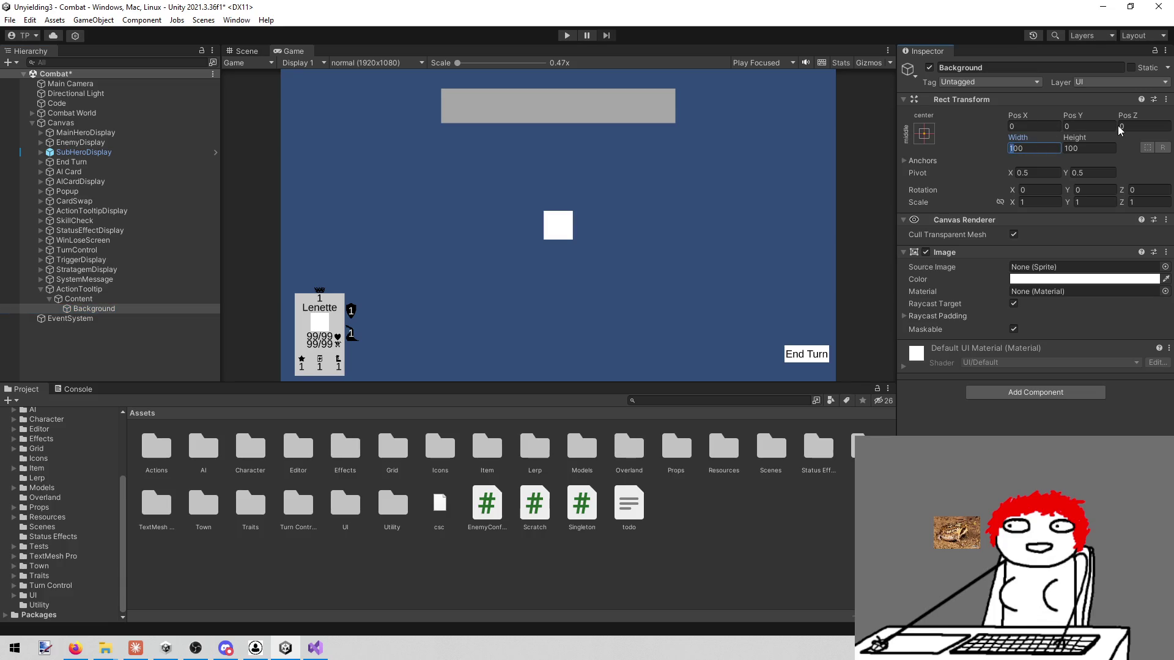
{"action": "type", "text": "3"}
{"action": "key", "text": "Tab"}
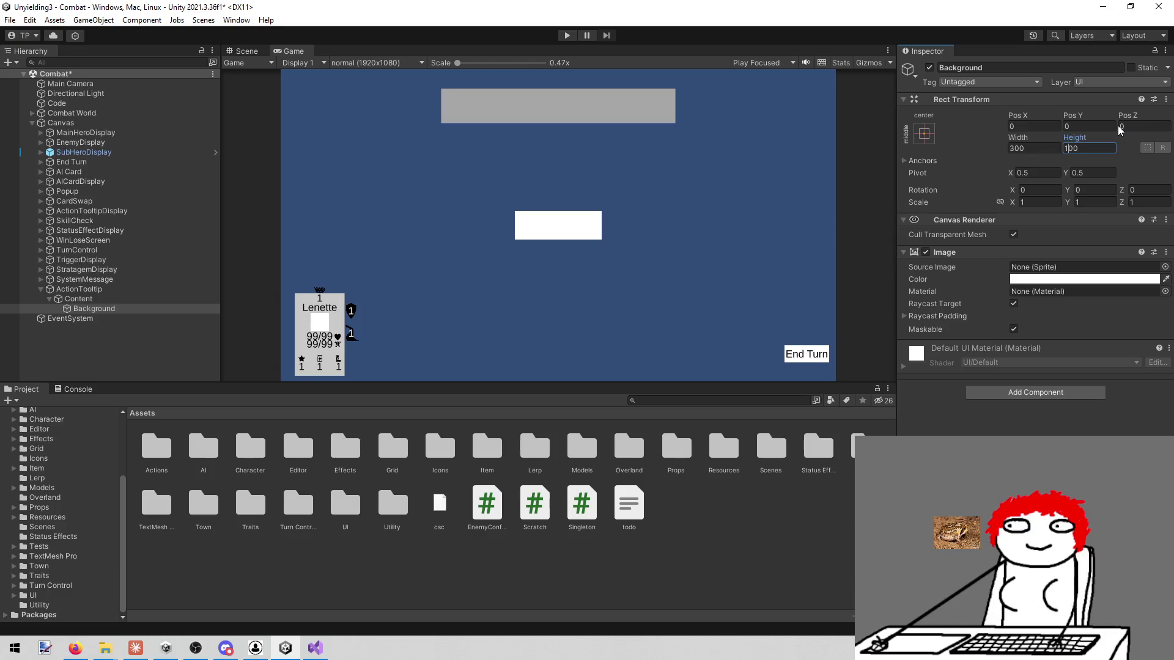
{"action": "type", "text": "300"}
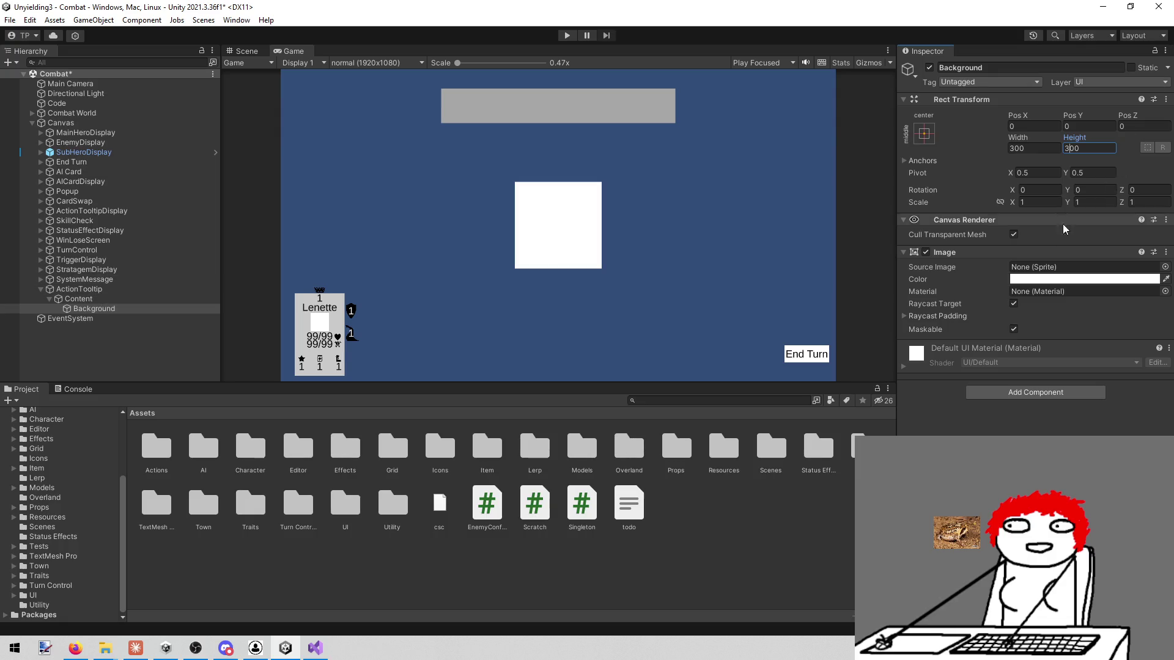
Step: Tint the Background image grey using the colour picker
{"action": "left_click", "coordinate": [1039, 279]}
{"action": "left_click_drag", "start_coordinate": [1076, 346], "coordinate": [1054, 365]}
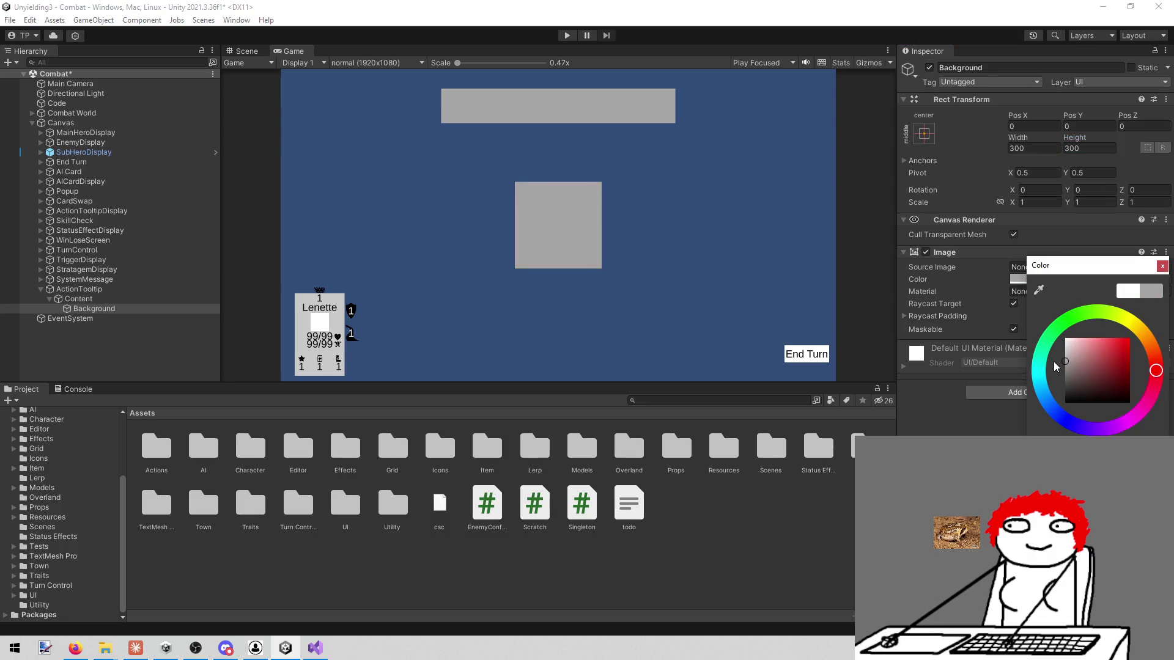
{"action": "left_click", "coordinate": [720, 419]}
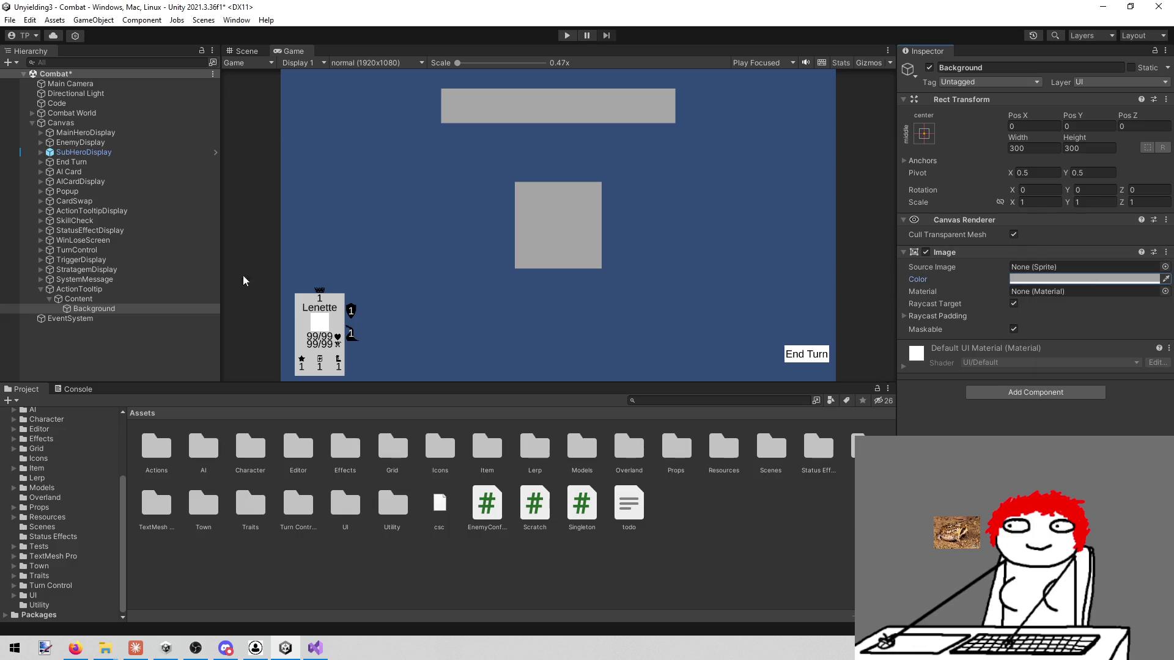
{"action": "left_click", "coordinate": [104, 289]}
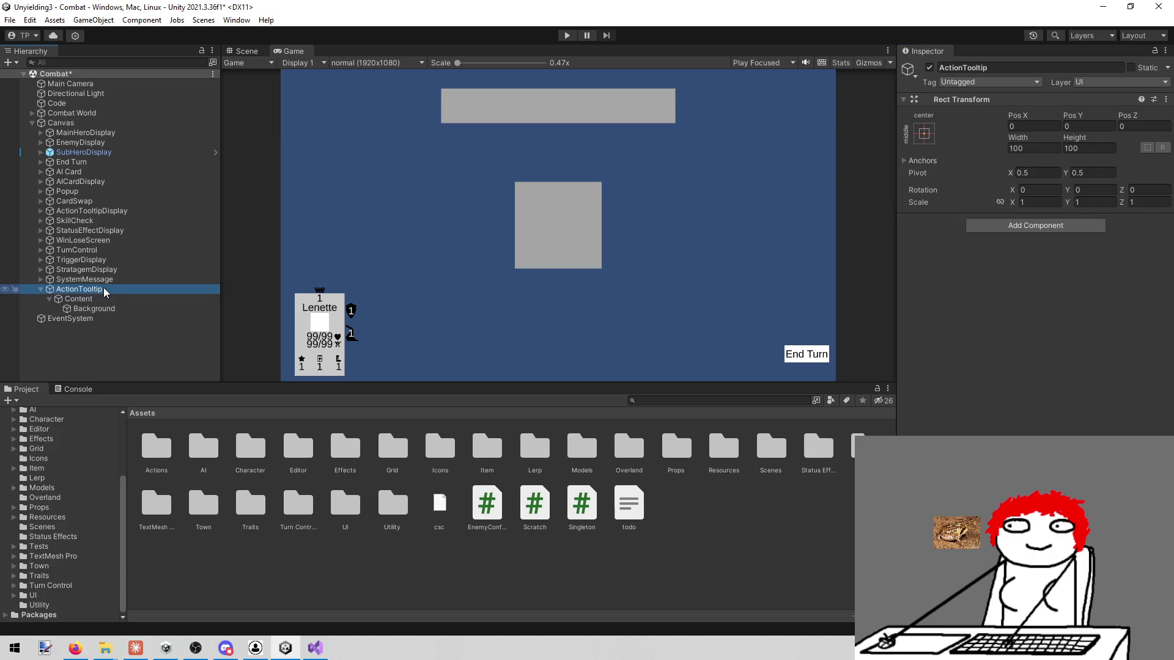
{"action": "left_click", "coordinate": [96, 309]}
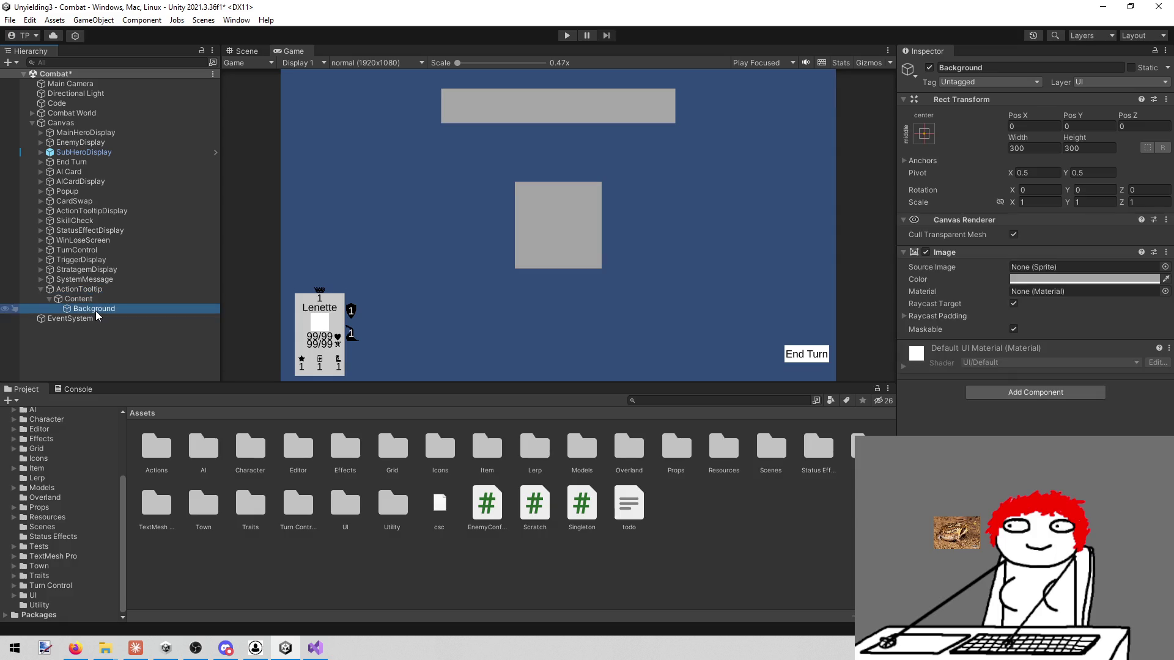
Step: Add a TextMeshPro text under Background and name it Title Text
{"action": "right_click", "coordinate": [95, 310]}
{"action": "mouse_move", "coordinate": [146, 530]}
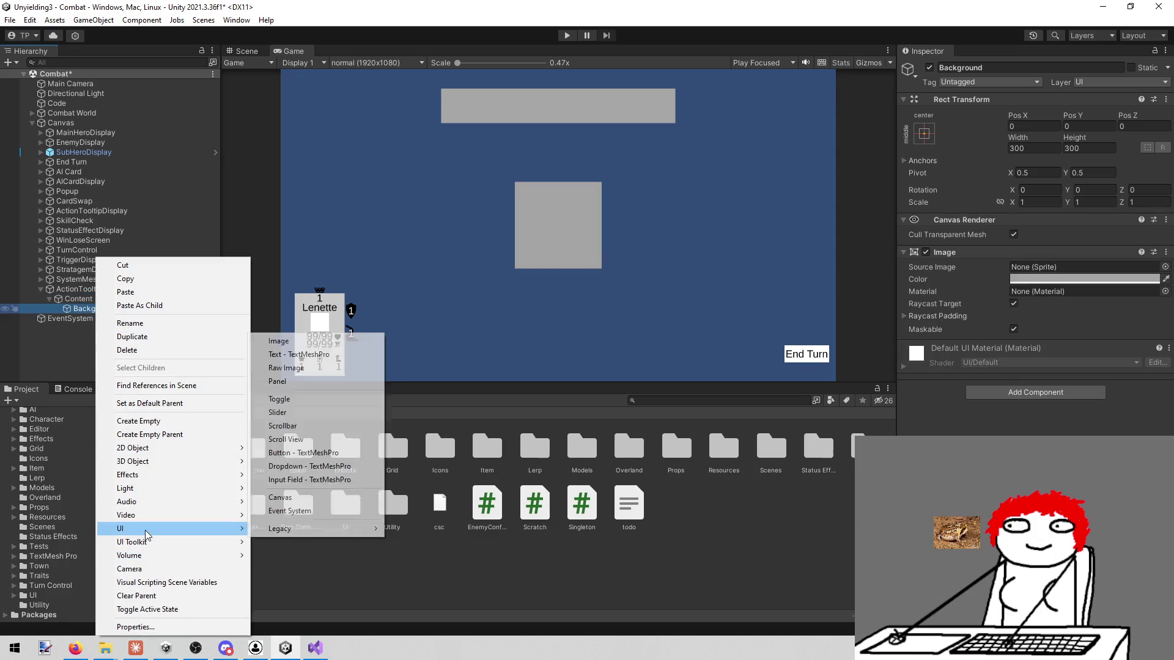
{"action": "left_click", "coordinate": [327, 354]}
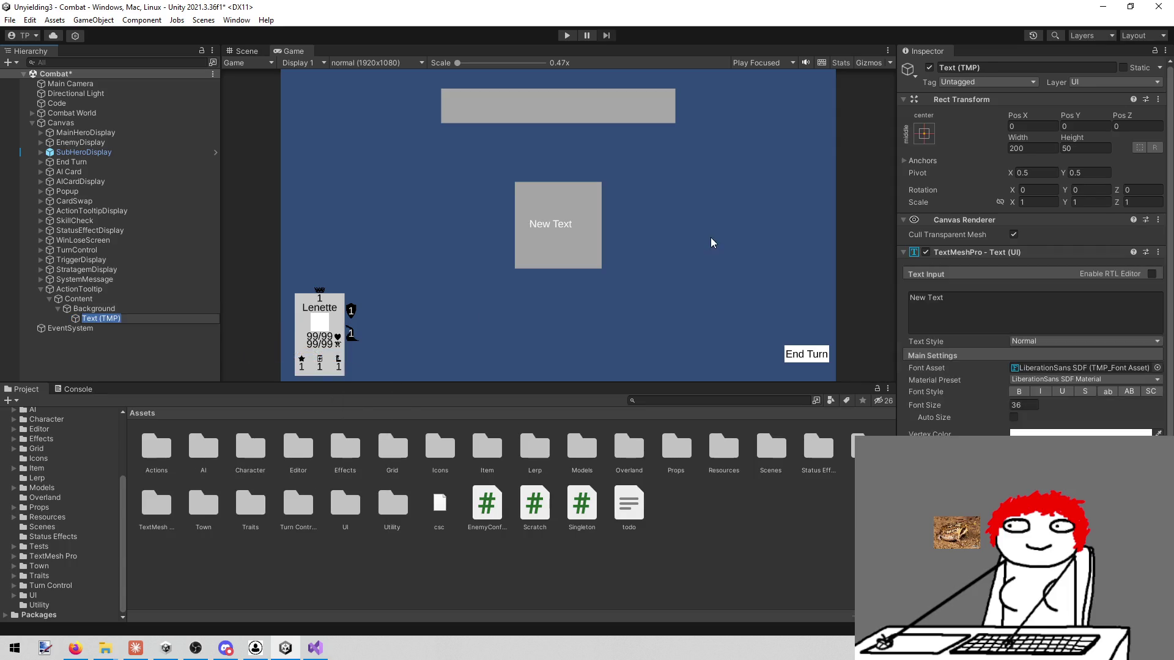
{"action": "left_click", "coordinate": [978, 67]}
{"action": "type", "text": "TY"}
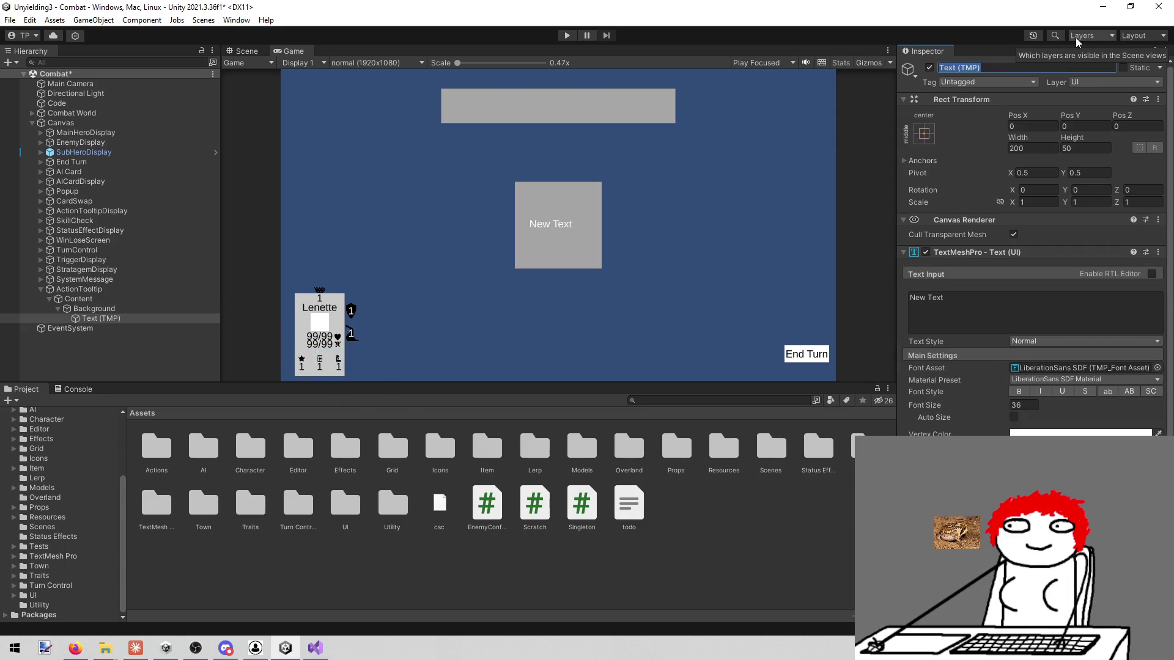
{"action": "key", "text": "BackSpace"}
{"action": "type", "text": "itle Text"}
{"action": "key", "text": "Return"}
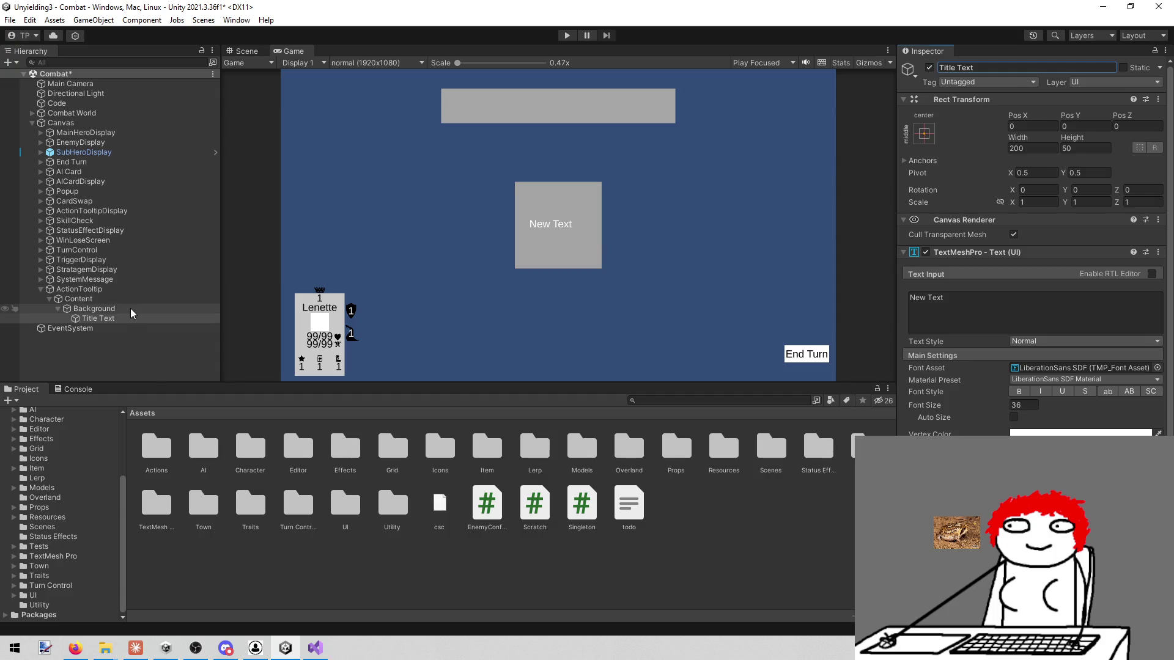
Step: Add a second TextMeshPro text under Background named Body Text, then select the ActionTooltip root
{"action": "right_click", "coordinate": [130, 308]}
{"action": "mouse_move", "coordinate": [183, 528]}
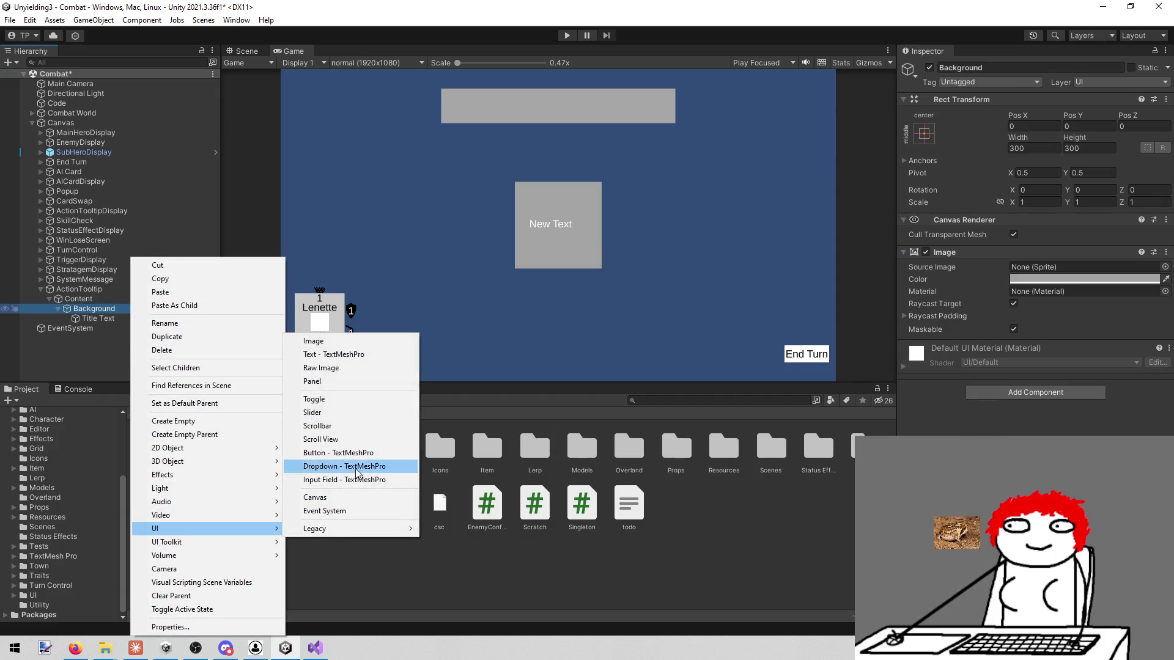
{"action": "left_click", "coordinate": [363, 354]}
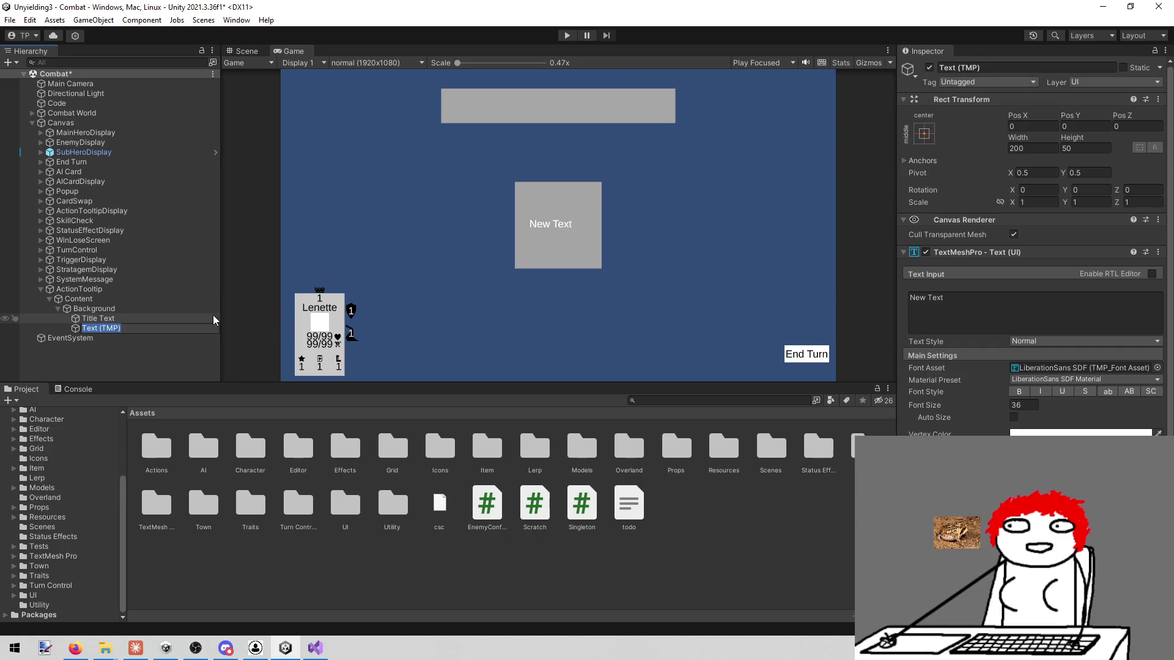
{"action": "left_click", "coordinate": [119, 310]}
{"action": "left_click", "coordinate": [127, 324]}
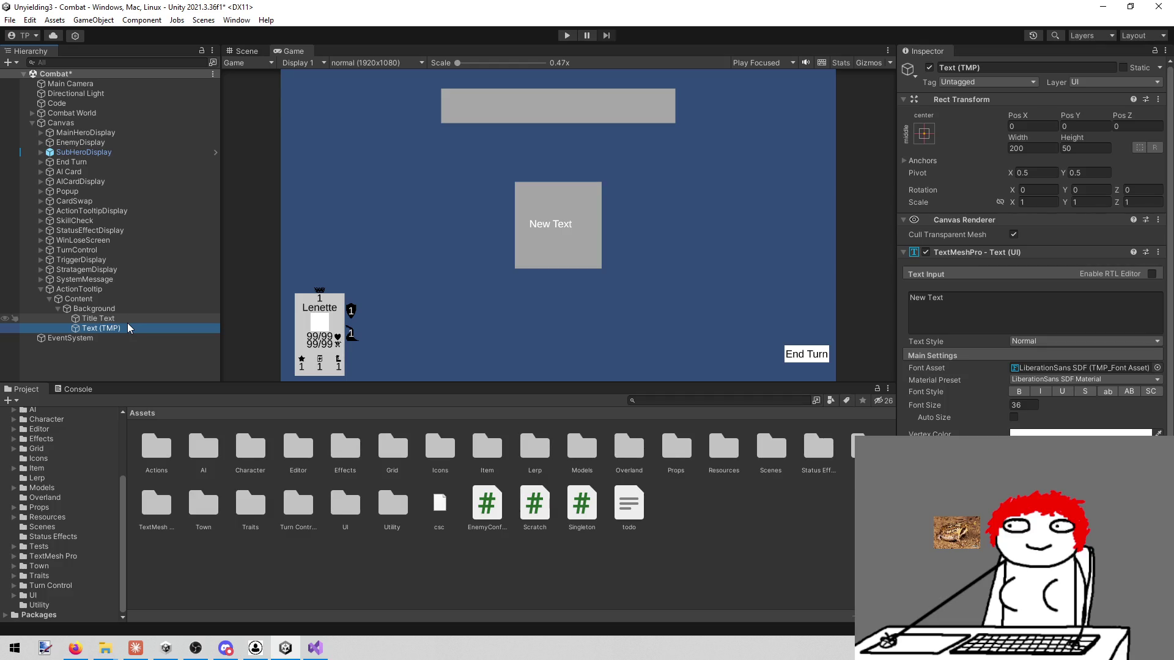
{"action": "left_click", "coordinate": [1021, 62]}
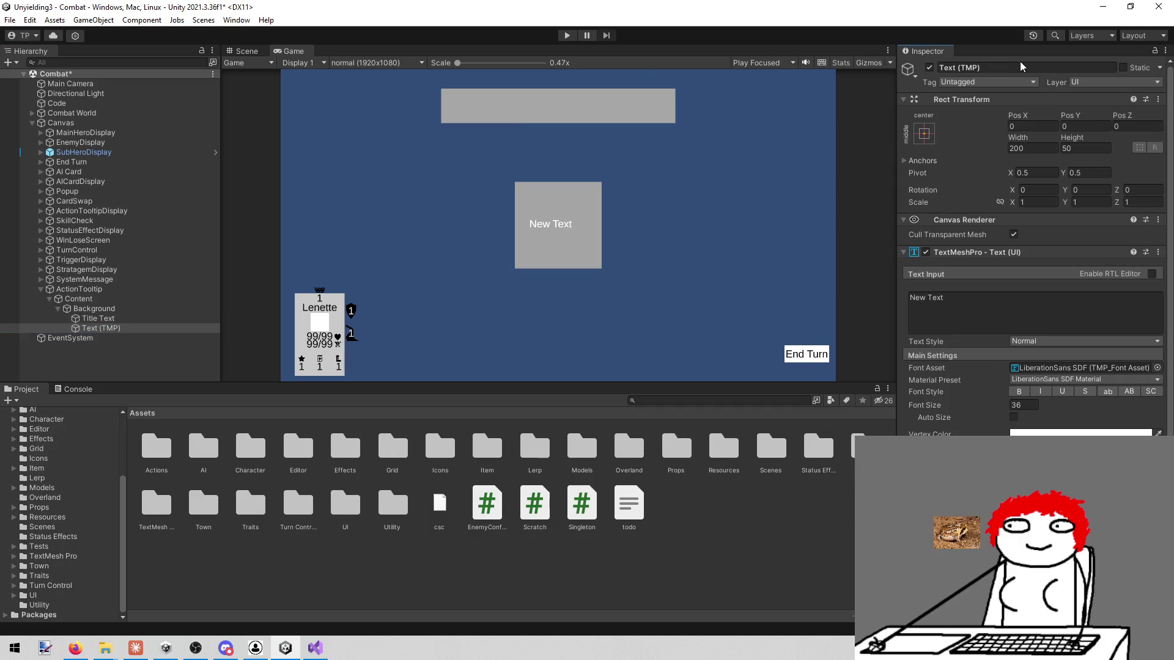
{"action": "type", "text": "Body Text"}
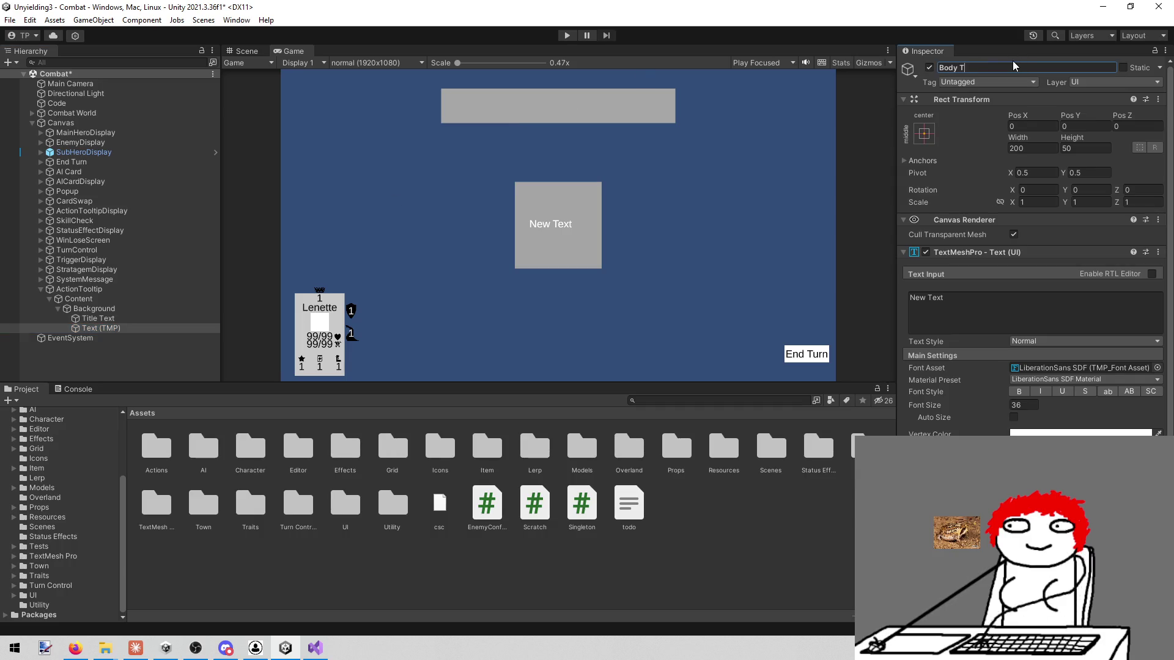
{"action": "key", "text": "Return"}
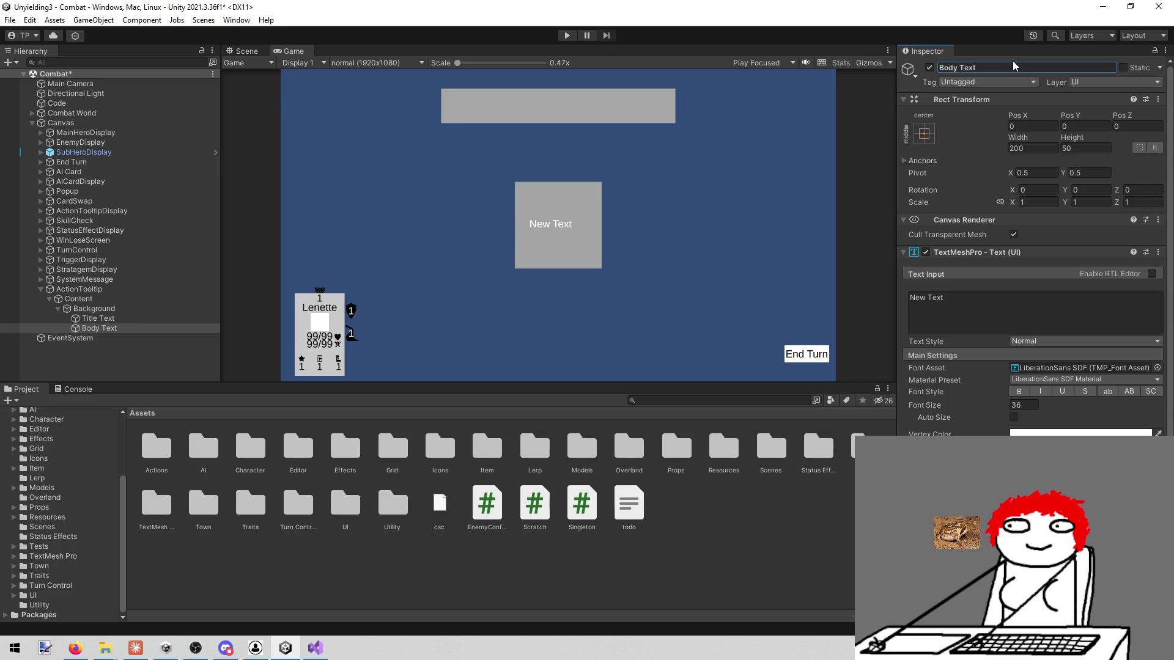
{"action": "left_click", "coordinate": [156, 308]}
{"action": "left_click", "coordinate": [142, 299]}
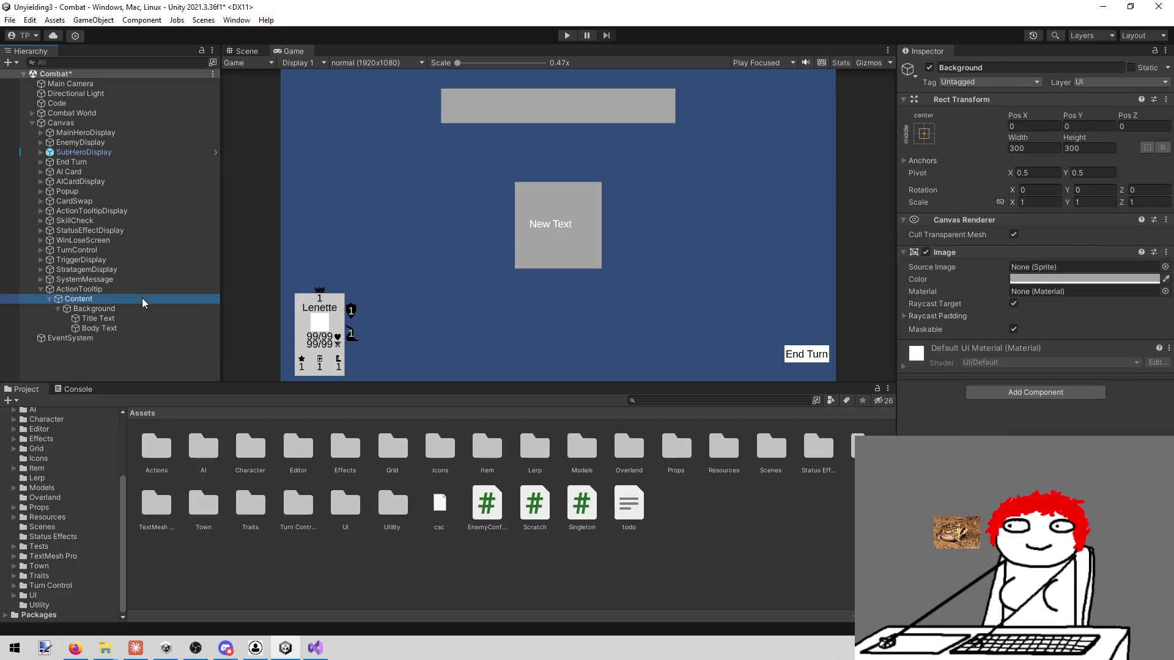
{"action": "left_click", "coordinate": [134, 288]}
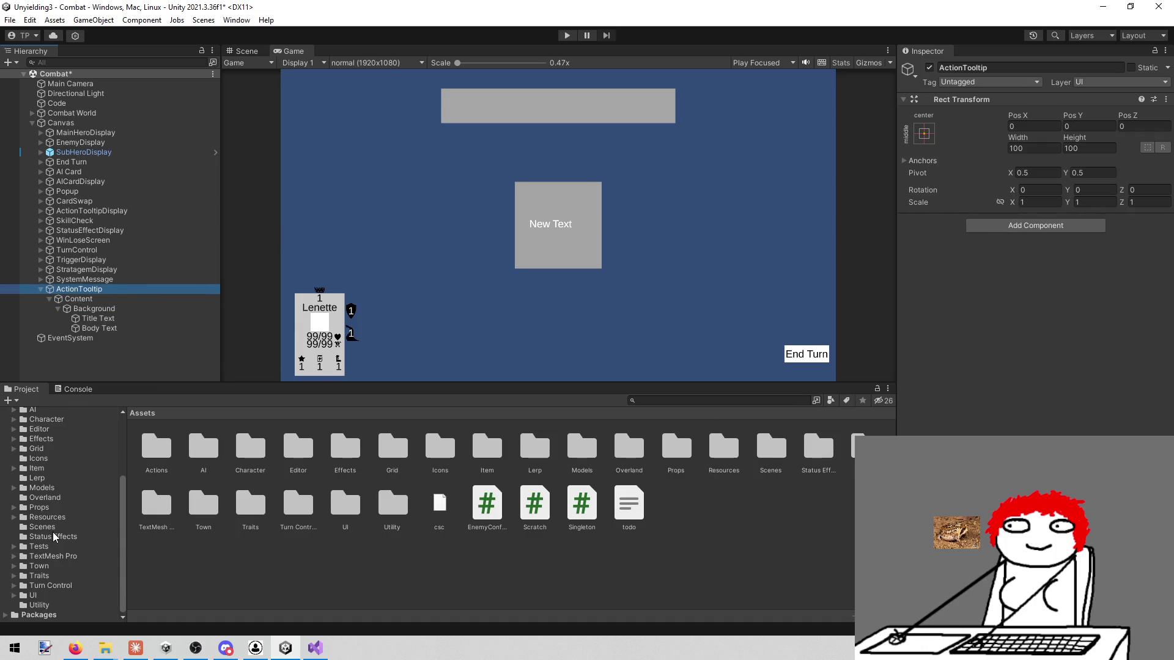
Step: Create a C# script named ActionToolTip in the Assets/UI folder
{"action": "left_click", "coordinate": [49, 594]}
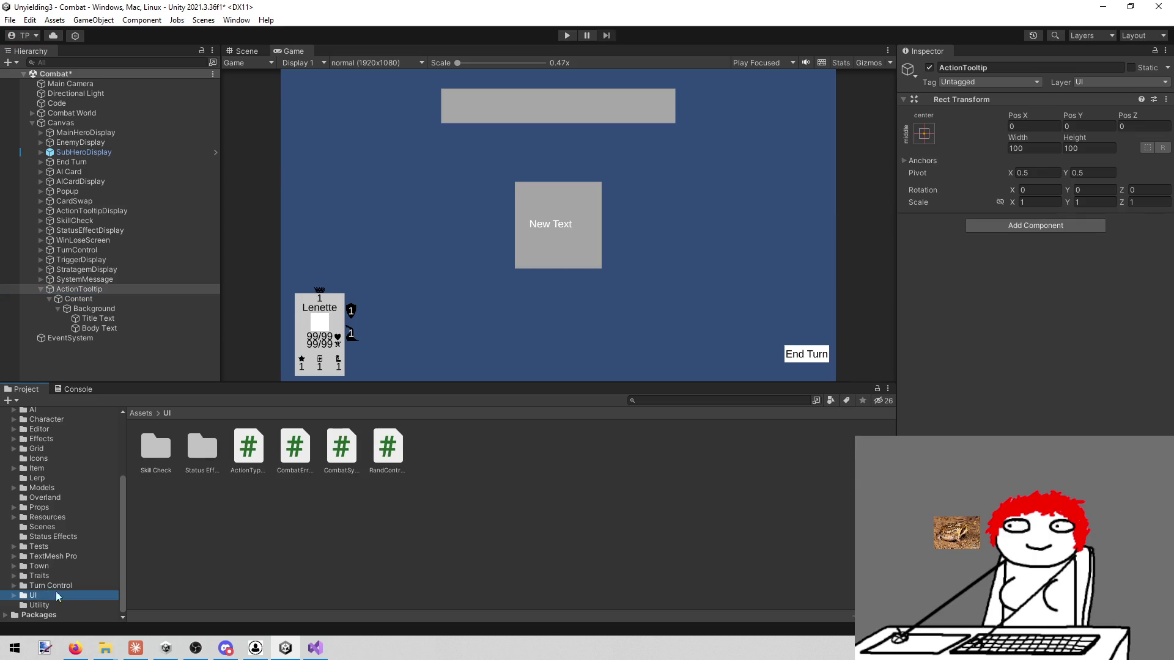
{"action": "right_click", "coordinate": [436, 538]}
{"action": "mouse_move", "coordinate": [550, 220]}
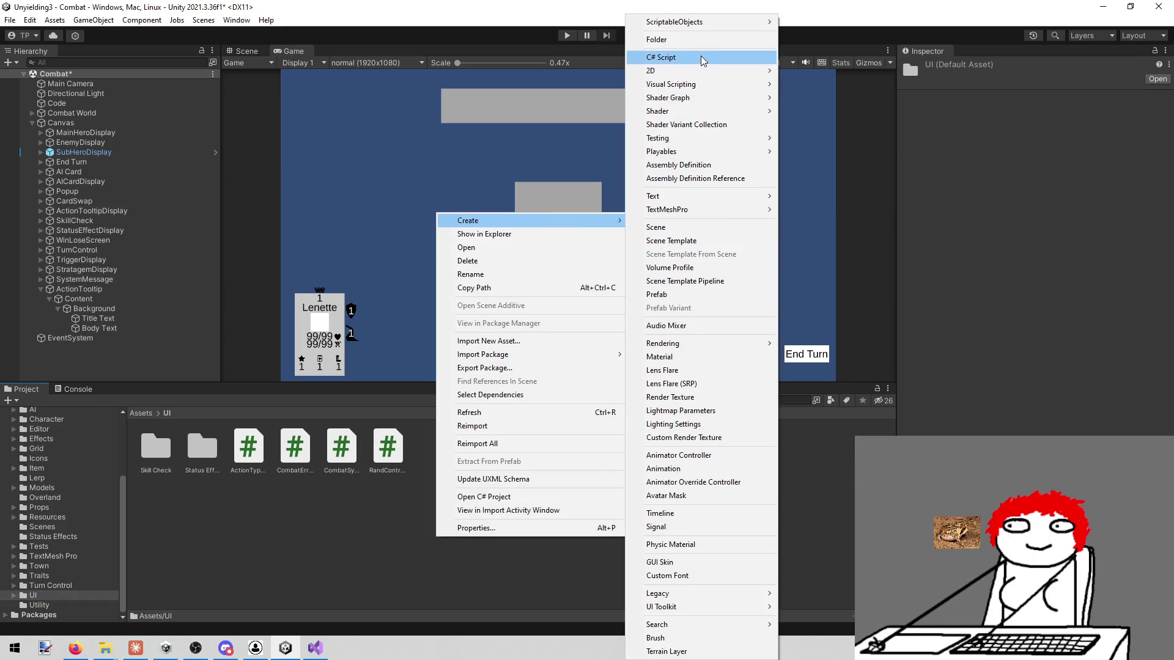
{"action": "left_click", "coordinate": [701, 56]}
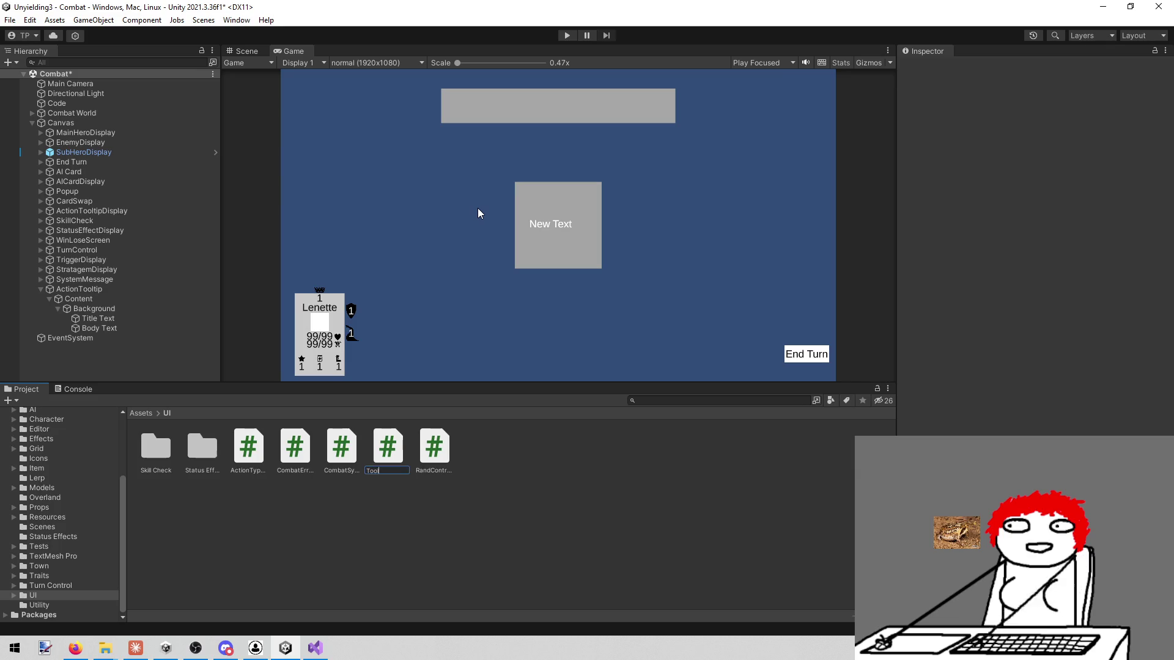
{"action": "type", "text": "ActionToolTip"}
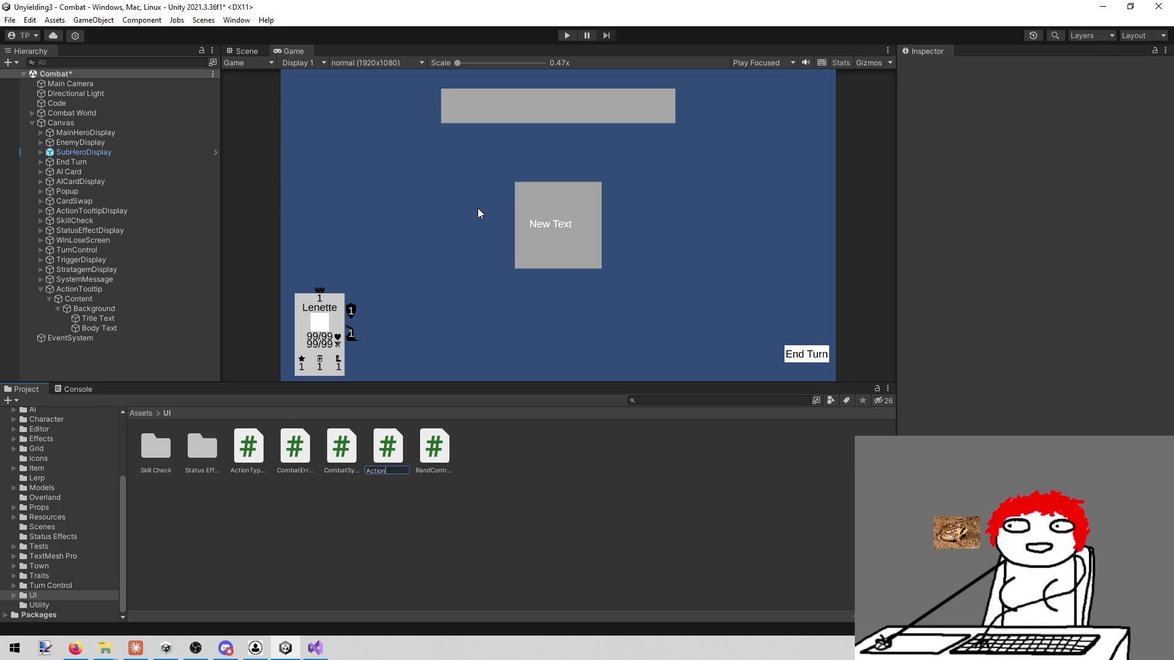
{"action": "key", "text": "Return"}
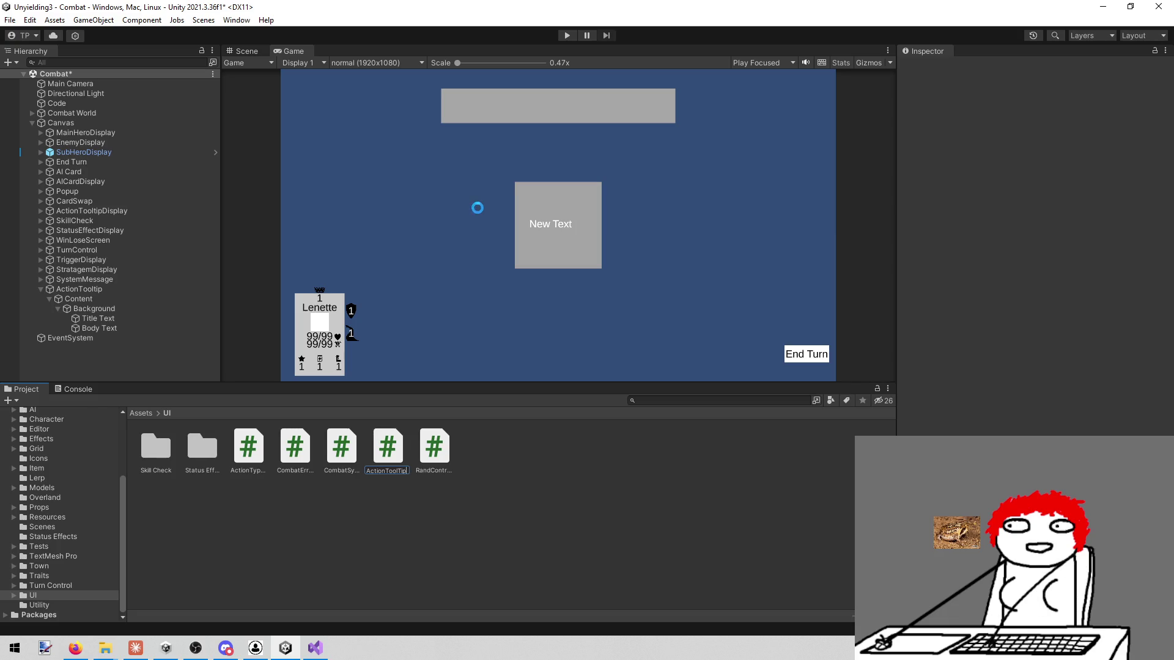
Step: Switch to Visual Studio and search the solution's files for 'action'
{"action": "key", "text": "alt+Tab"}
{"action": "left_click", "coordinate": [419, 324]}
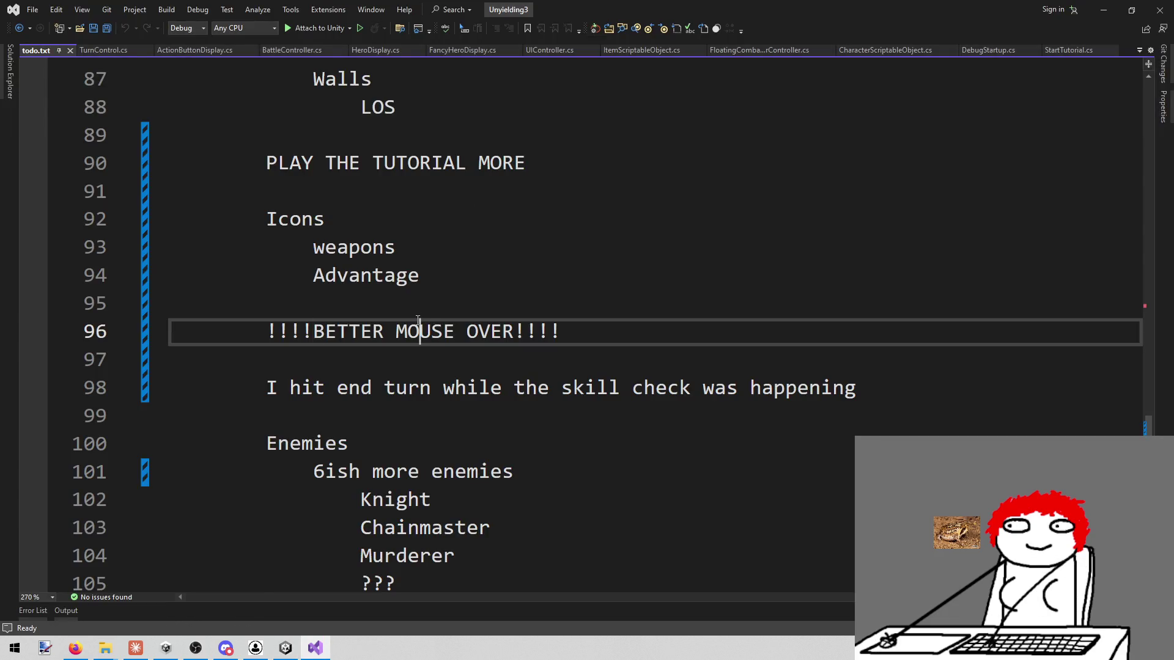
{"action": "key", "text": "alt+shift+o"}
{"action": "type", "text": "action"}
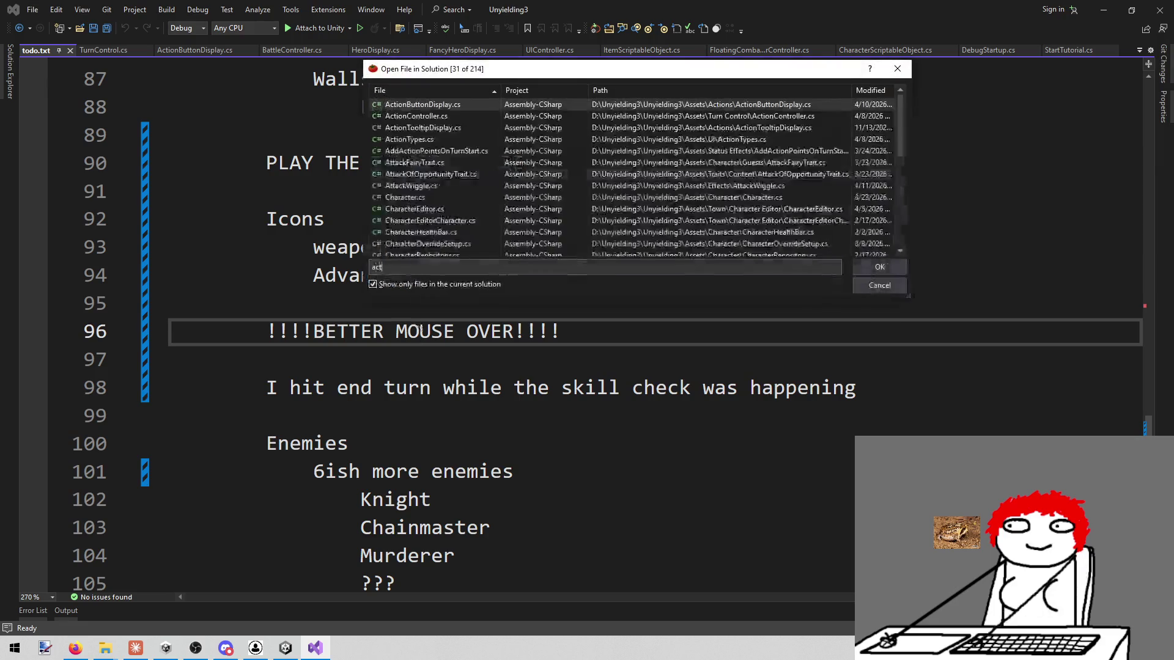
Step: Open ActionToolTip.cs through the solution file search
{"action": "key", "text": "Escape"}
{"action": "key", "text": "alt+shift+o"}
{"action": "type", "text": "action"}
{"action": "key", "text": "Down"}
{"action": "key", "text": "Down"}
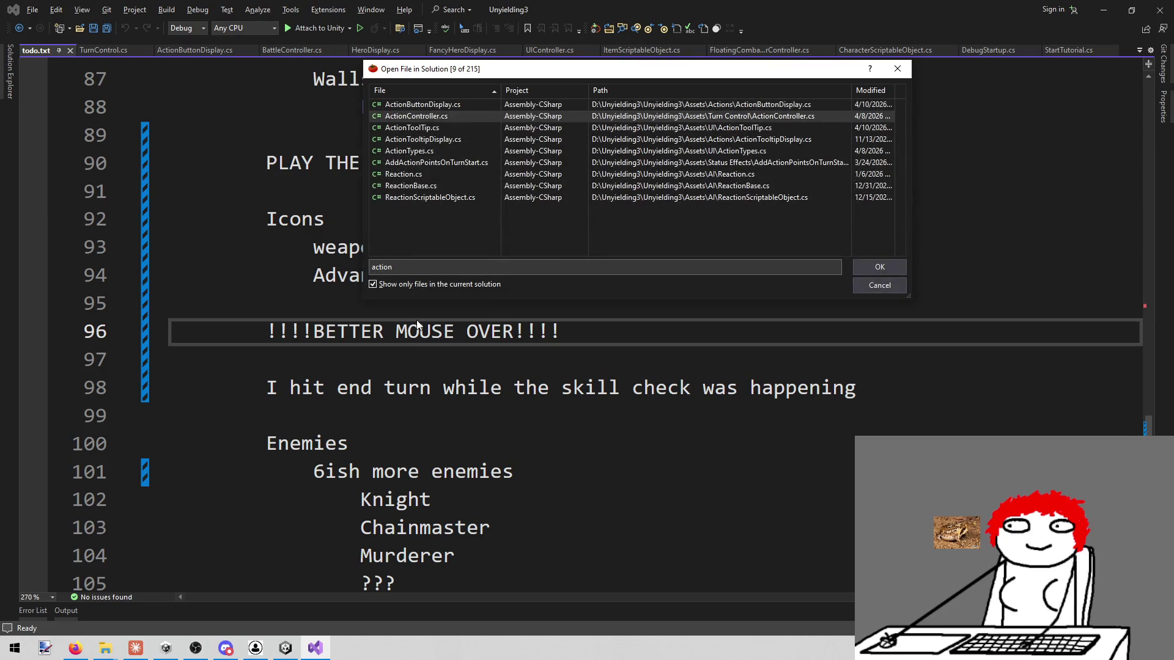
{"action": "key", "text": "Return"}
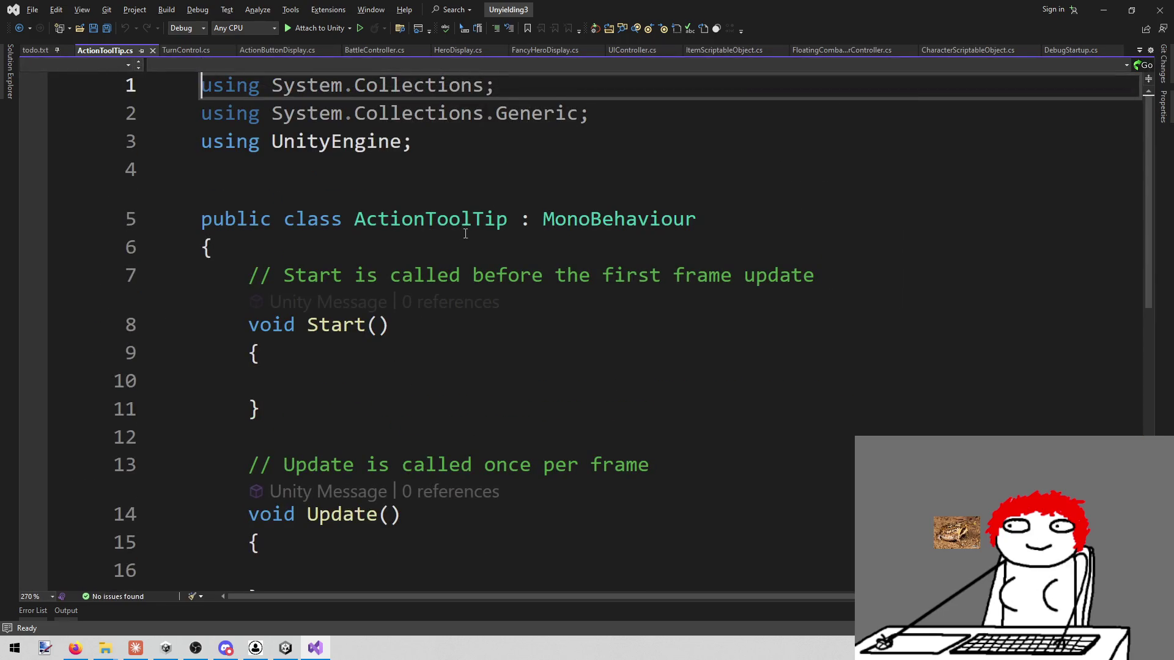
Step: Delete the default Start and Update methods from the ActionToolTip class
{"action": "double_click", "coordinate": [453, 219]}
{"action": "mouse_move", "coordinate": [260, 275]}
{"action": "left_mouse_down"}
{"action": "mouse_move", "coordinate": [357, 210]}
{"action": "mouse_move", "coordinate": [354, 332]}
{"action": "left_mouse_up"}
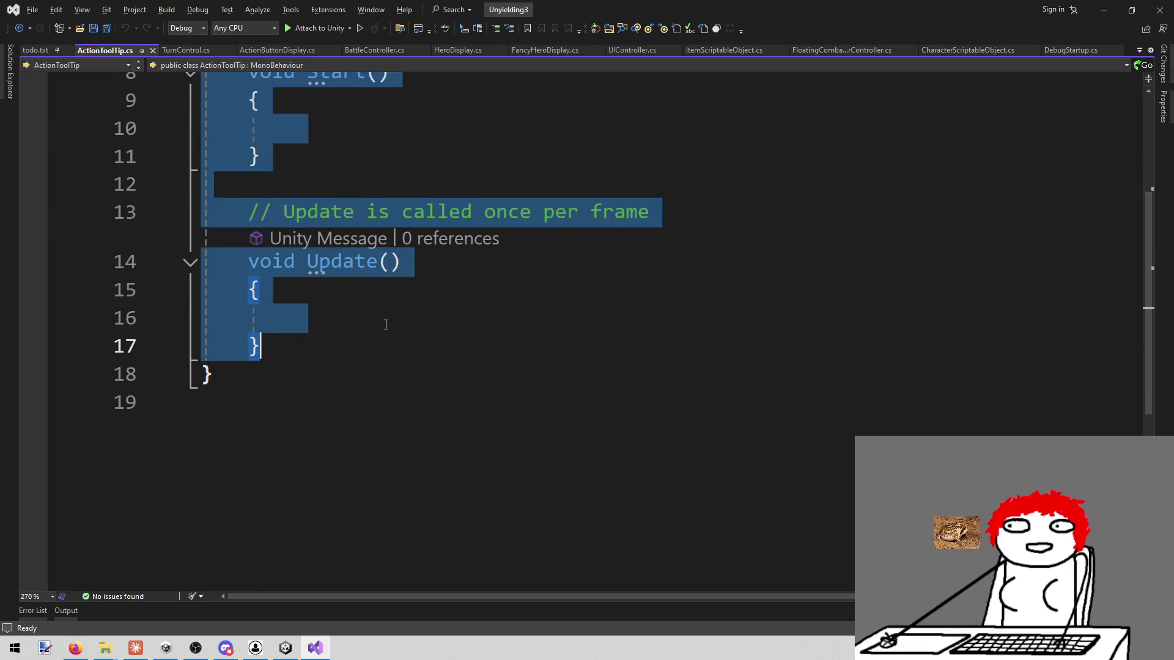
{"action": "key", "text": "Delete"}
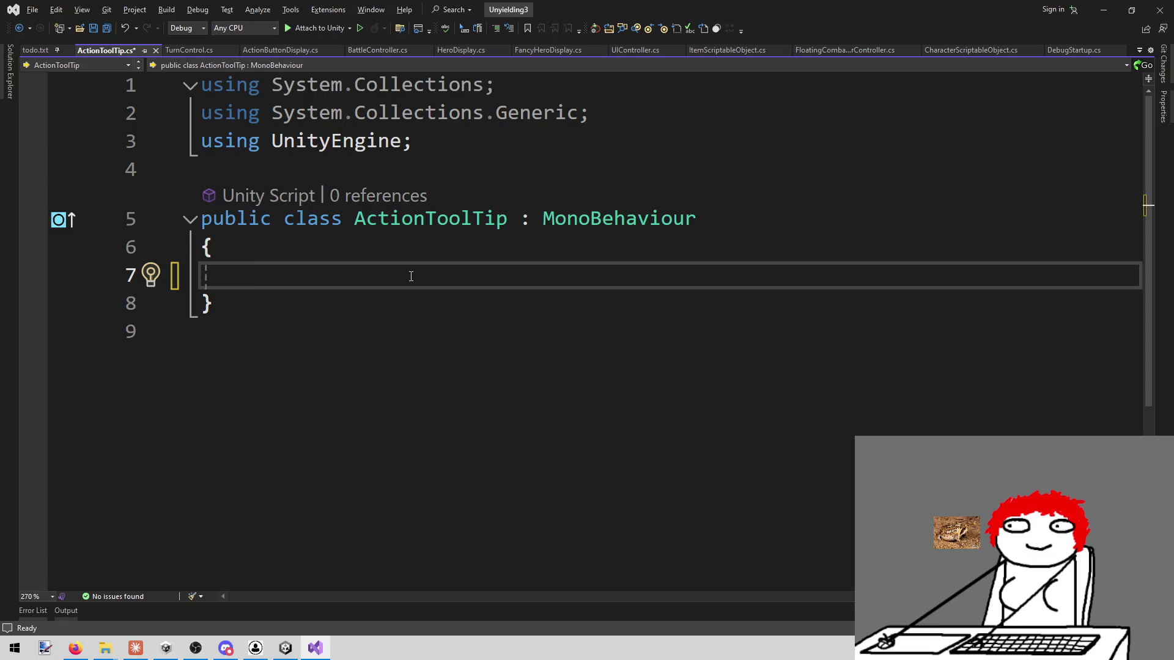
Step: Declare public TextMeshProUGUI fields titleText and bodyText
{"action": "type", "text": "public Textme"}
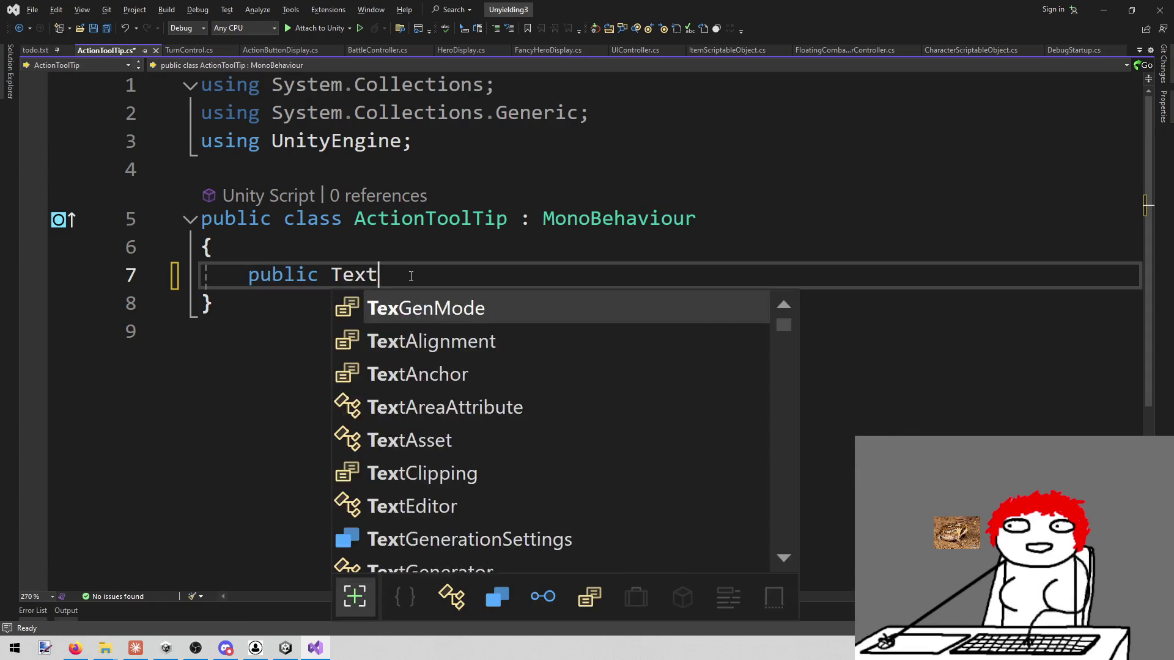
{"action": "key", "text": "Down"}
{"action": "key", "text": "Down"}
{"action": "key", "text": "Tab"}
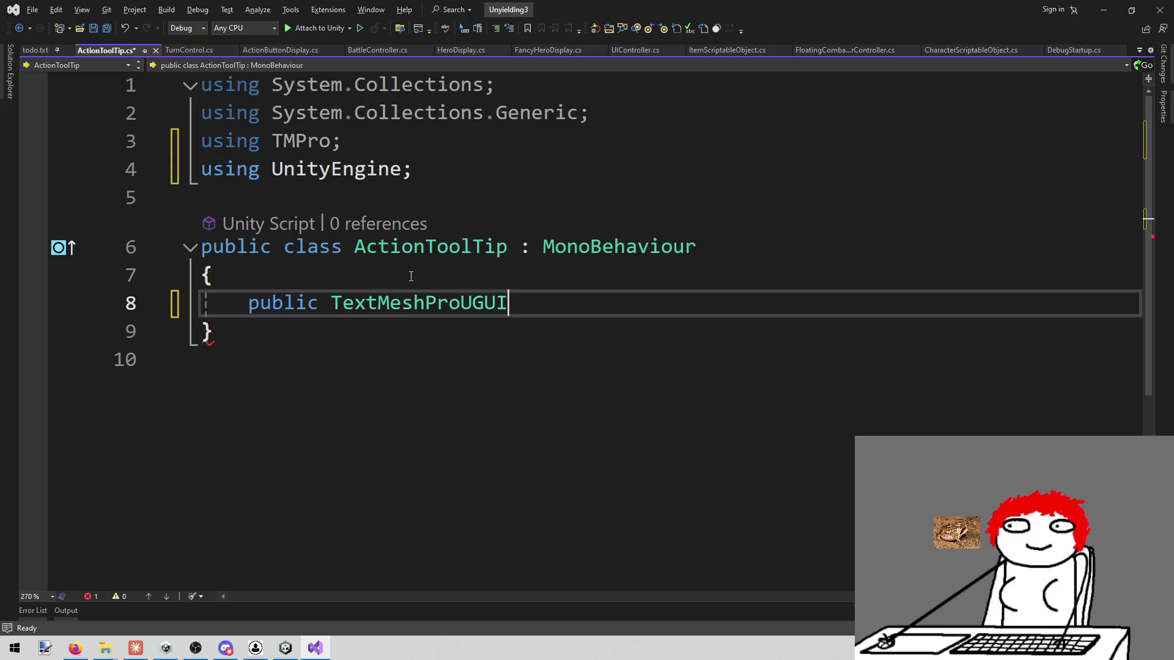
{"action": "type", "text": " title"}
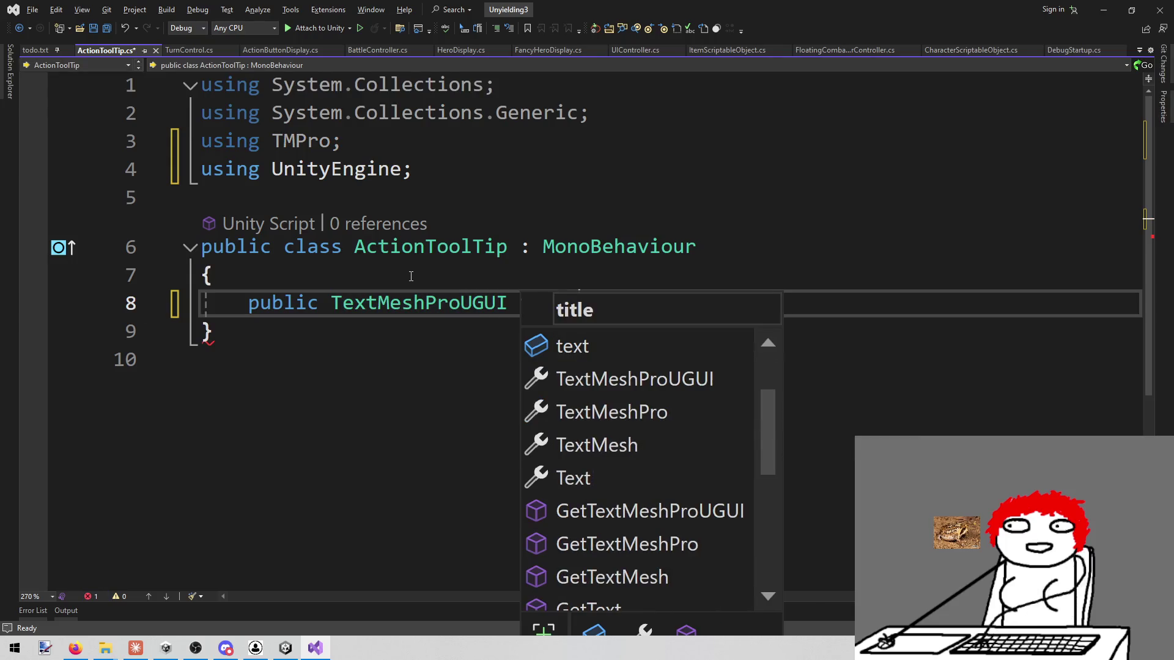
{"action": "type", "text": "Text;"}
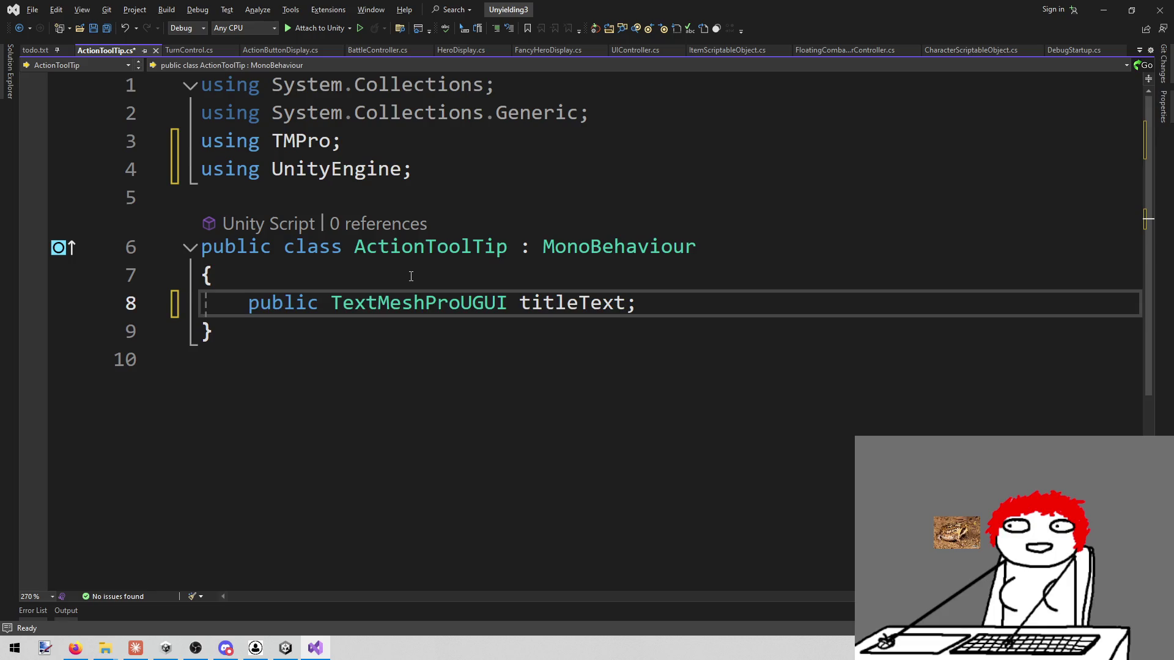
{"action": "key", "text": "ctrl+d"}
{"action": "key", "text": "ctrl+Left"}
{"action": "key", "text": "ctrl+Left"}
{"action": "key", "text": "shift+Right"}
{"action": "key", "text": "shift+Right"}
{"action": "key", "text": "shift+Right"}
{"action": "type", "text": "body"}
{"action": "key", "text": "Return"}
Step: Add an empty public void Set(ActionPattern pattern) method below the fields
{"action": "key", "text": "End"}
{"action": "key", "text": "Return"}
{"action": "key", "text": "Return"}
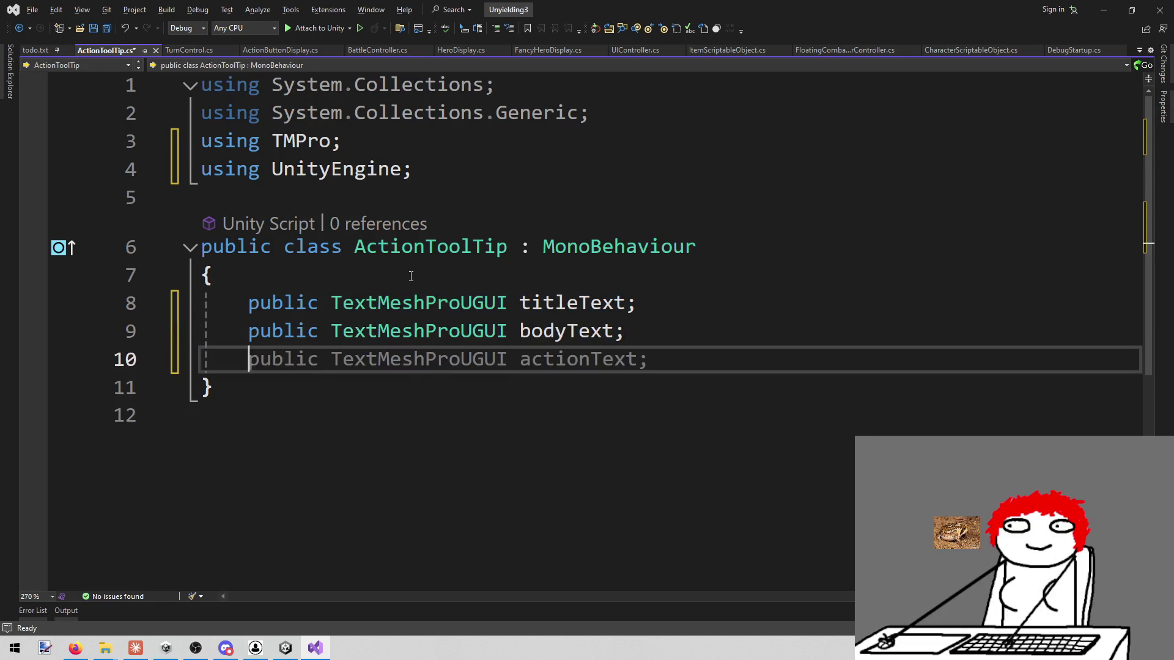
{"action": "type", "text": "publiuc voi"}
{"action": "key", "text": "BackSpace"}
{"action": "key", "text": "BackSpace"}
{"action": "key", "text": "BackSpace"}
{"action": "key", "text": "BackSpace"}
{"action": "key", "text": "BackSpace"}
{"action": "type", "text": "c vo"}
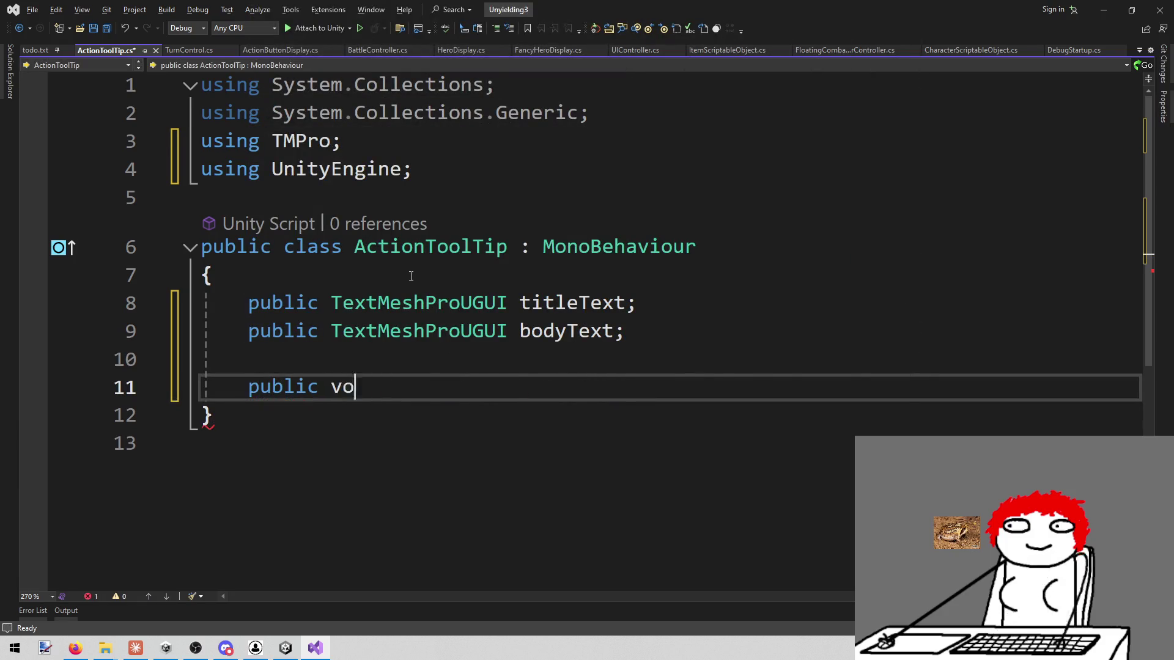
{"action": "type", "text": "id Set("}
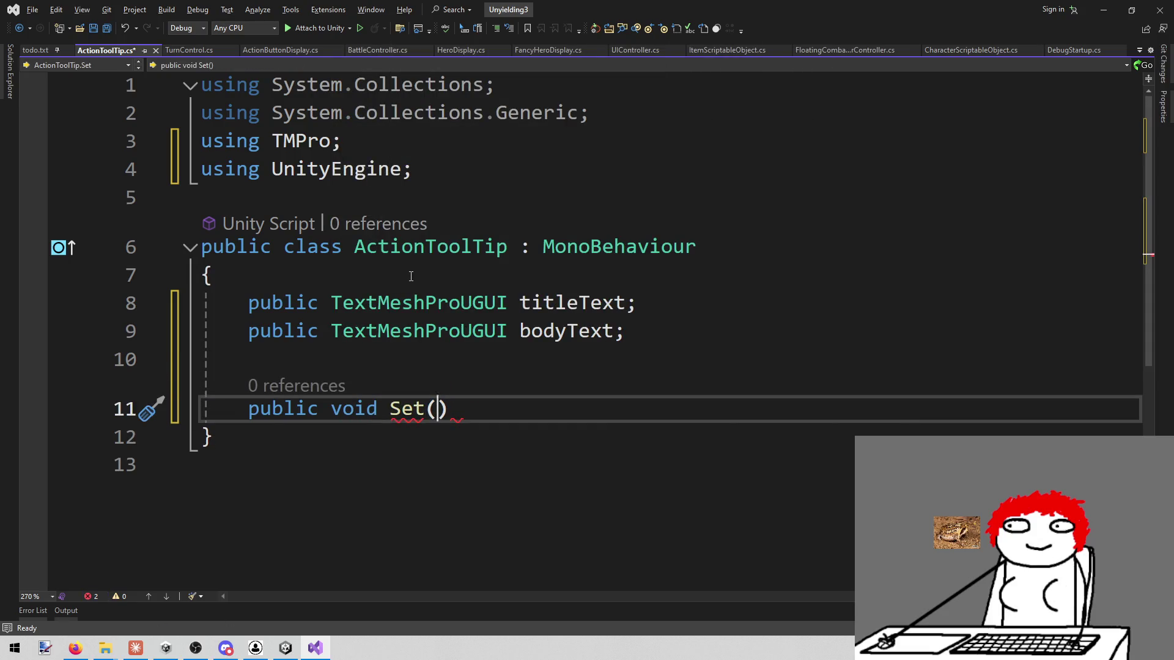
{"action": "type", "text": "ActionB"}
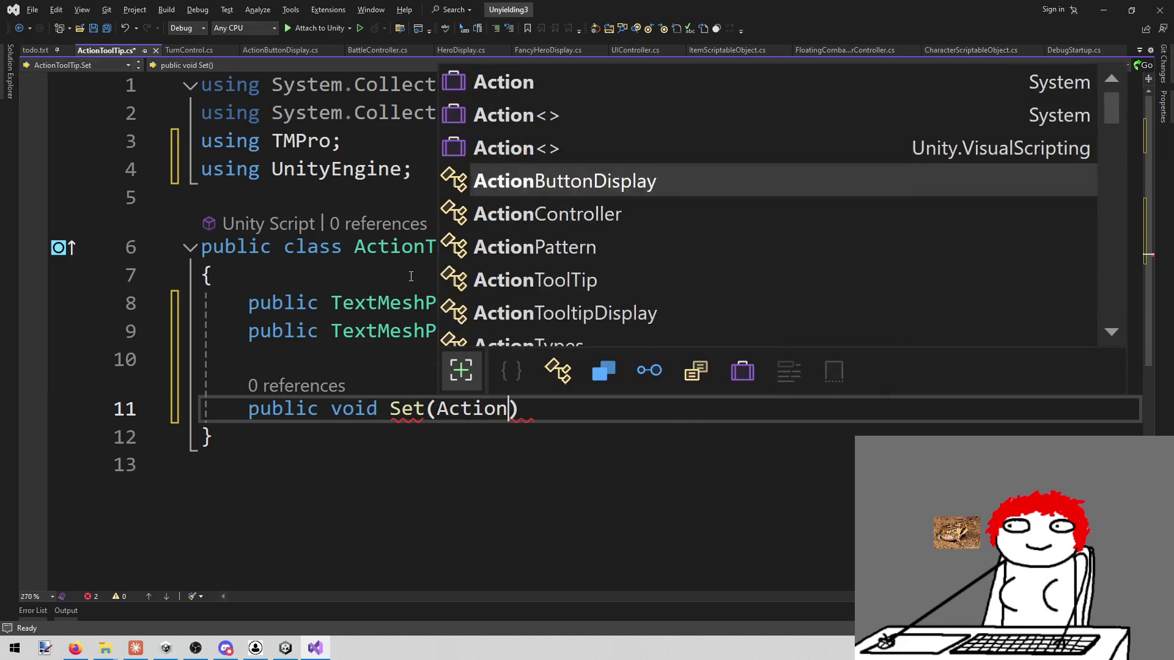
{"action": "key", "text": "Tab"}
{"action": "type", "text": "pa"}
{"action": "key", "text": "BackSpace"}
{"action": "key", "text": "BackSpace"}
{"action": "key", "text": "BackSpace"}
{"action": "key", "text": "ctrl+BackSpace"}
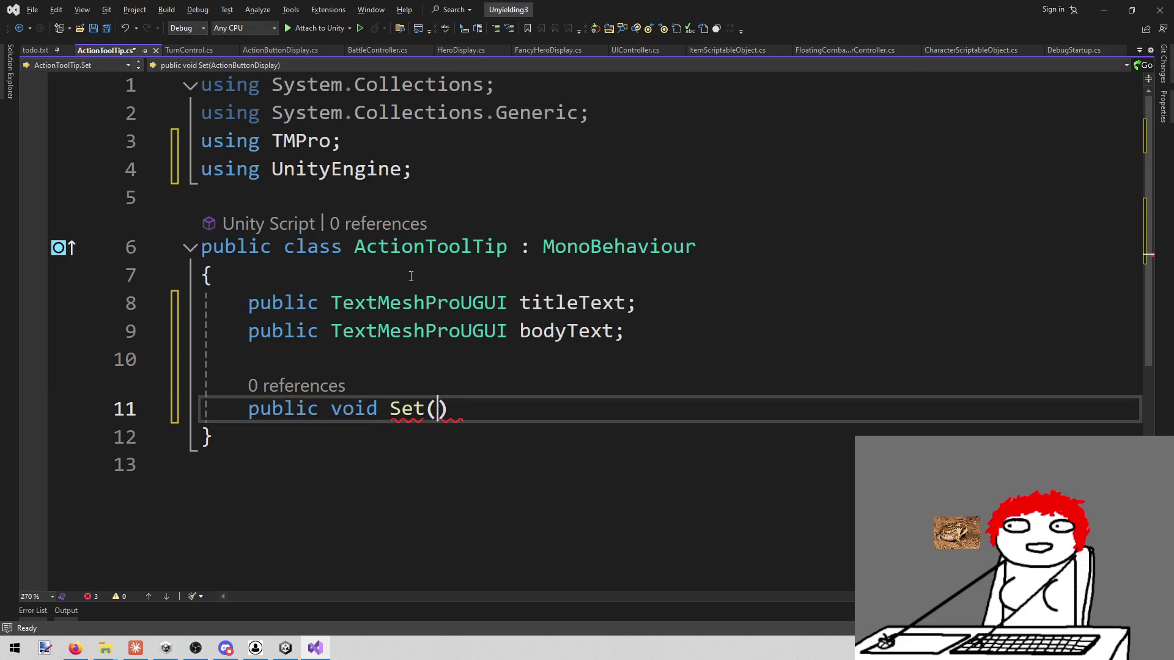
{"action": "type", "text": "Actionp"}
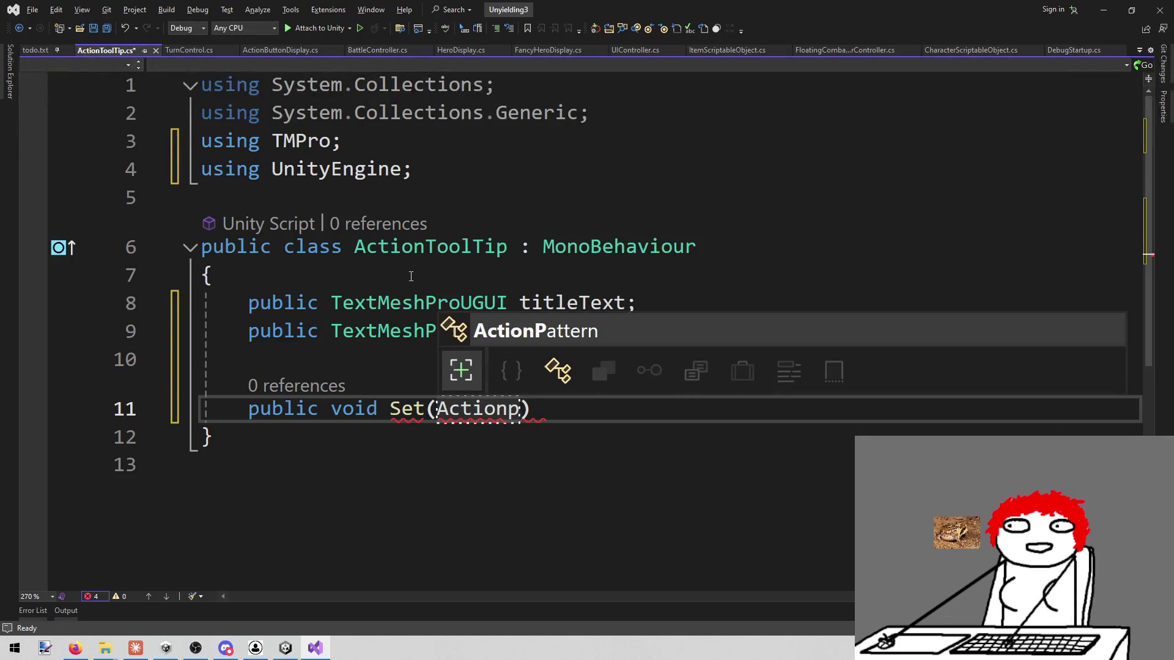
{"action": "key", "text": "Tab"}
{"action": "type", "text": "pattenr"}
{"action": "key", "text": "BackSpace"}
{"action": "key", "text": "BackSpace"}
{"action": "type", "text": "rn"}
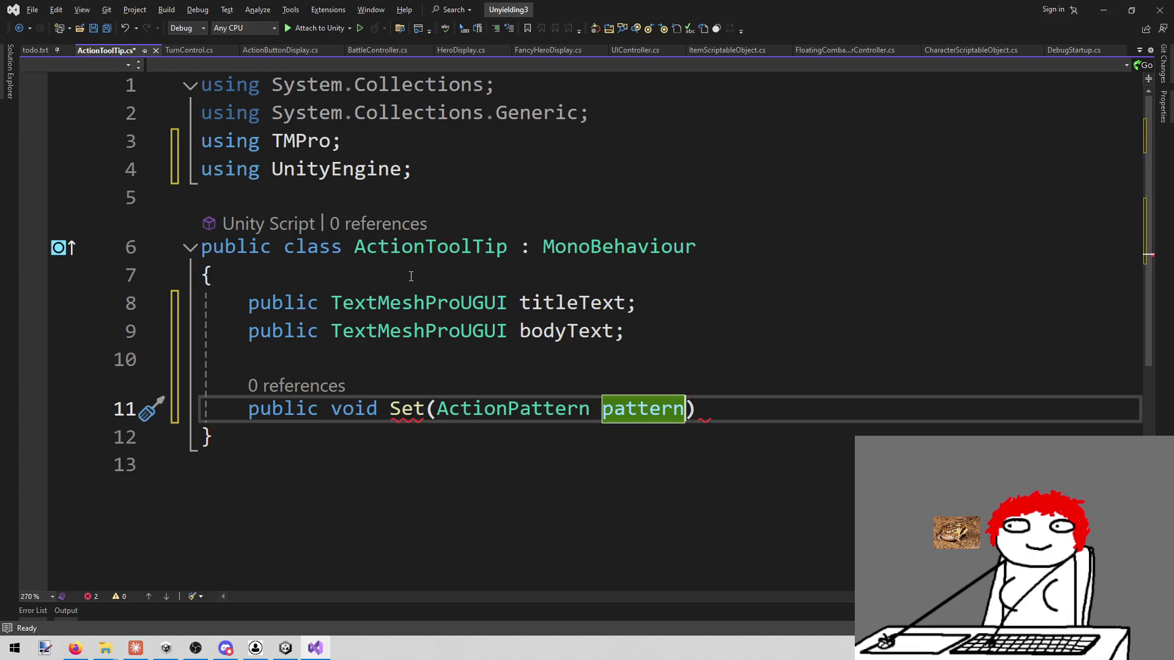
{"action": "key", "text": "Return"}
{"action": "type", "text": "{"}
{"action": "key", "text": "Return"}
{"action": "scroll", "coordinate": [477, 339], "scroll_direction": "down", "scroll_amount": 1}
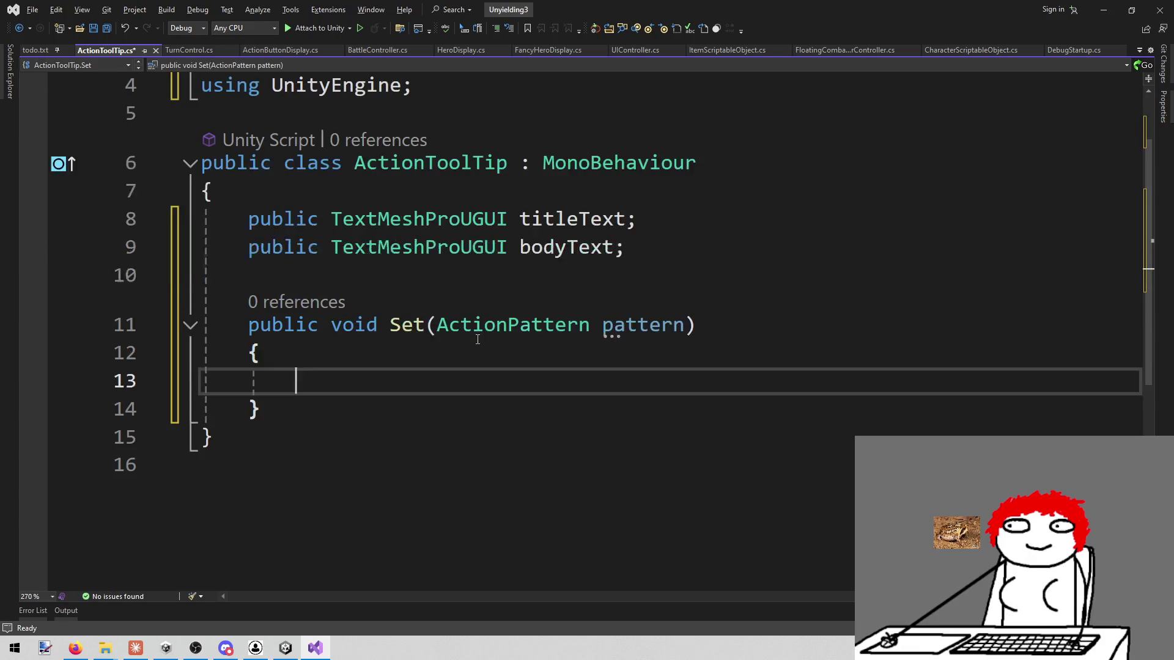
Step: Inside Set, assign pattern.displayName to titleText.text
{"action": "left_click_drag", "start_coordinate": [258, 331], "coordinate": [639, 328]}
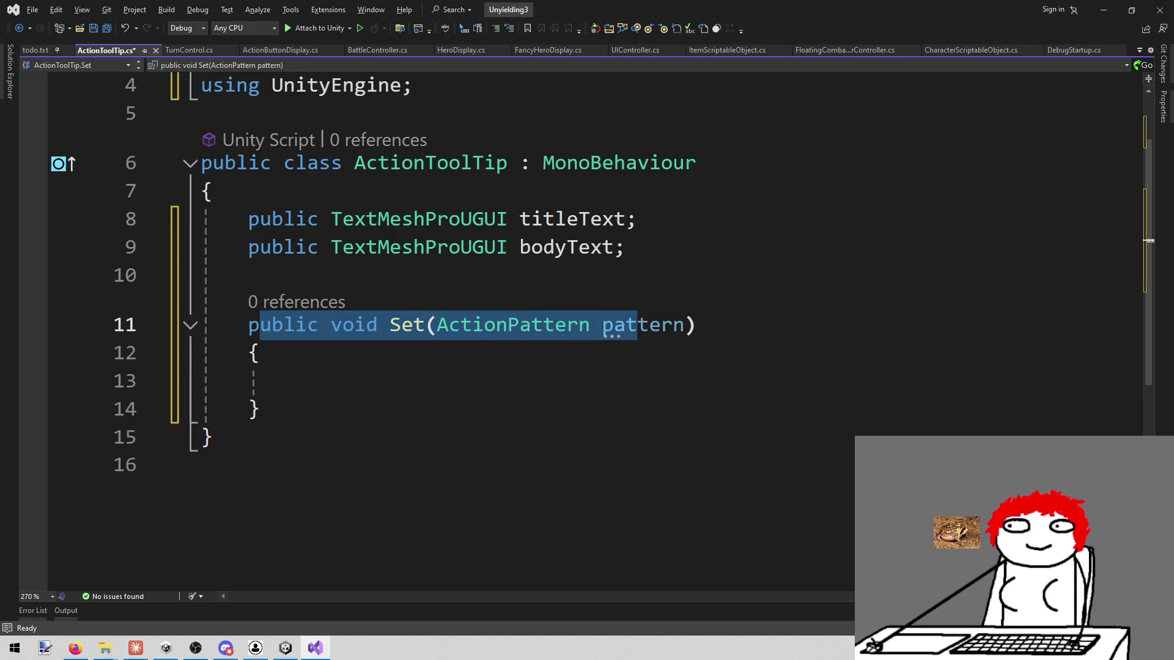
{"action": "key", "text": "alt+Tab"}
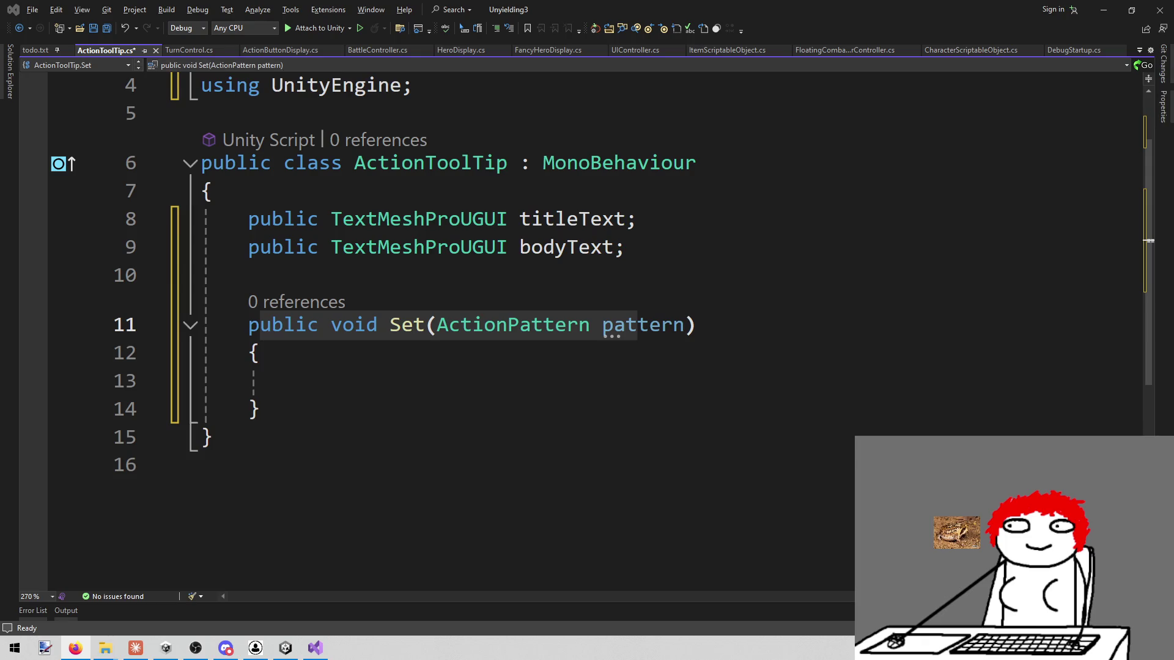
{"action": "left_click", "coordinate": [637, 349]}
{"action": "left_click", "coordinate": [597, 383]}
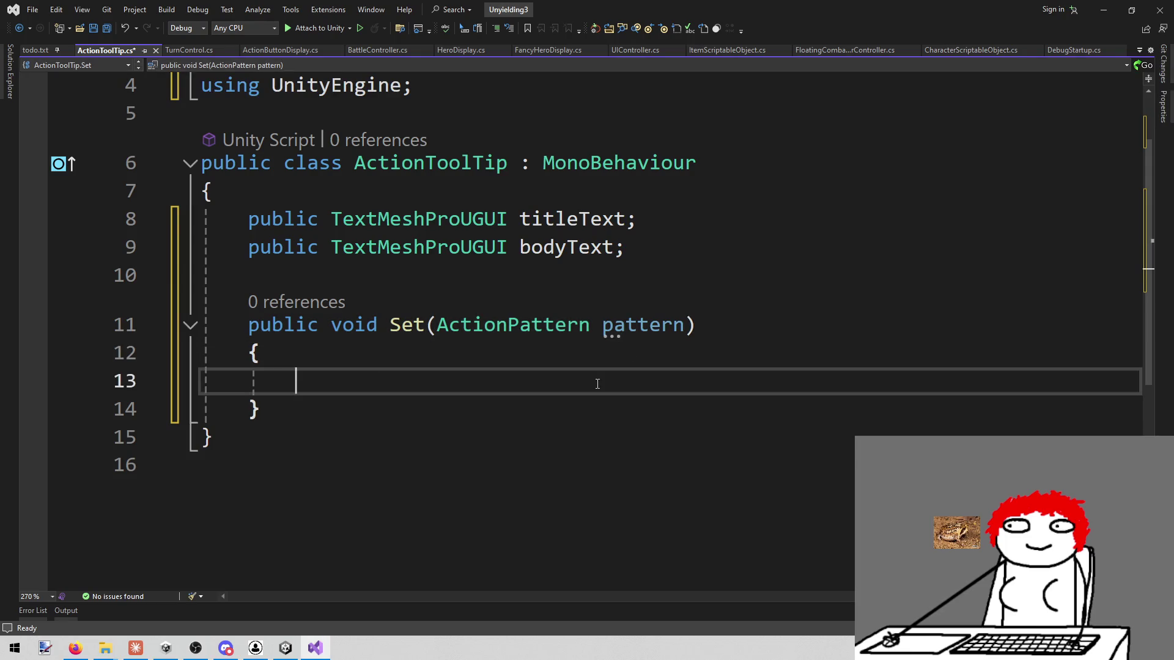
{"action": "type", "text": "pattern."}
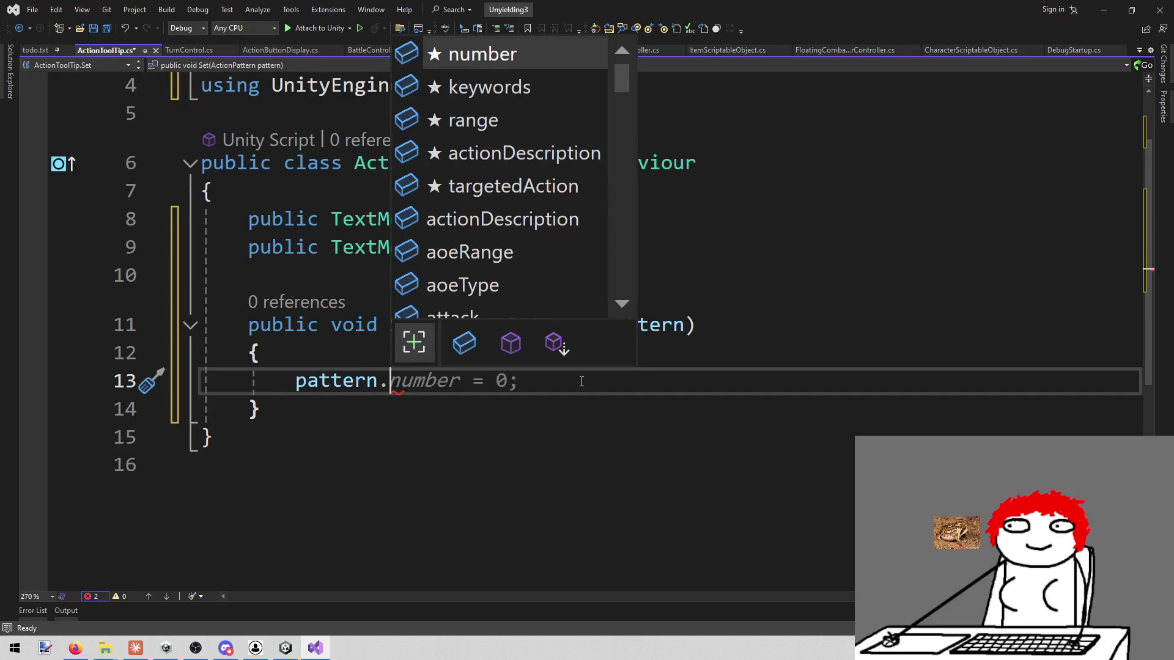
{"action": "key", "text": "BackSpace"}
{"action": "key", "text": "BackSpace"}
{"action": "key", "text": "BackSpace"}
{"action": "type", "text": "t"}
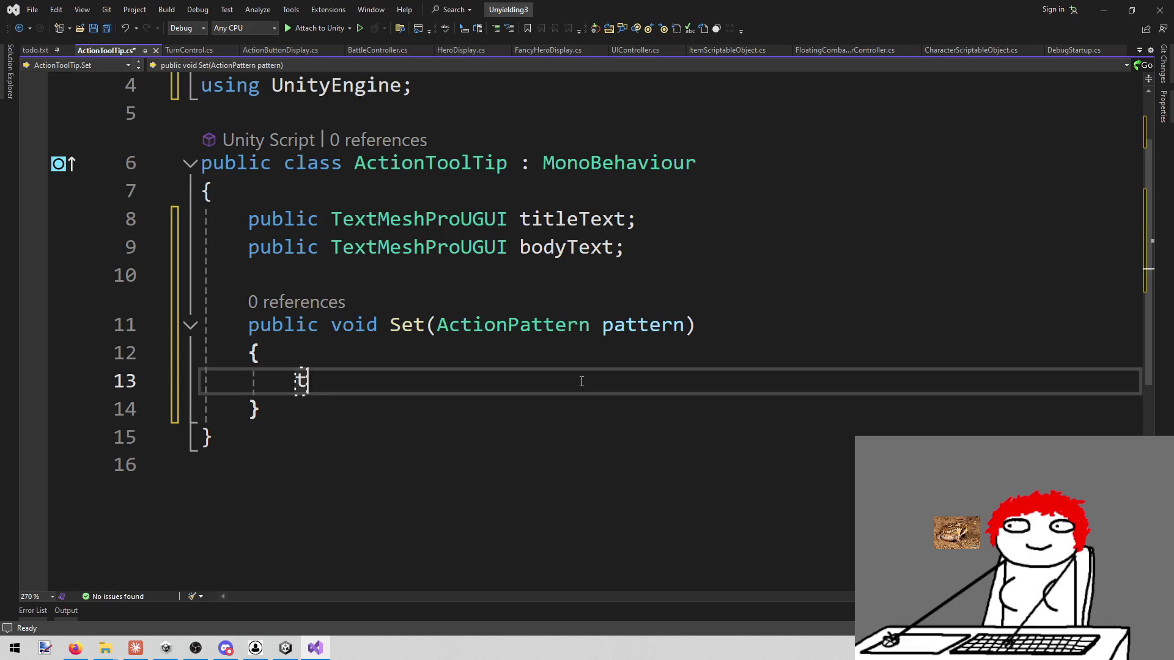
{"action": "type", "text": "itleText."}
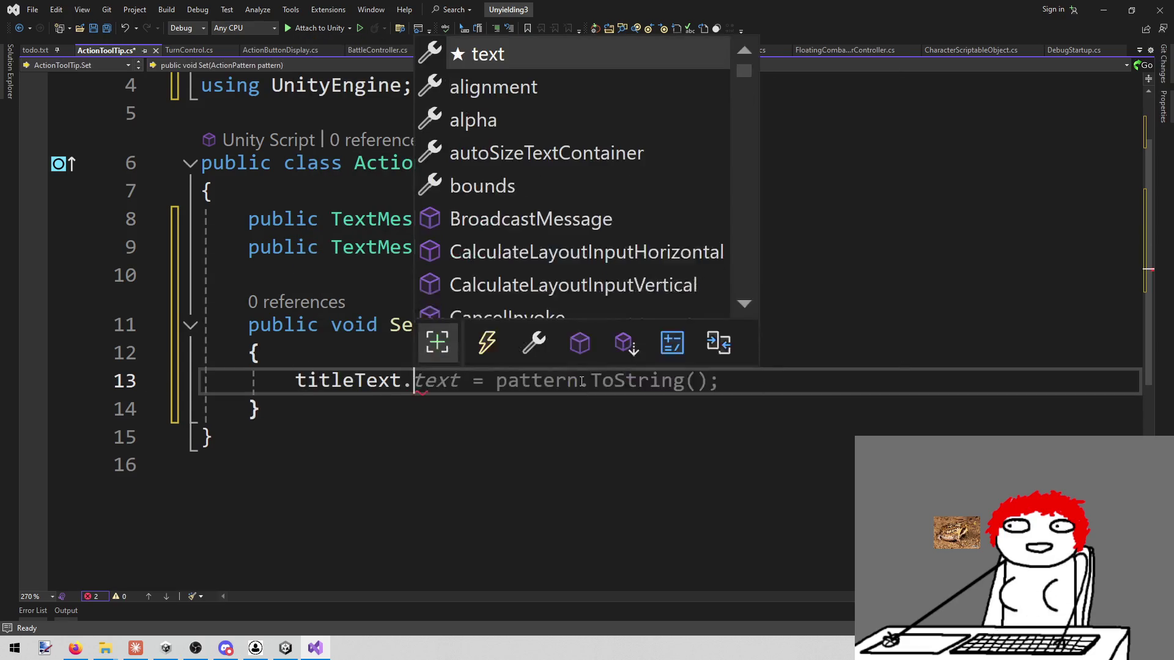
{"action": "type", "text": "t"}
{"action": "key", "text": "Tab"}
{"action": "type", "text": "= p"}
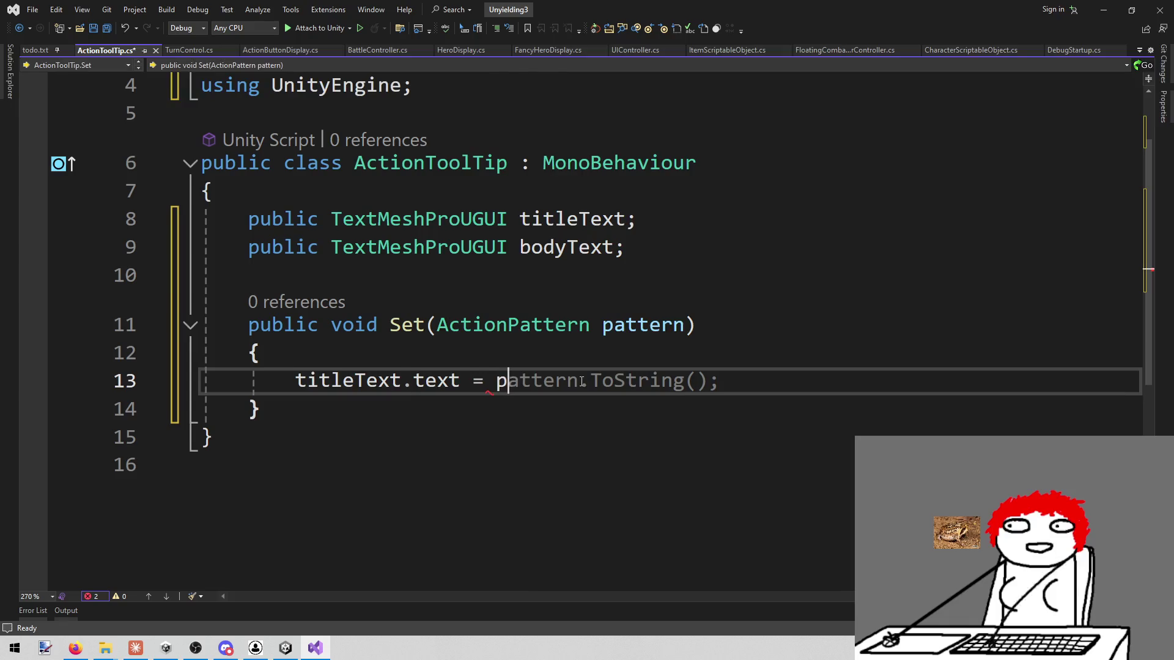
{"action": "type", "text": "attern."}
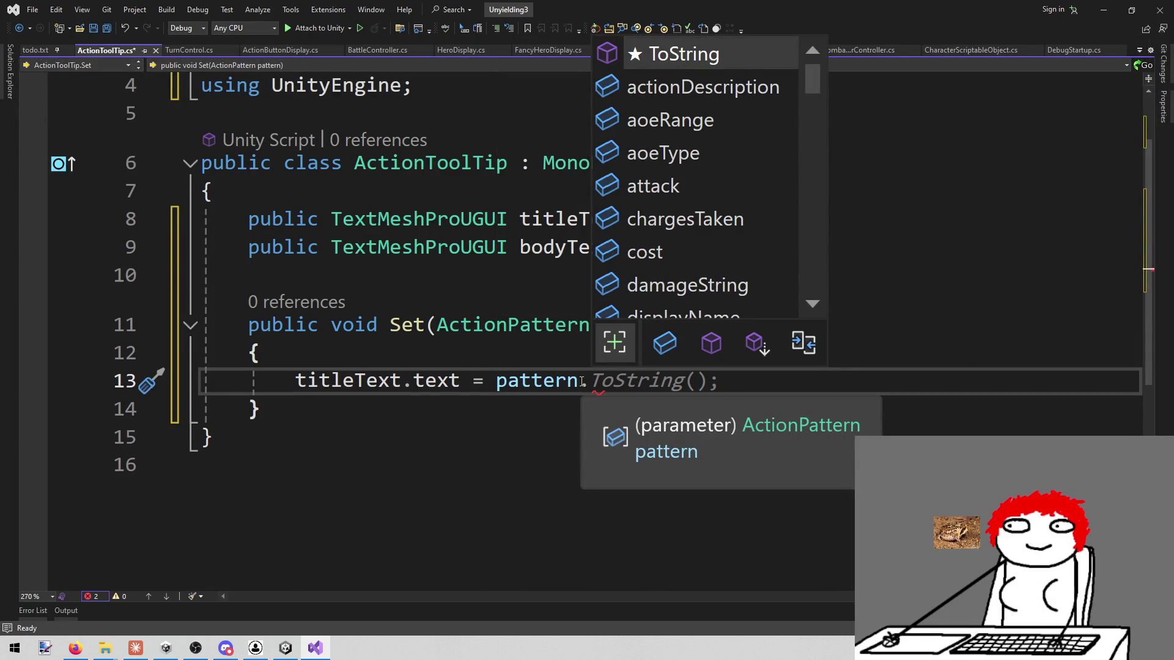
{"action": "key", "text": "Down"}
{"action": "key", "text": "Down"}
{"action": "key", "text": "Down"}
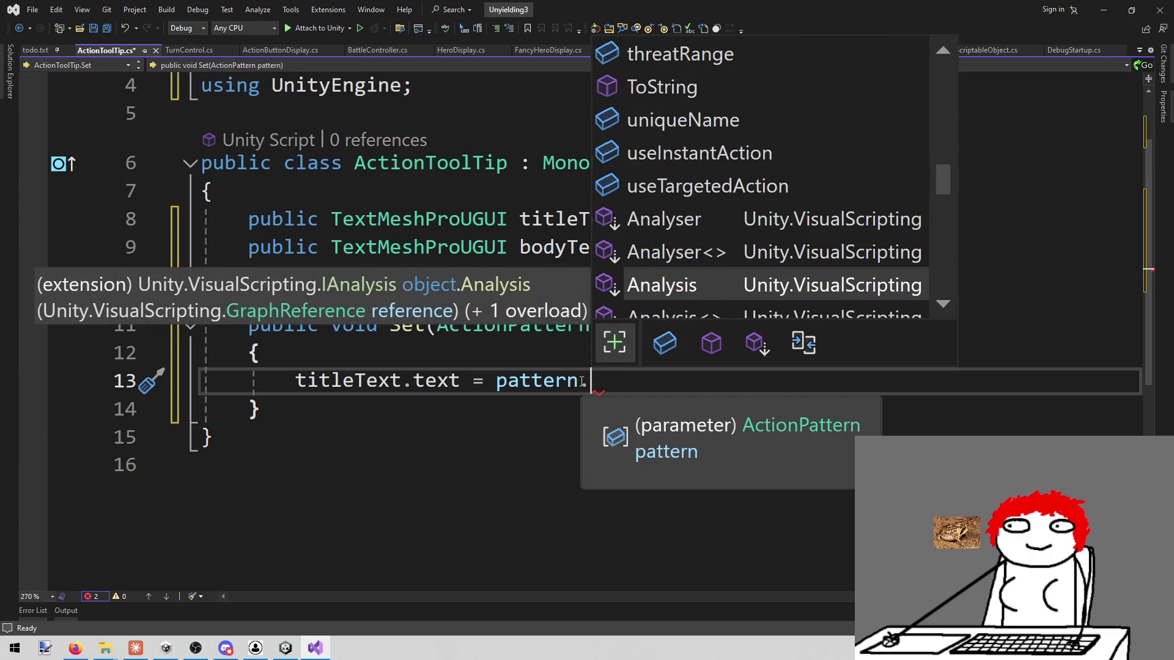
{"action": "type", "text": "displayNam"}
{"action": "key", "text": "Tab"}
{"action": "type", "text": ";"}
Step: Assign pattern.actionDescription to bodyText.text and save the script
{"action": "key", "text": "Return"}
{"action": "type", "text": "ti"}
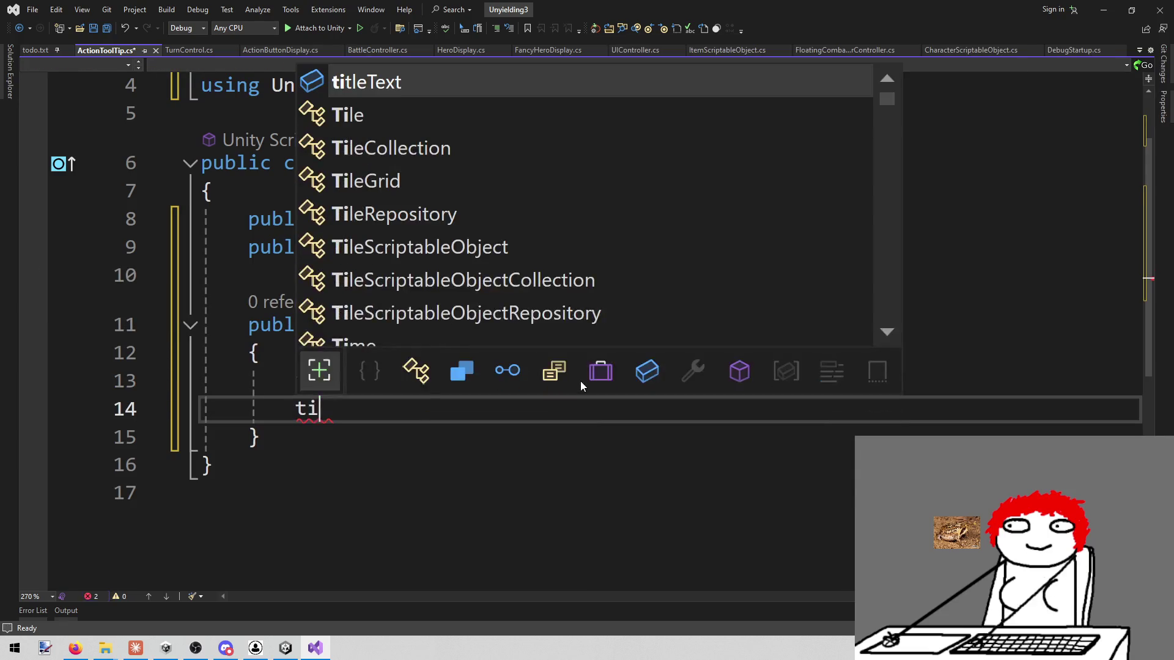
{"action": "key", "text": "BackSpace"}
{"action": "key", "text": "BackSpace"}
{"action": "type", "text": "body"}
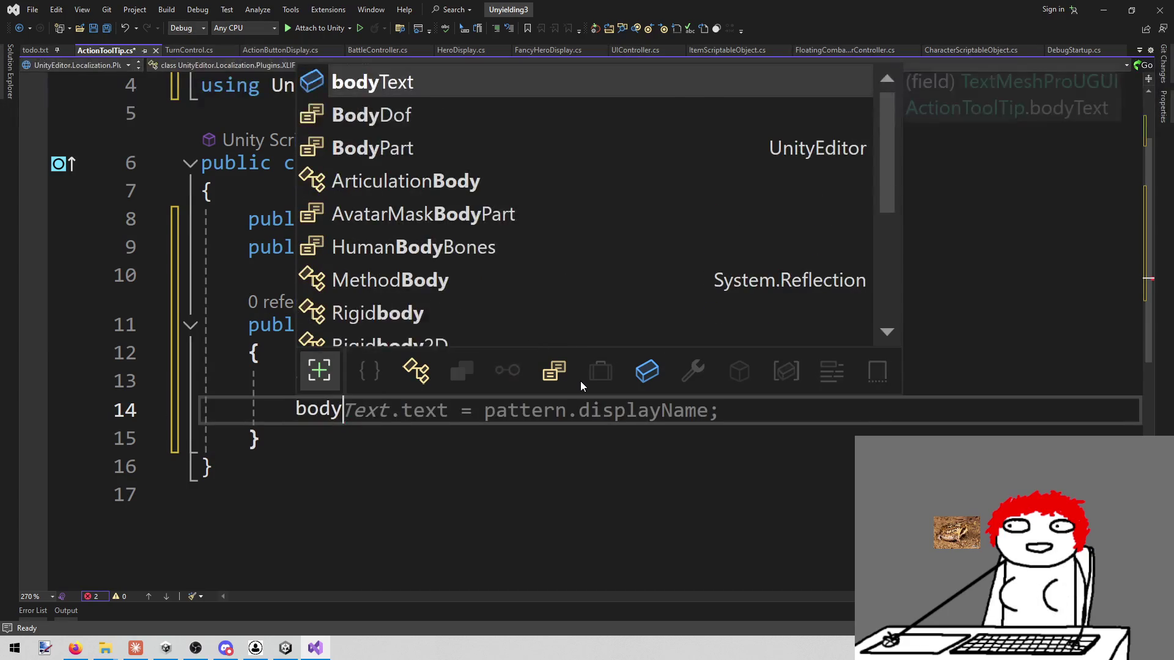
{"action": "type", "text": ".te = "}
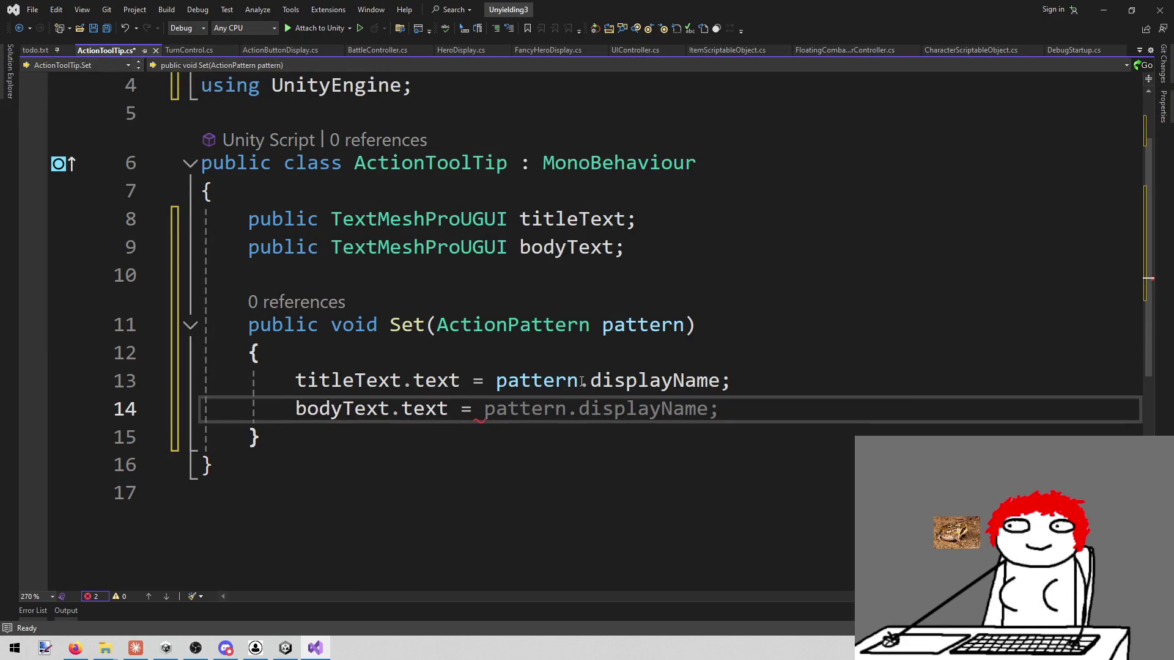
{"action": "type", "text": "patten"}
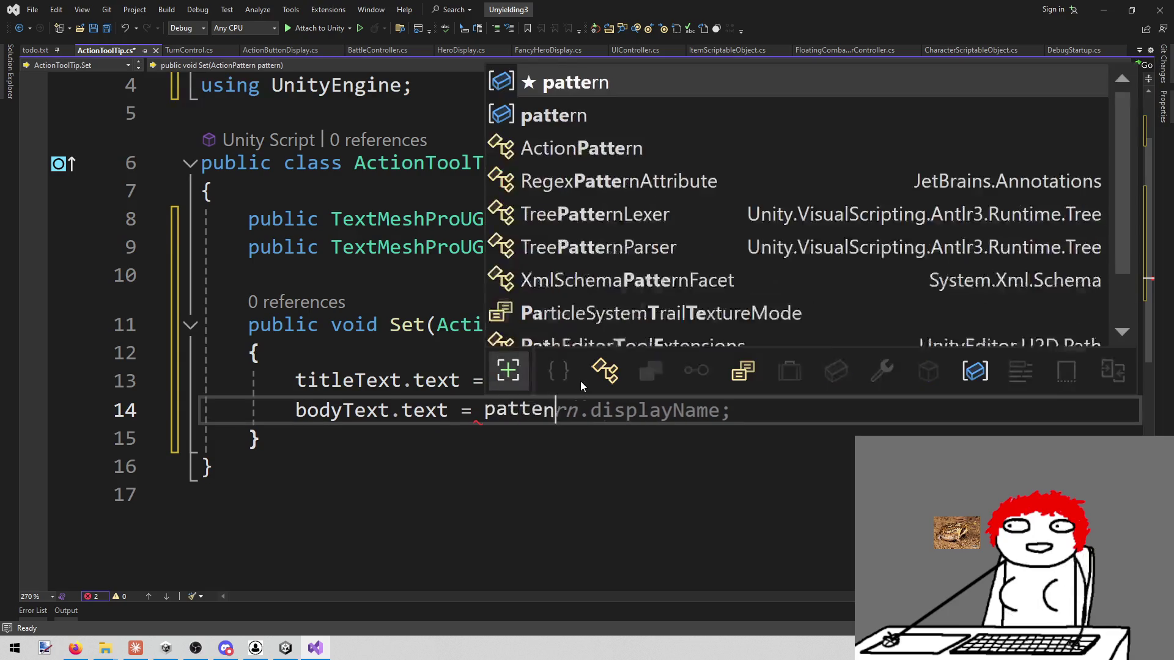
{"action": "type", "text": ".des"}
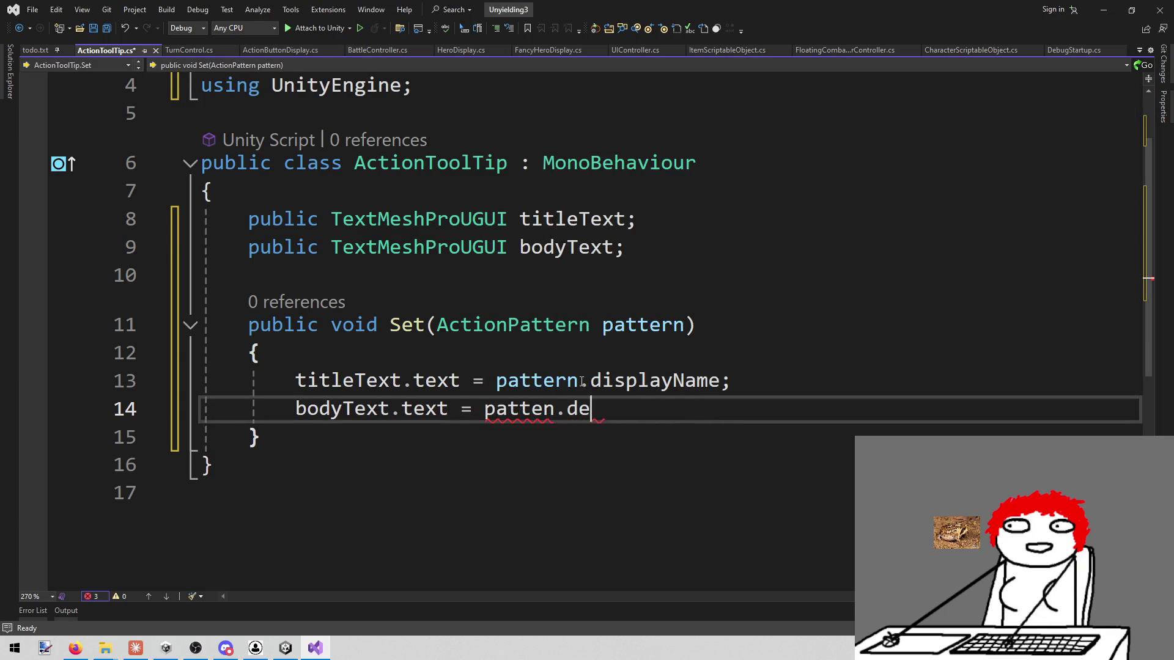
{"action": "key", "text": "BackSpace"}
{"action": "key", "text": "BackSpace"}
{"action": "key", "text": "BackSpace"}
{"action": "key", "text": "BackSpace"}
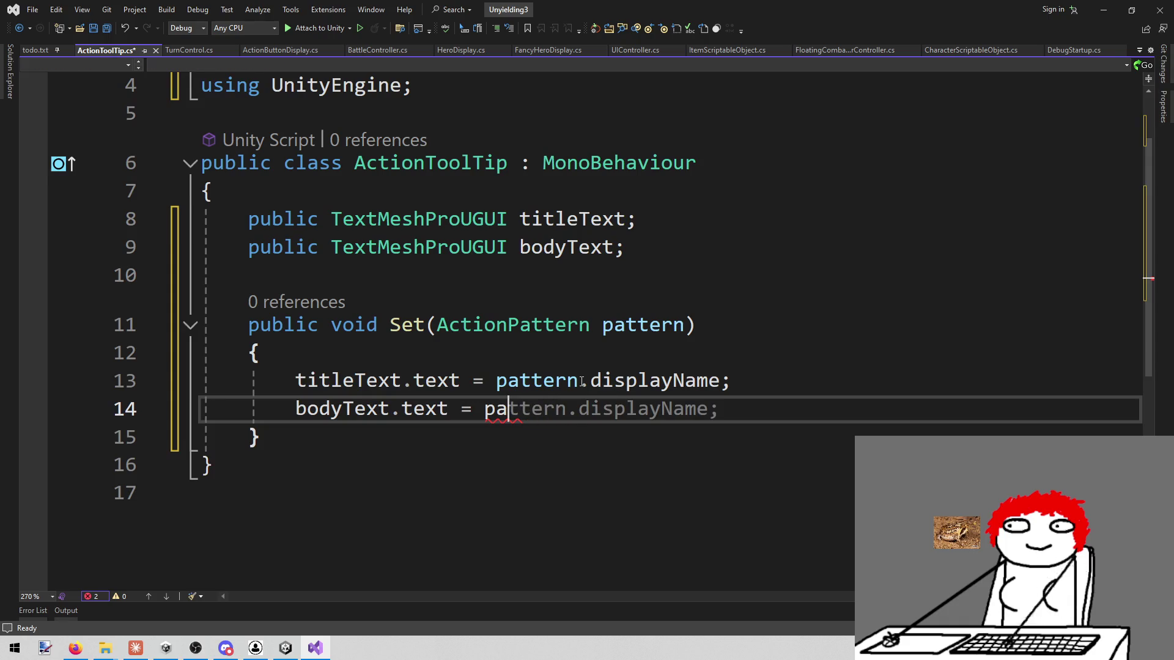
{"action": "key", "text": "Tab"}
{"action": "key", "text": "ctrl+shift+Left"}
{"action": "key", "text": "ctrl+shift+Left"}
{"action": "key", "text": "BackSpace"}
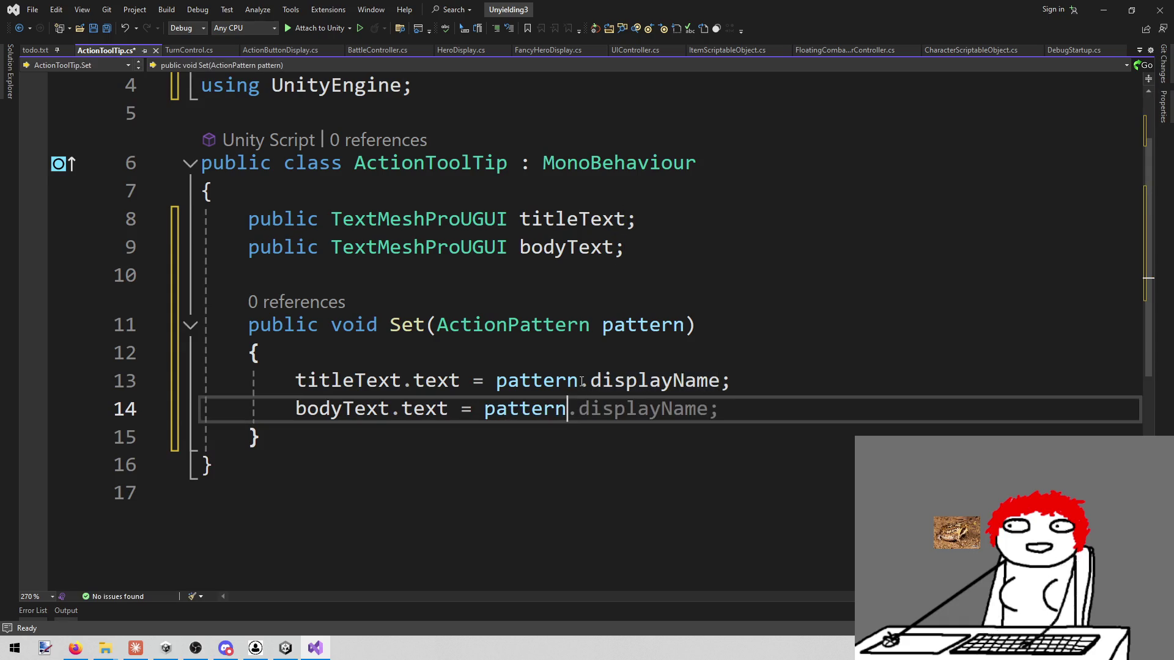
{"action": "key", "text": "ctrl+space"}
{"action": "key", "text": "Down"}
{"action": "key", "text": "Tab"}
{"action": "key", "text": "ctrl+s"}
{"action": "type", "text": ";"}
{"action": "key", "text": "ctrl+s"}
{"action": "key", "text": "Down"}
{"action": "key", "text": "Down"}
{"action": "key", "text": "Down"}
{"action": "key", "text": "Up"}
{"action": "key", "text": "Up"}
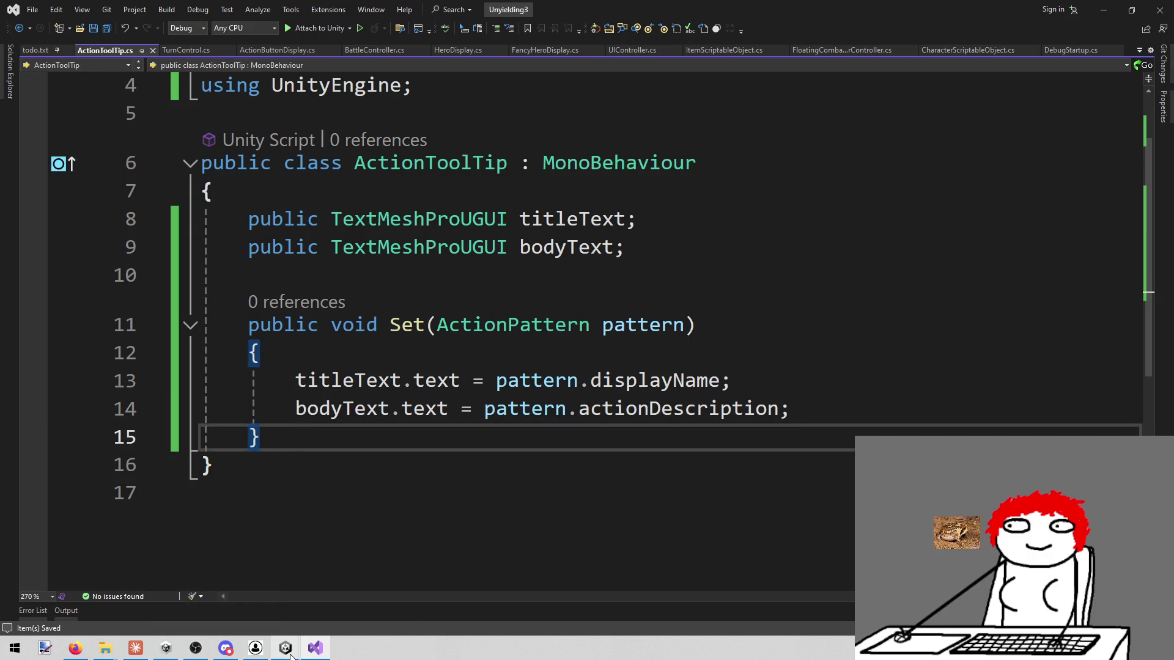
{"action": "mouse_move", "coordinate": [290, 656]}
{"action": "left_click", "coordinate": [275, 611]}
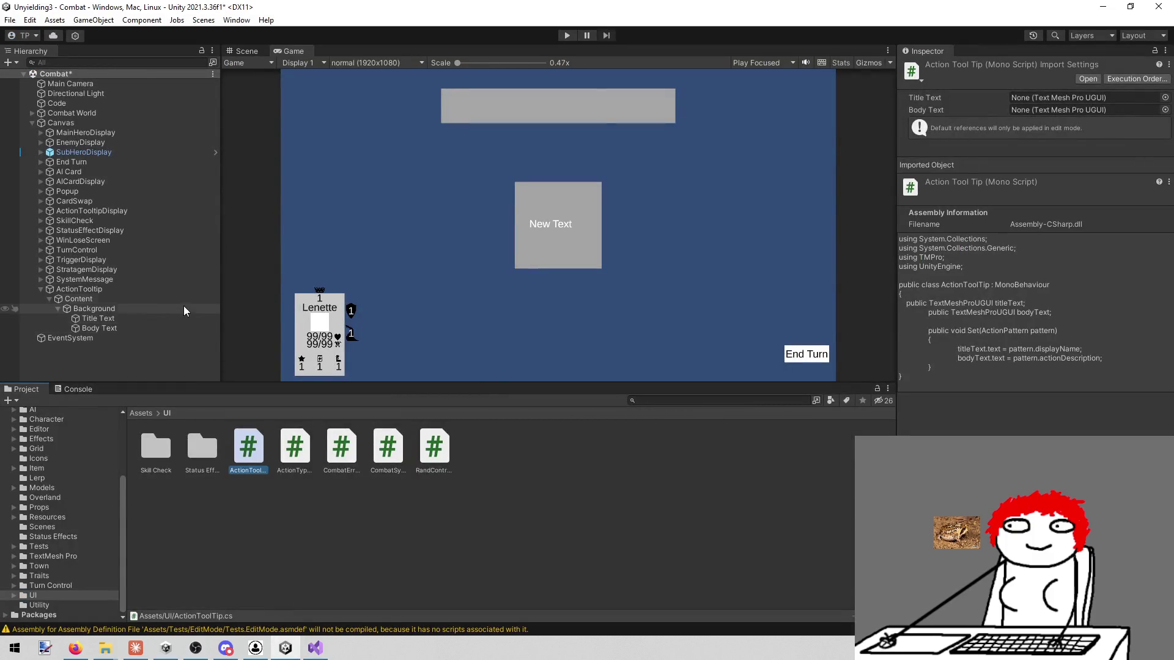
Step: Move Title Text up to the top of the grey panel (Pos Y 120)
{"action": "scroll", "coordinate": [557, 217], "scroll_direction": "up", "scroll_amount": 2}
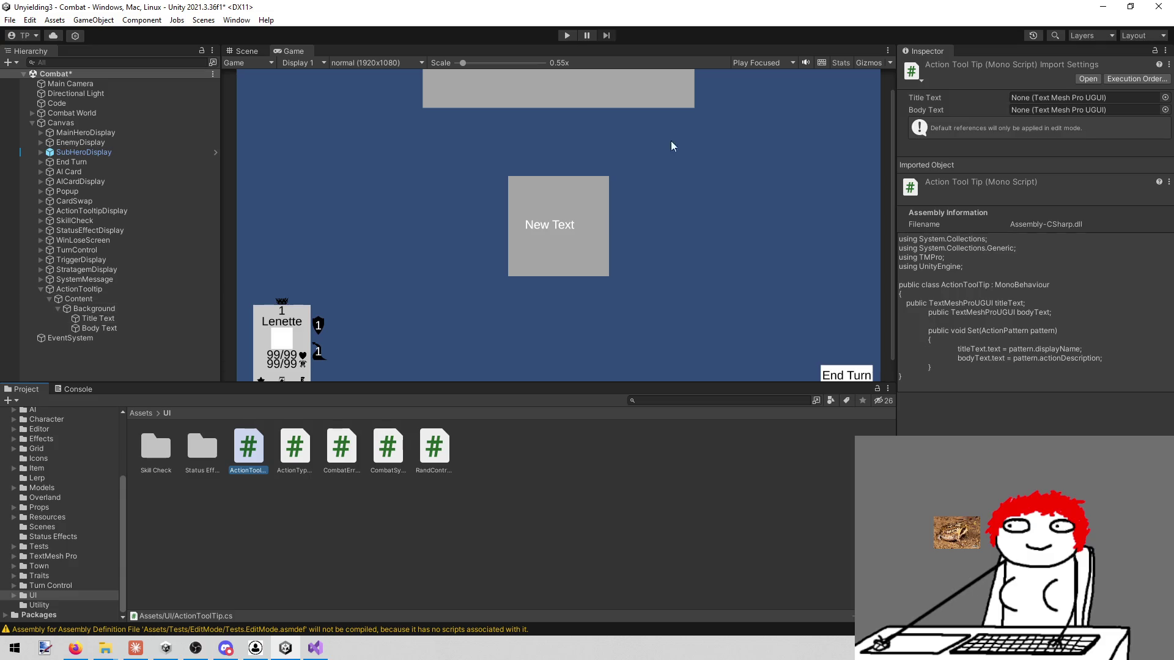
{"action": "left_click", "coordinate": [254, 51]}
{"action": "scroll", "coordinate": [456, 233], "scroll_direction": "down", "scroll_amount": 10}
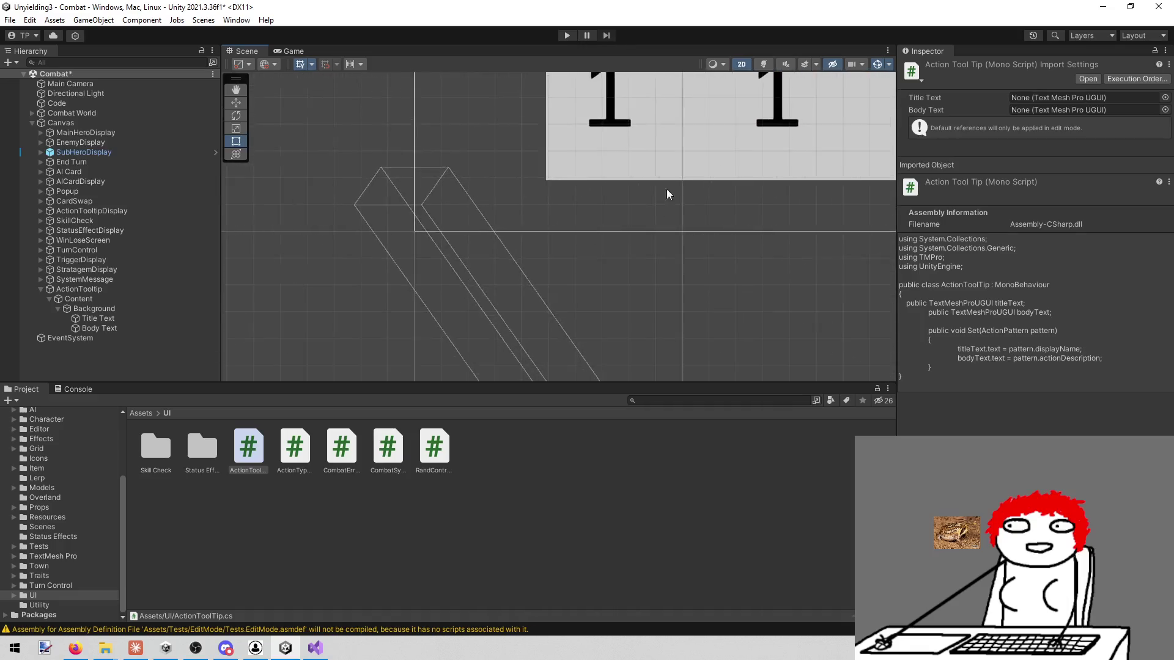
{"action": "scroll", "coordinate": [524, 249], "scroll_direction": "down", "scroll_amount": 3}
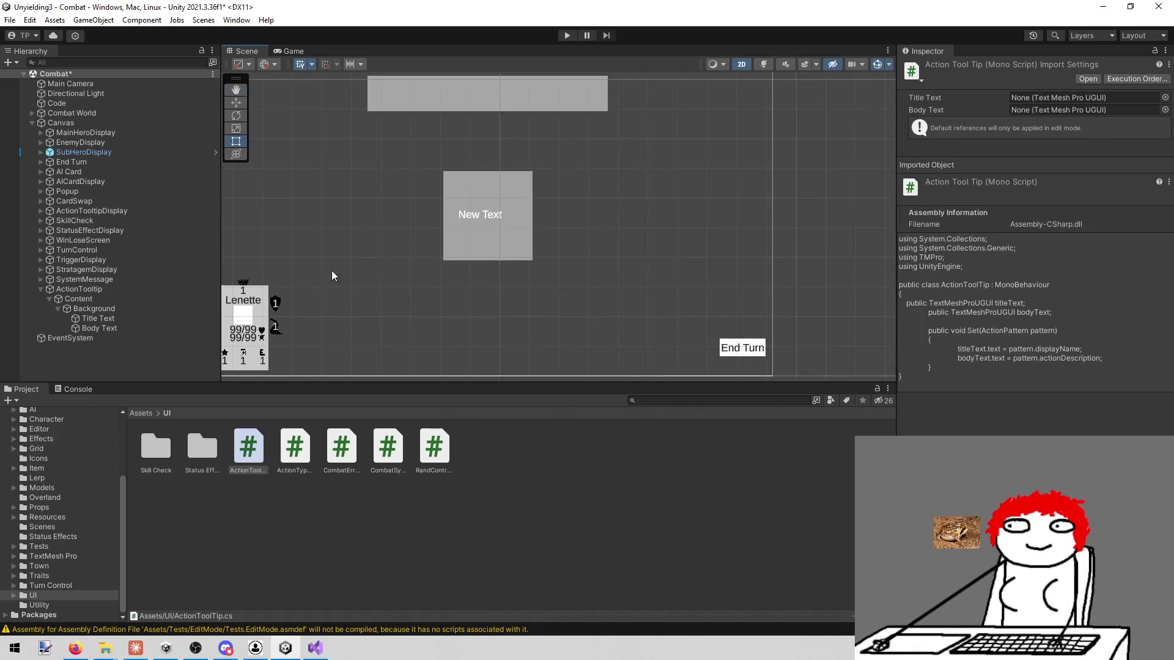
{"action": "scroll", "coordinate": [431, 224], "scroll_direction": "up", "scroll_amount": 5}
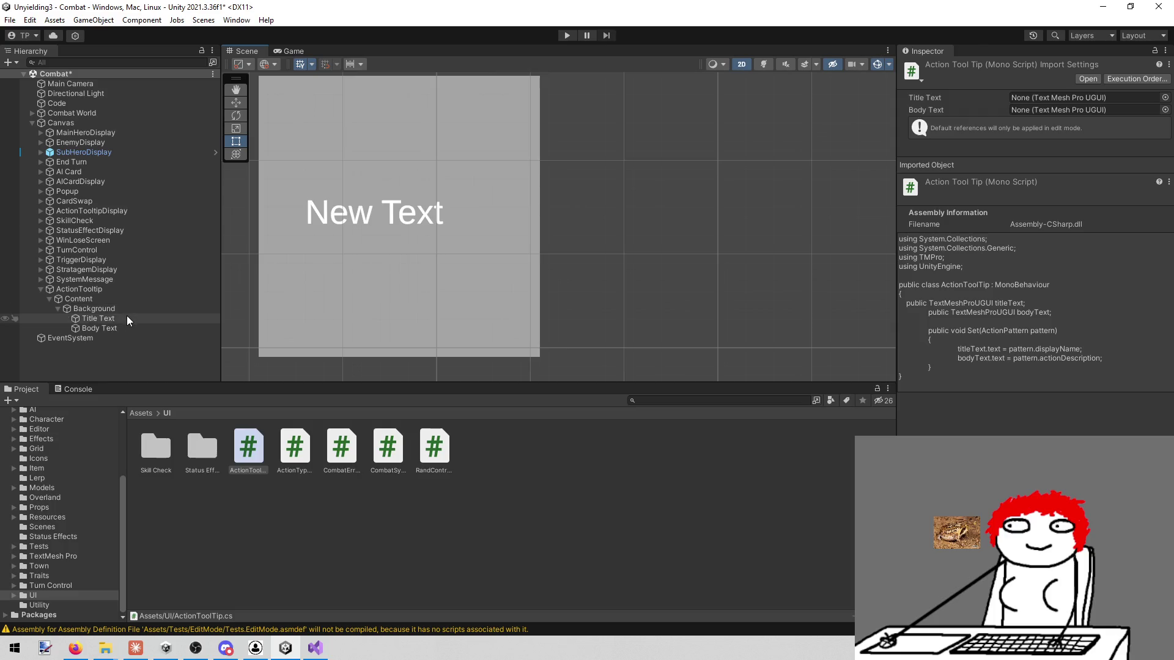
{"action": "left_click", "coordinate": [127, 317]}
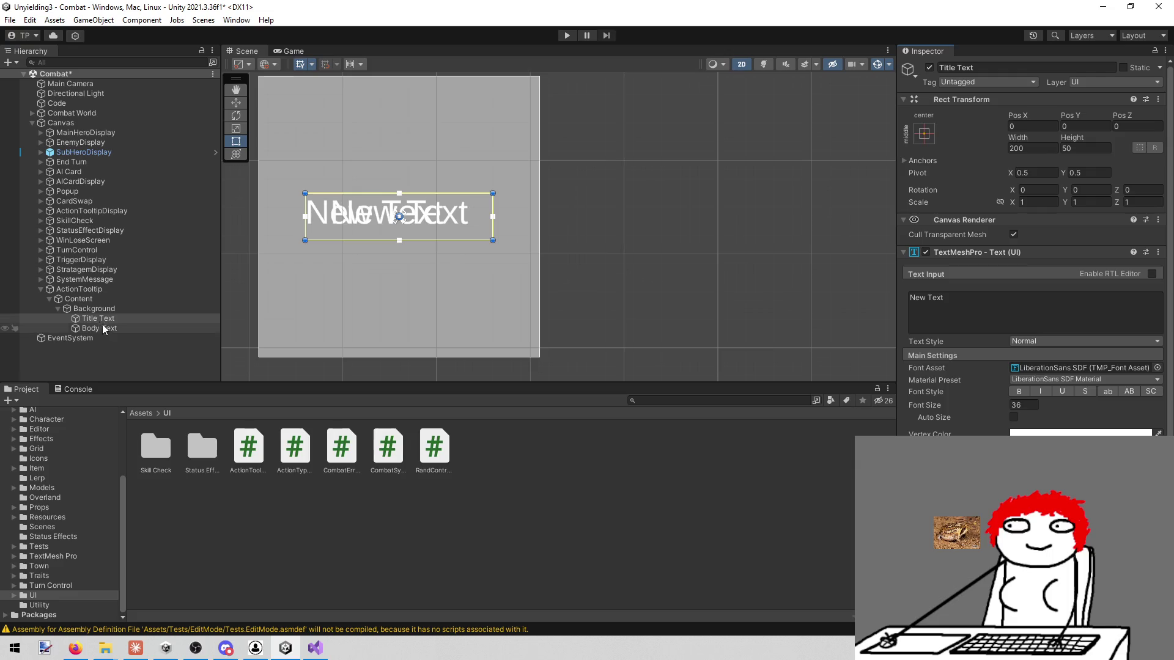
{"action": "key", "text": "Down"}
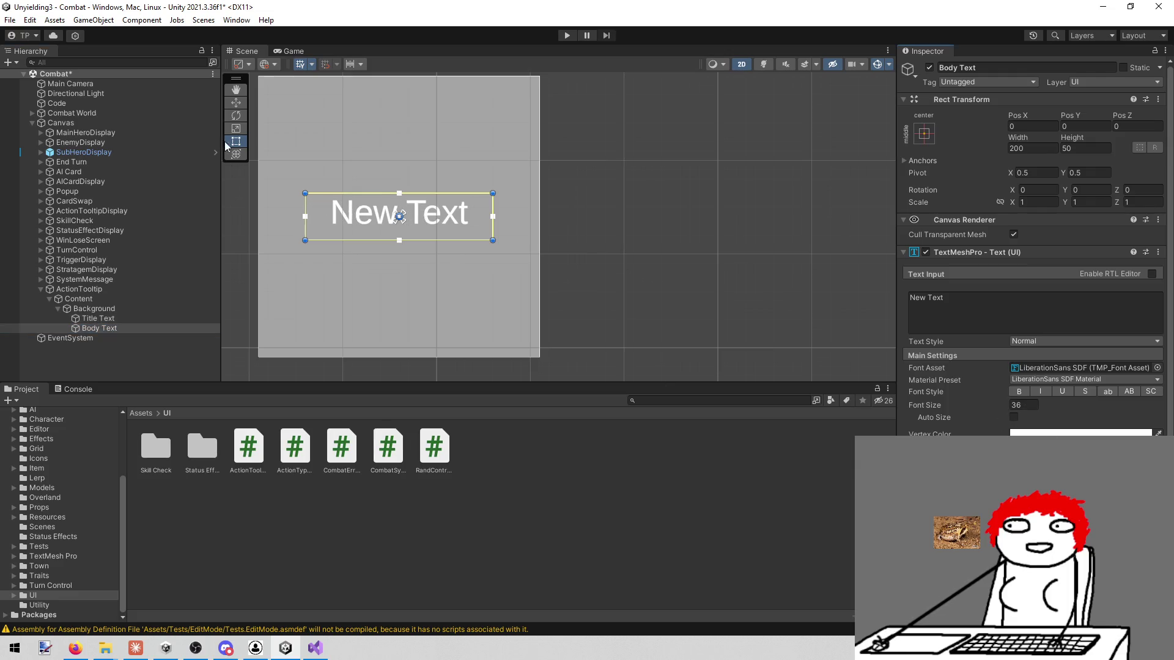
{"action": "left_click", "coordinate": [135, 318]}
{"action": "key", "text": "w"}
{"action": "left_click_drag", "start_coordinate": [413, 201], "coordinate": [398, 90]}
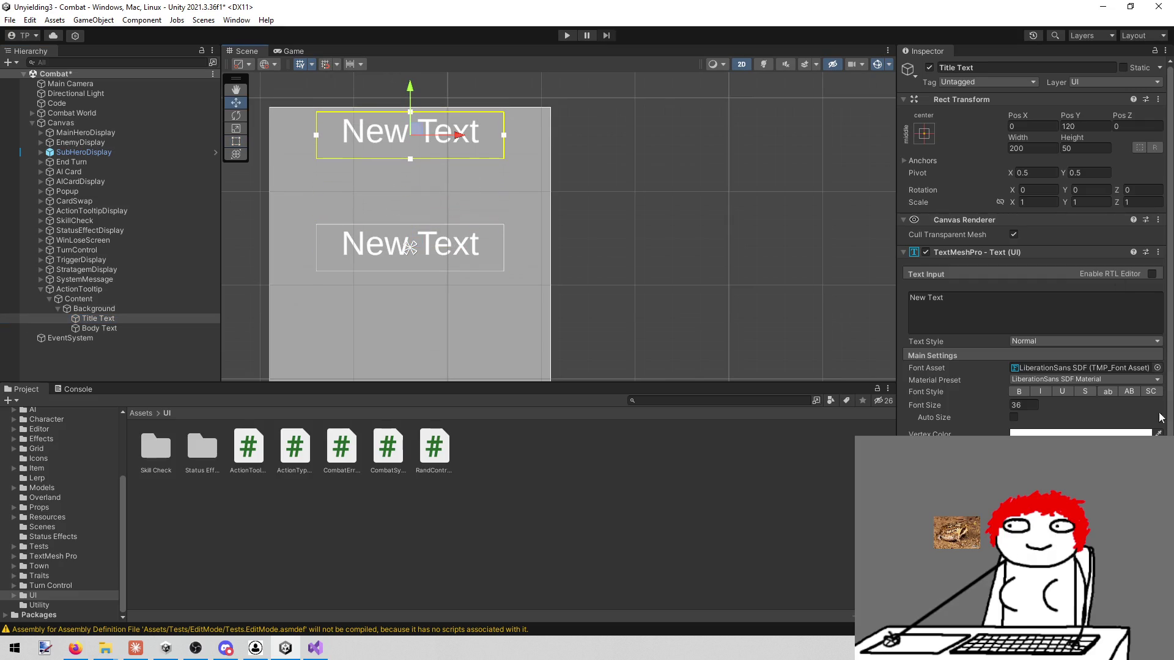
Step: Set the vertex colour of Title Text and Body Text to black
{"action": "left_click", "coordinate": [1080, 434]}
{"action": "left_click", "coordinate": [1082, 431]}
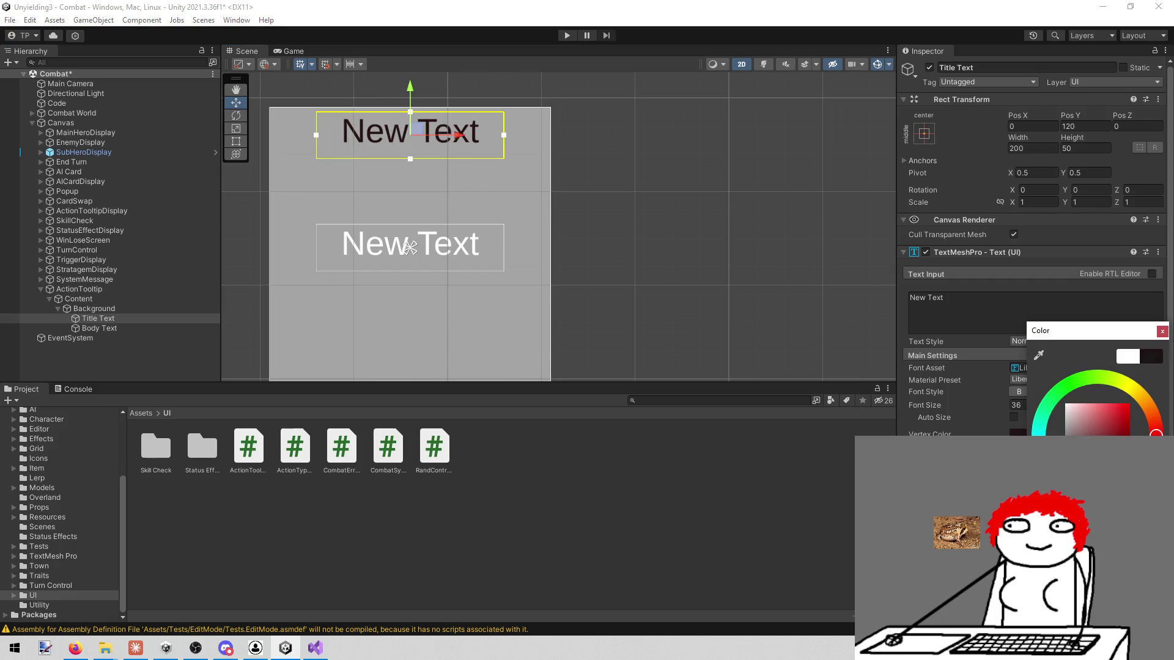
{"action": "left_click", "coordinate": [1028, 347]}
{"action": "left_click", "coordinate": [119, 331]}
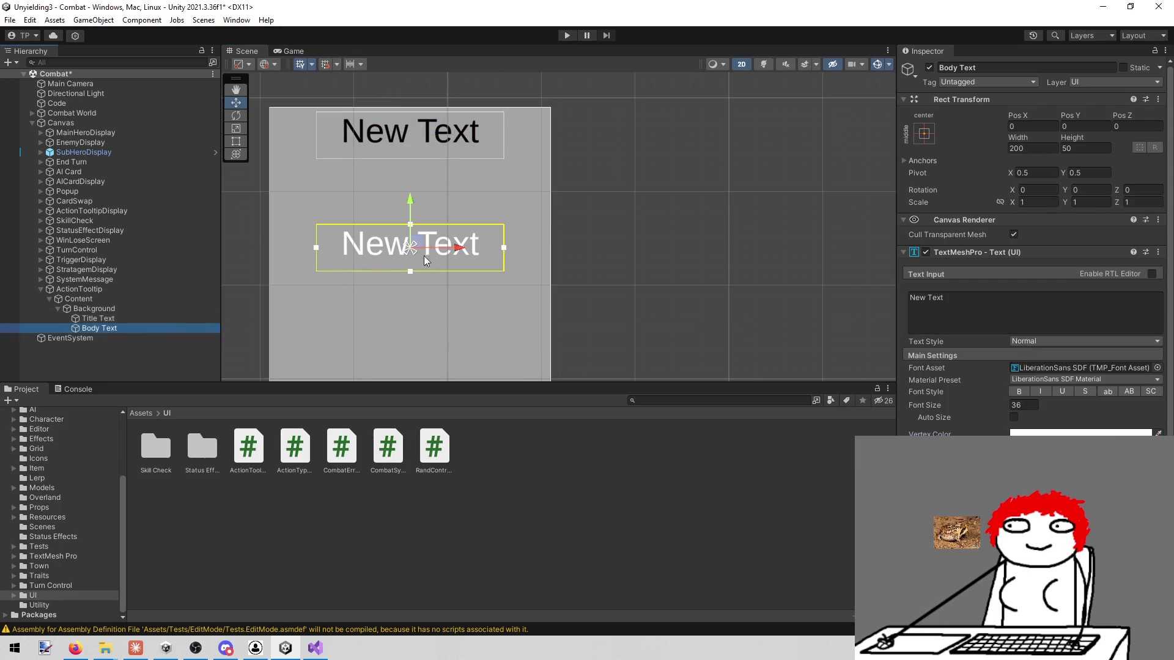
{"action": "left_click", "coordinate": [1080, 433]}
{"action": "left_click", "coordinate": [1042, 602]}
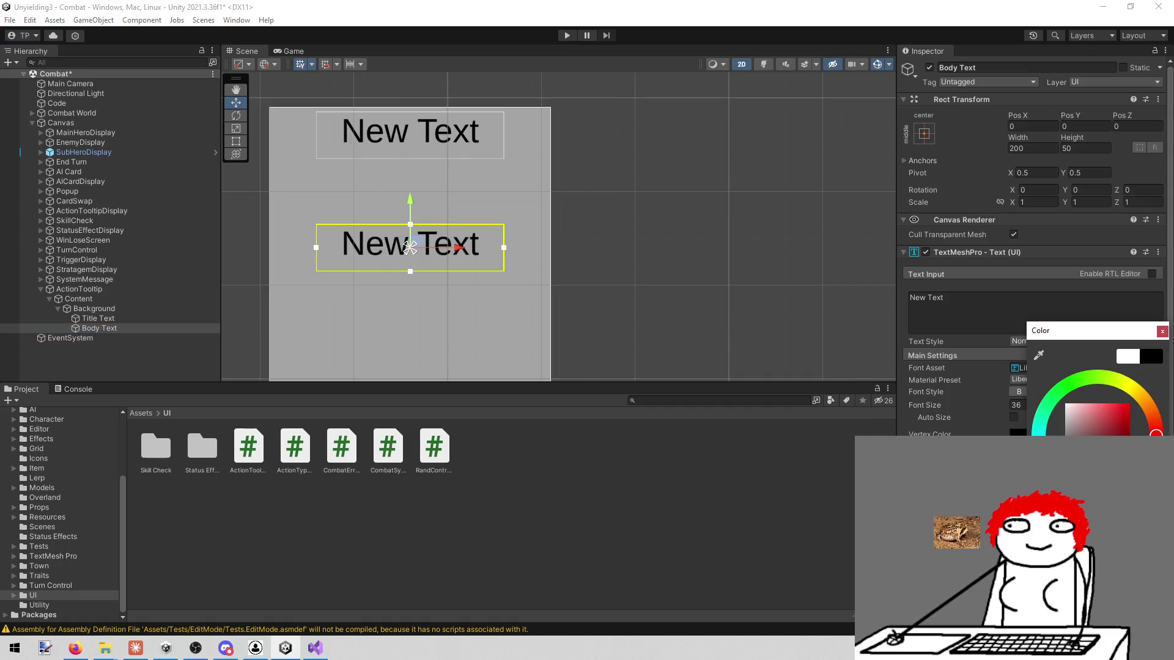
{"action": "left_click", "coordinate": [1162, 331]}
{"action": "scroll", "coordinate": [479, 258], "scroll_direction": "up", "scroll_amount": 2}
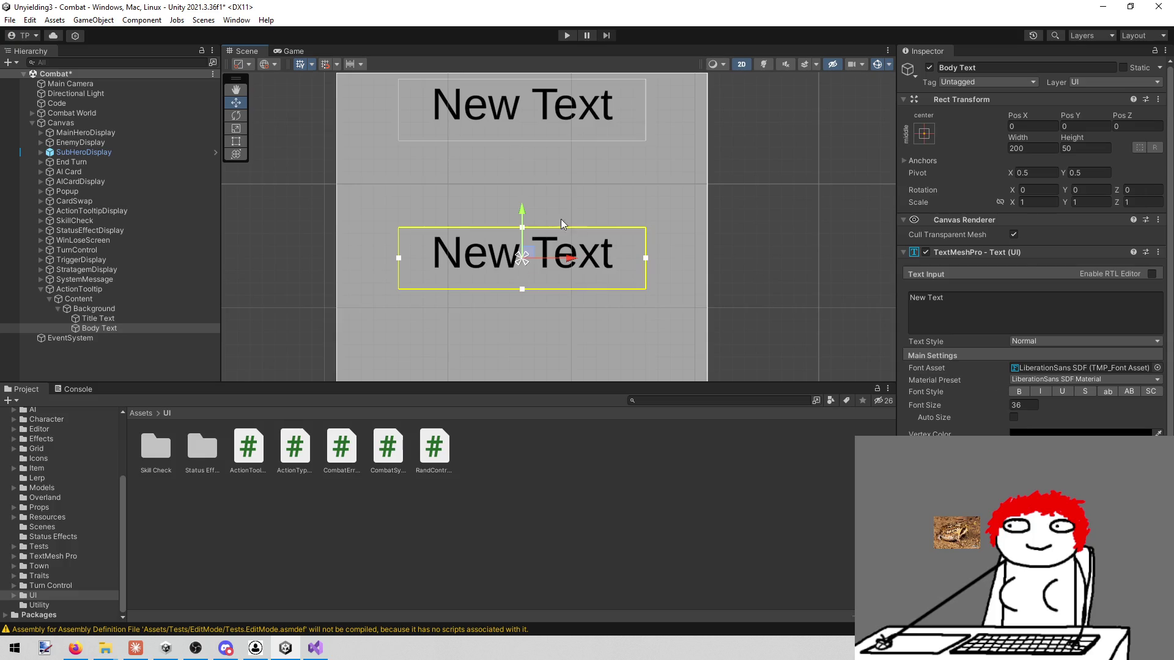
Step: Place Body Text below the title with width 250, pivot Y 1, stretched to the panel bottom
{"action": "left_click_drag", "start_coordinate": [519, 208], "coordinate": [517, 145]}
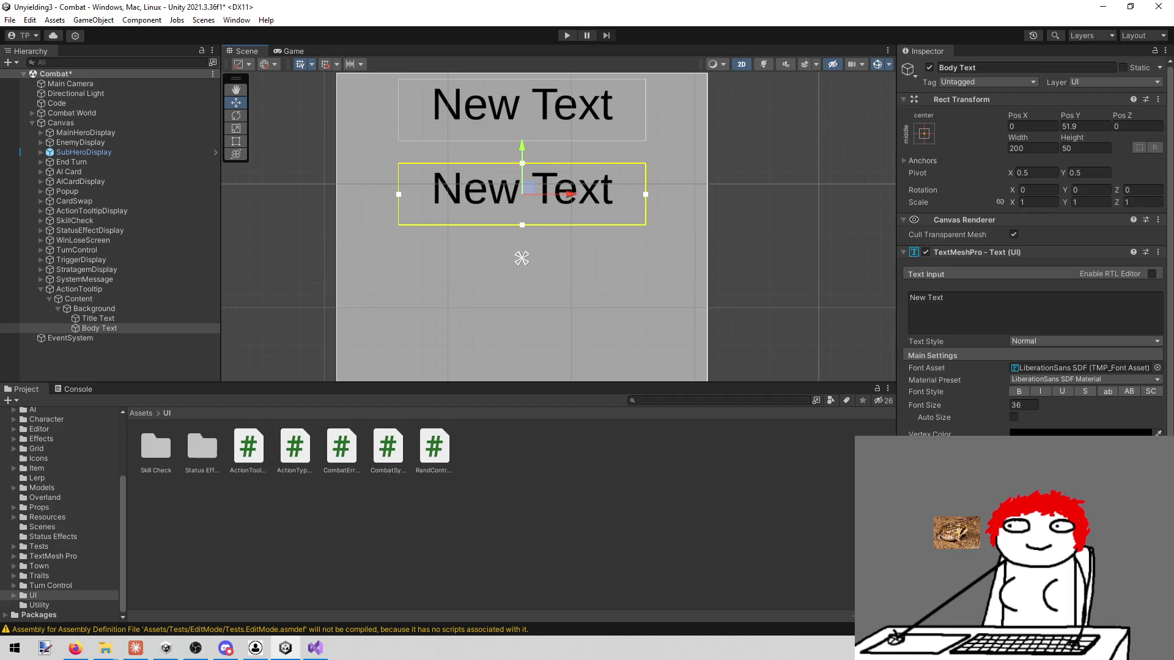
{"action": "key", "text": "t"}
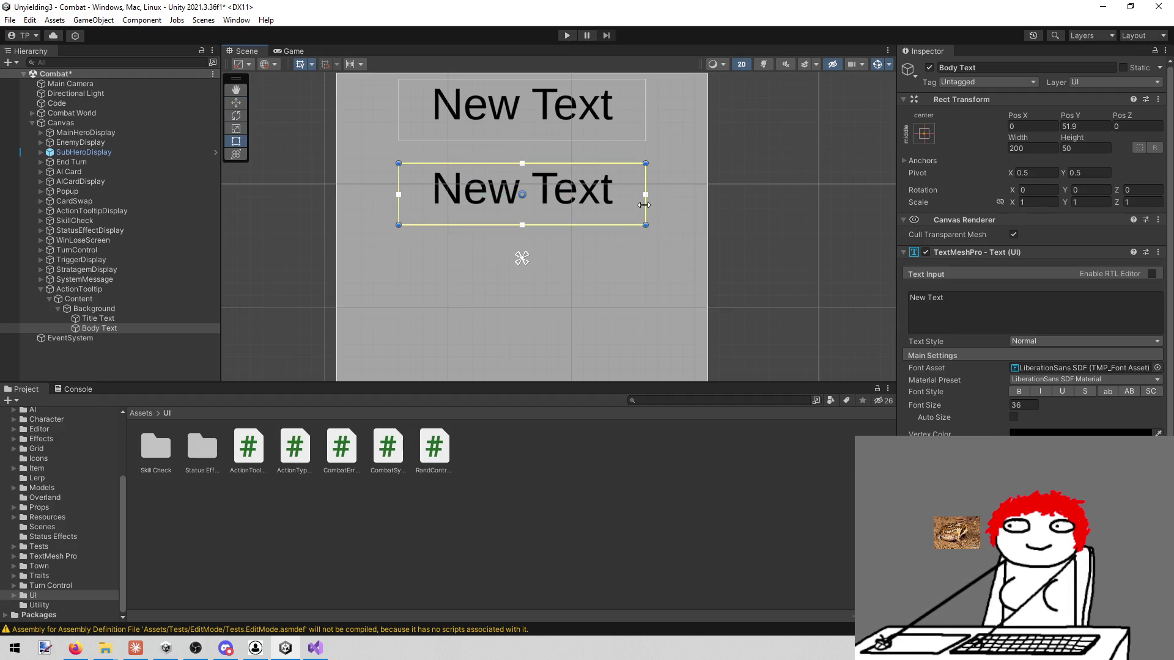
{"action": "left_click", "coordinate": [1027, 148]}
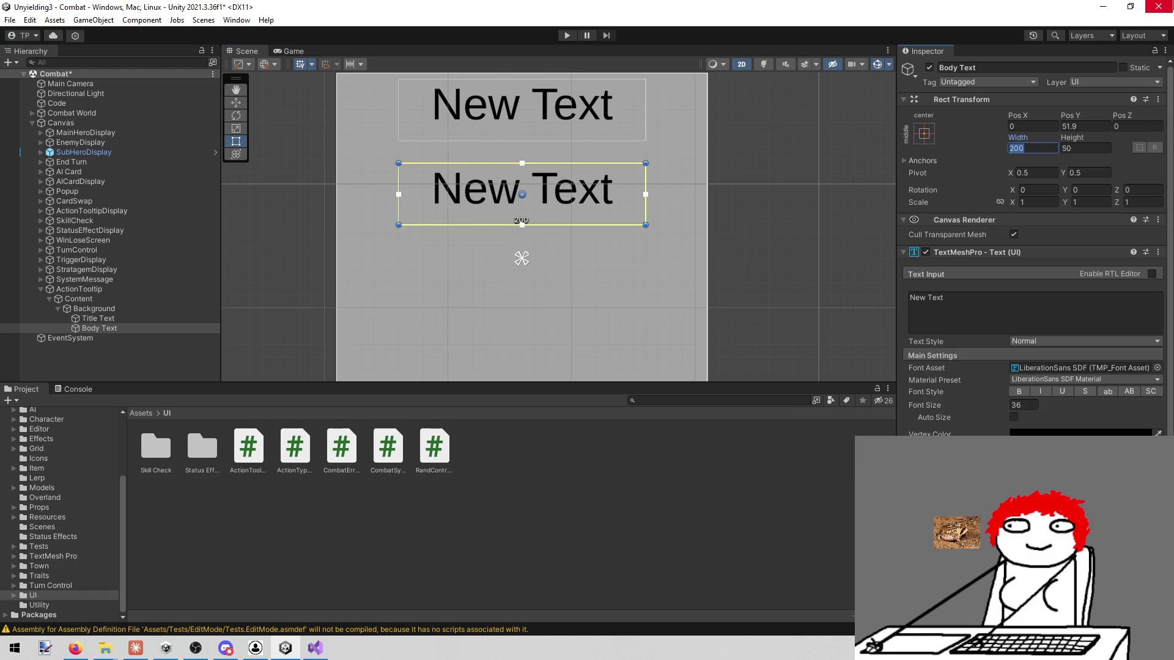
{"action": "type", "text": "5"}
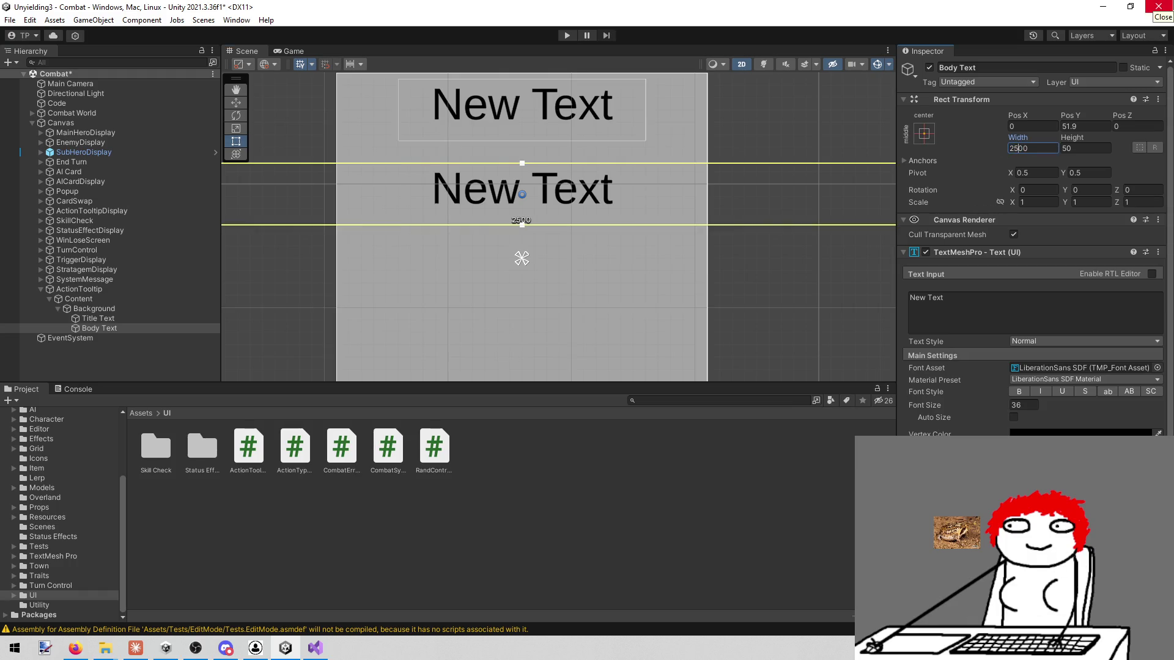
{"action": "key", "text": "Delete"}
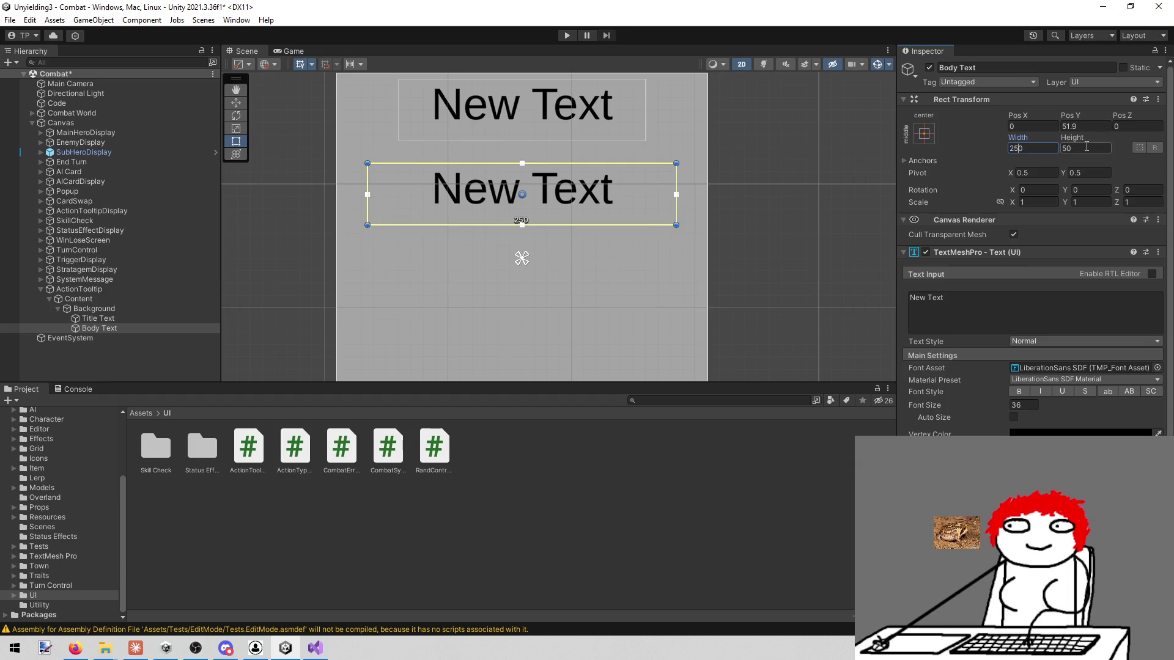
{"action": "type", "text": "0"}
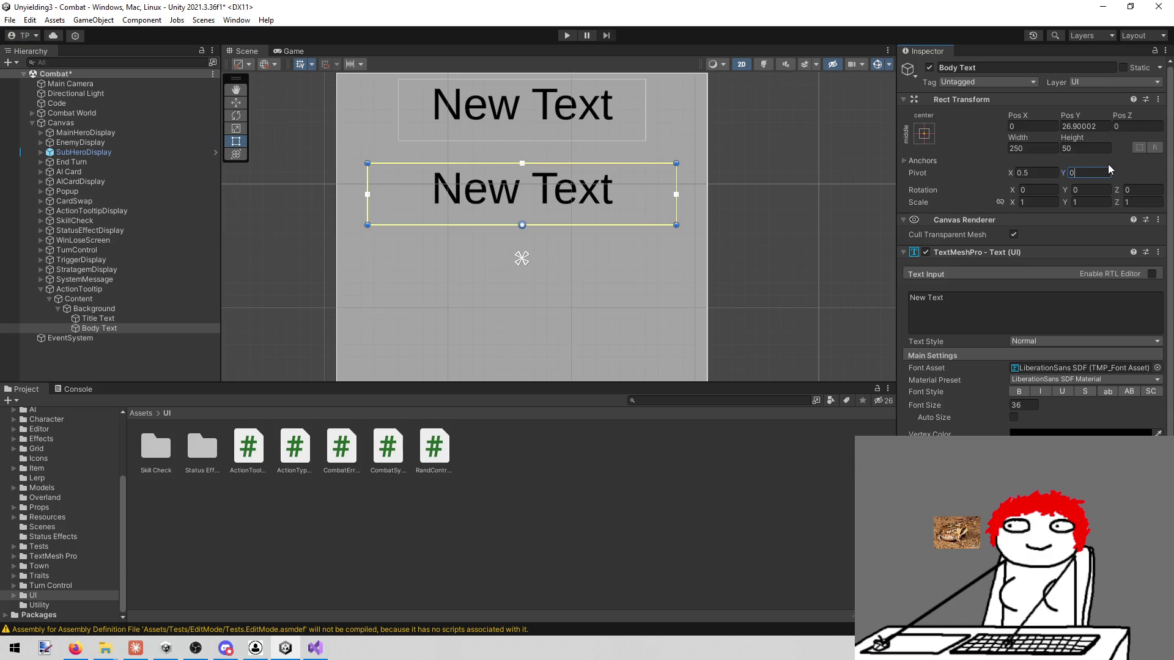
{"action": "left_click_drag", "start_coordinate": [1082, 145], "coordinate": [1114, 155]}
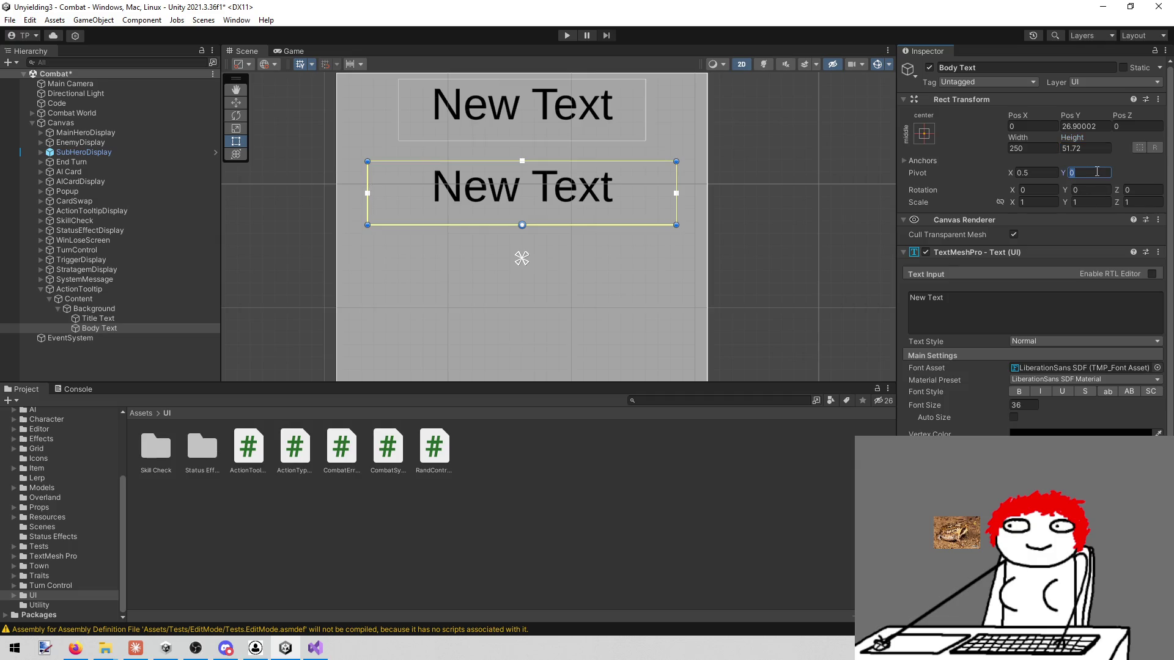
{"action": "type", "text": "1"}
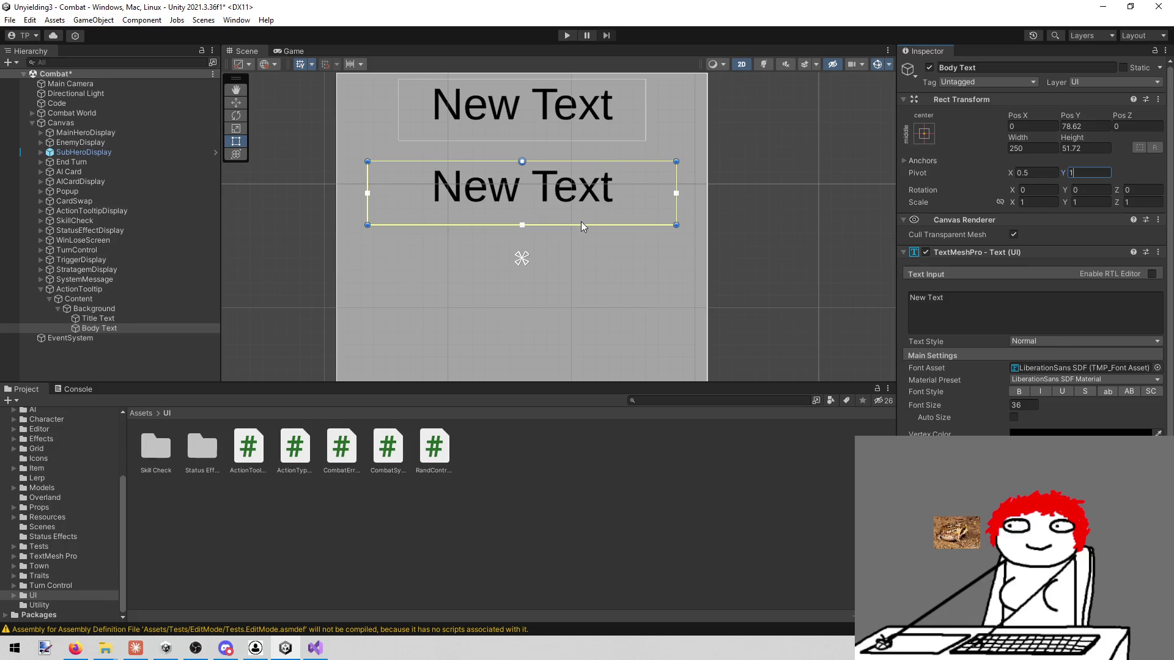
{"action": "left_click_drag", "start_coordinate": [580, 223], "coordinate": [578, 333]}
{"action": "left_click_drag", "start_coordinate": [573, 218], "coordinate": [564, 281]}
Step: Set Body Text's font size to 30 and save the scene
{"action": "scroll", "coordinate": [564, 269], "scroll_direction": "up", "scroll_amount": 2}
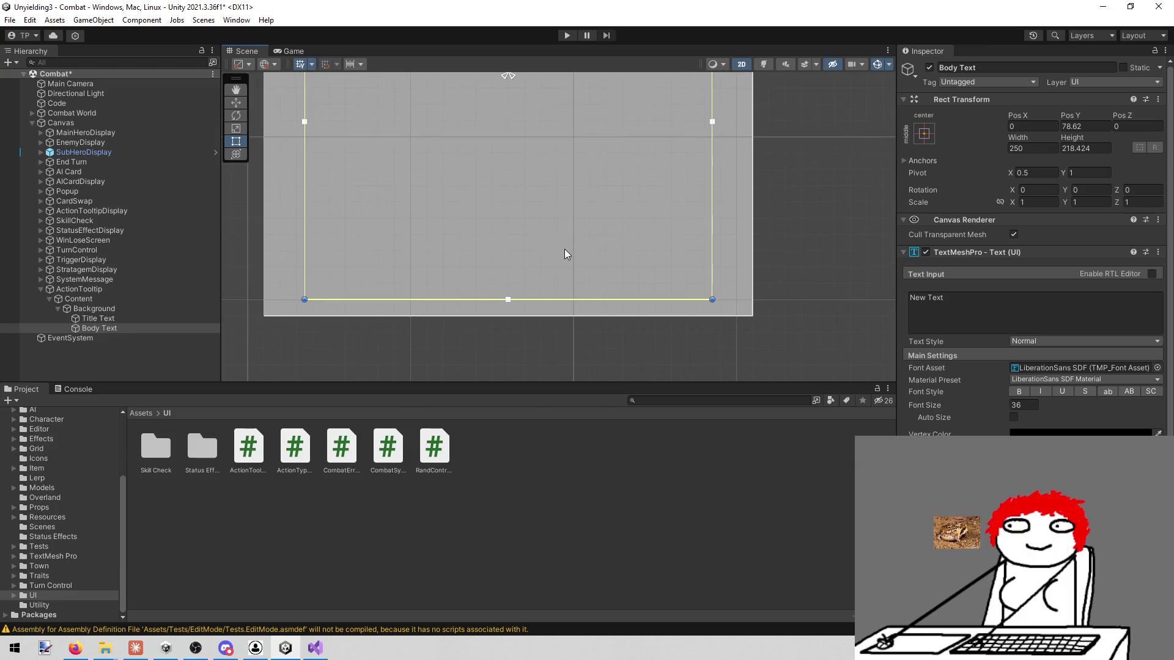
{"action": "scroll", "coordinate": [550, 270], "scroll_direction": "down", "scroll_amount": 3}
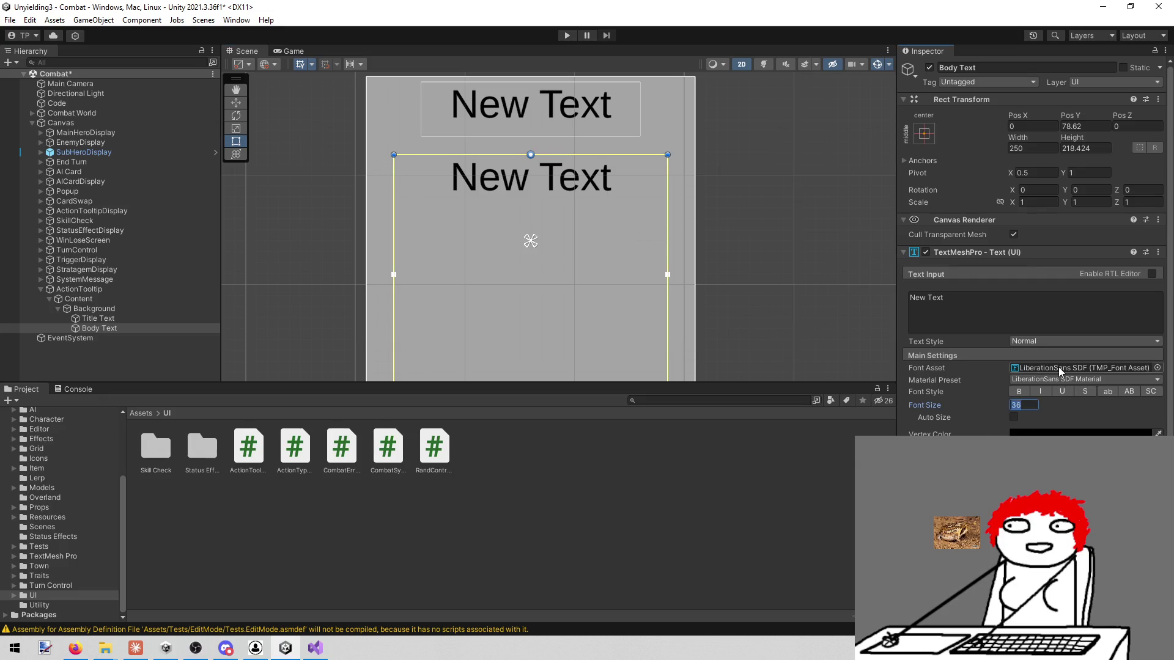
{"action": "type", "text": "30"}
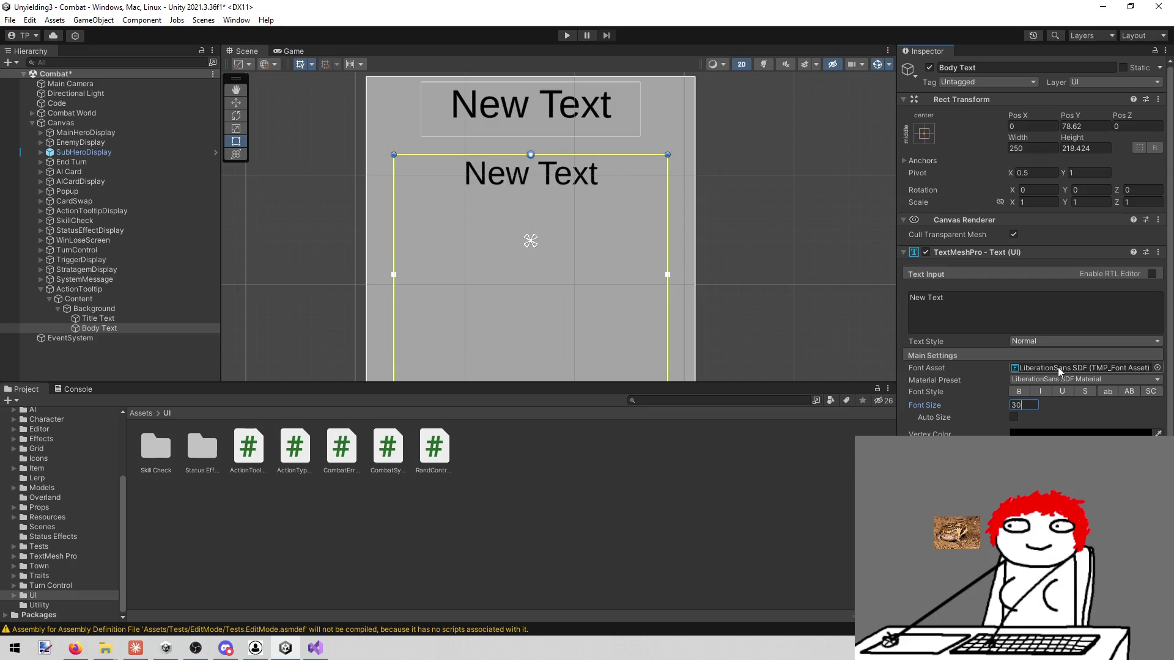
{"action": "key", "text": "ctrl+s"}
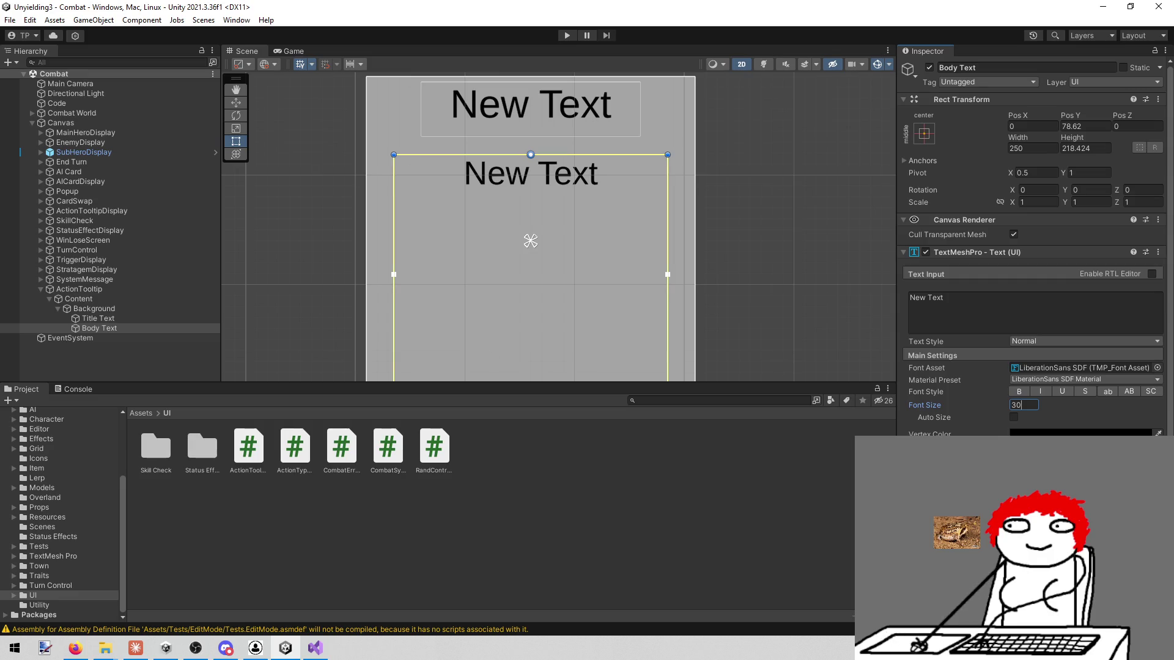
{"action": "scroll", "coordinate": [636, 271], "scroll_direction": "down", "scroll_amount": 5}
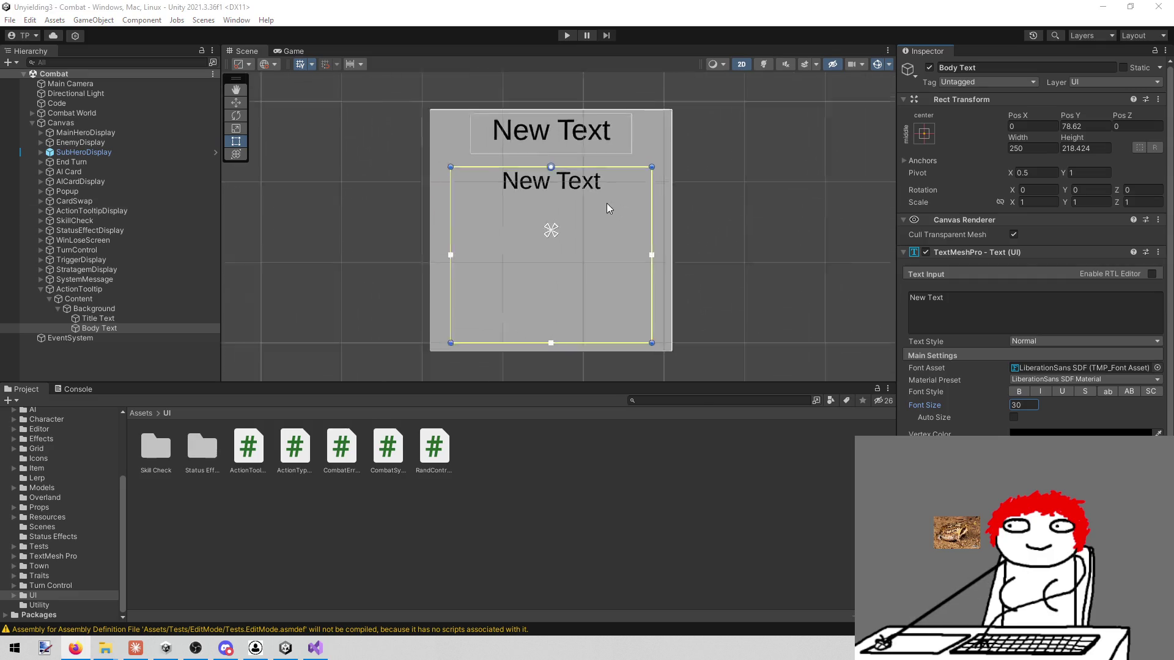
{"action": "scroll", "coordinate": [615, 203], "scroll_direction": "up", "scroll_amount": 3}
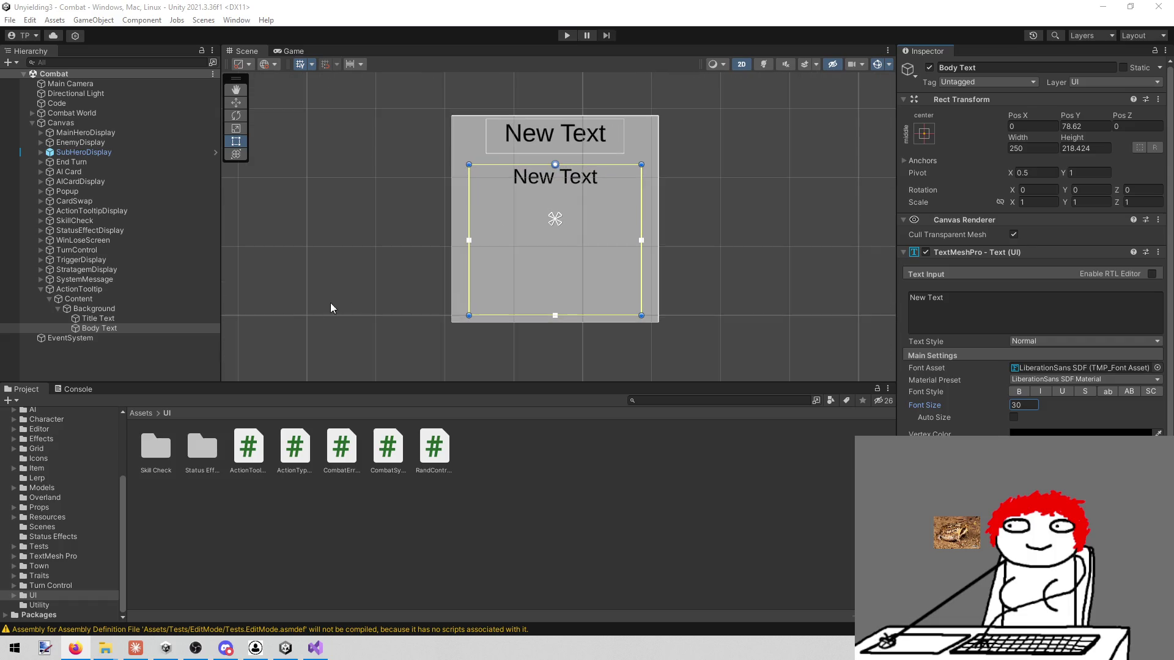
Step: Add the ActionToolTip script to ActionTooltip, link Title Text and Body Text, and save
{"action": "left_click", "coordinate": [146, 290]}
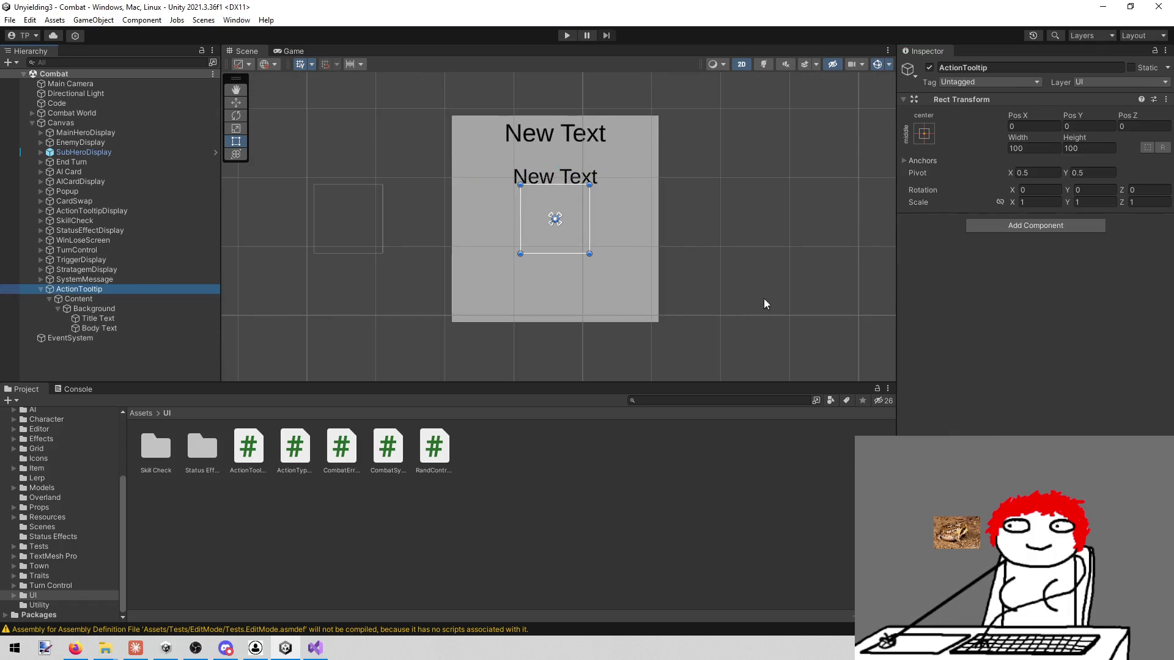
{"action": "left_click", "coordinate": [1018, 229]}
{"action": "type", "text": "actiontool"}
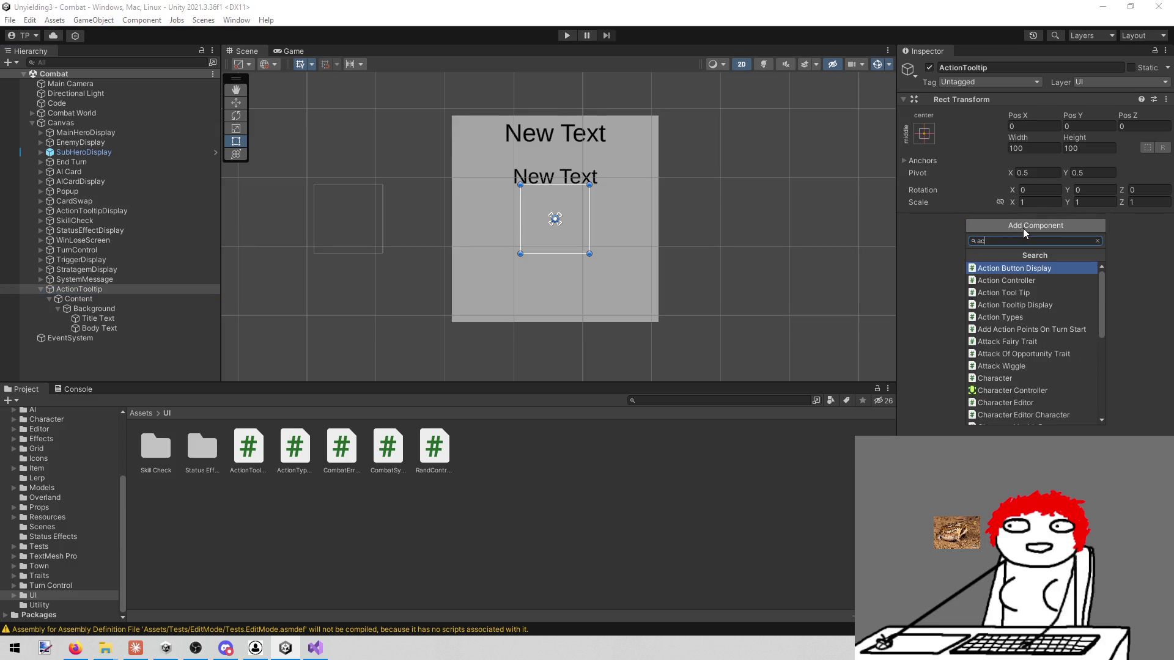
{"action": "key", "text": "Return"}
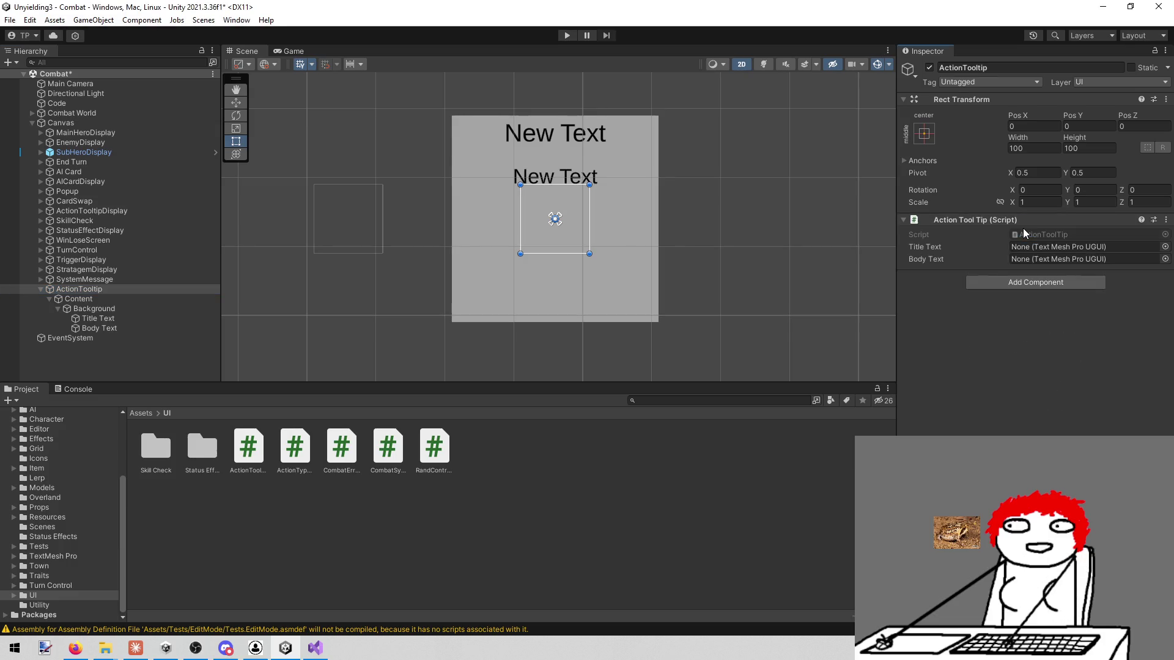
{"action": "left_click_drag", "start_coordinate": [135, 319], "coordinate": [1022, 249]}
{"action": "mouse_move", "coordinate": [116, 329]}
{"action": "left_mouse_down"}
{"action": "mouse_move", "coordinate": [1062, 253]}
{"action": "mouse_move", "coordinate": [1040, 260]}
{"action": "left_mouse_up"}
{"action": "key", "text": "ctrl+s"}
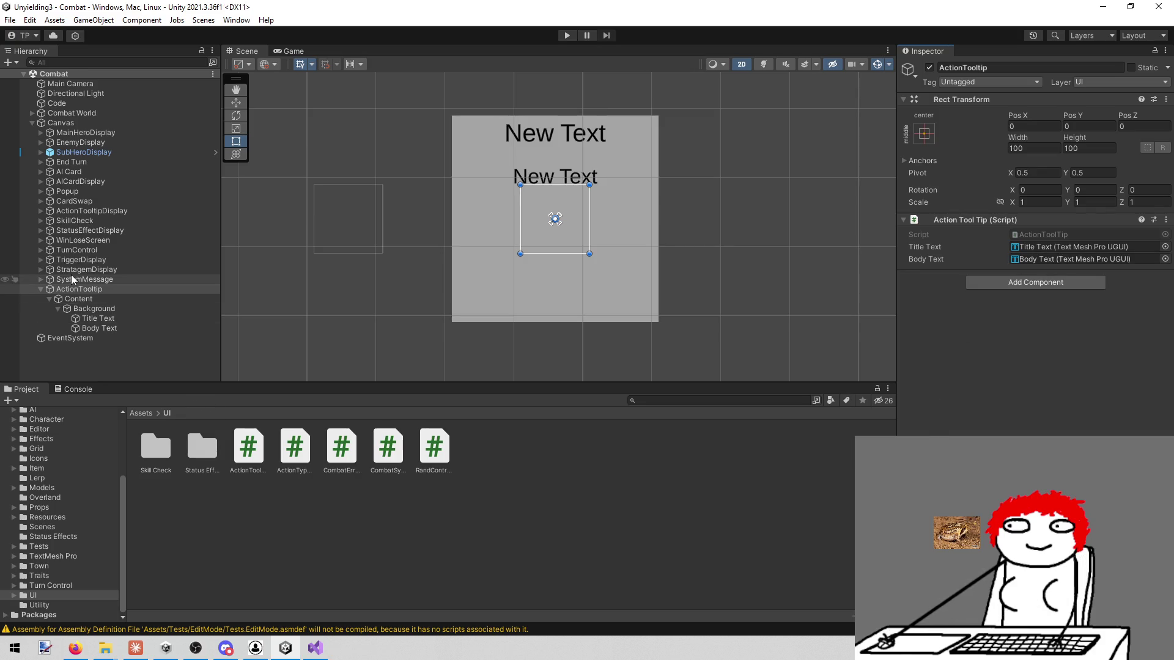
Step: Make ActionTooltip a prefab in Assets/UI, then delete it from the Canvas
{"action": "left_click_drag", "start_coordinate": [90, 290], "coordinate": [577, 519]}
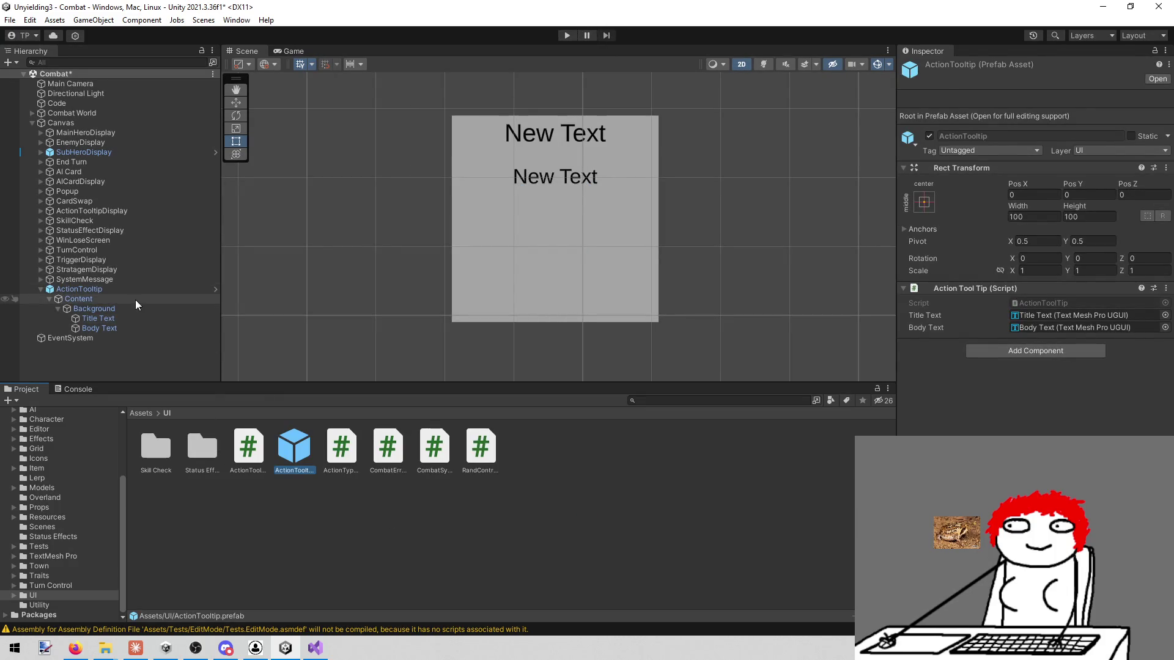
{"action": "right_click", "coordinate": [122, 288]}
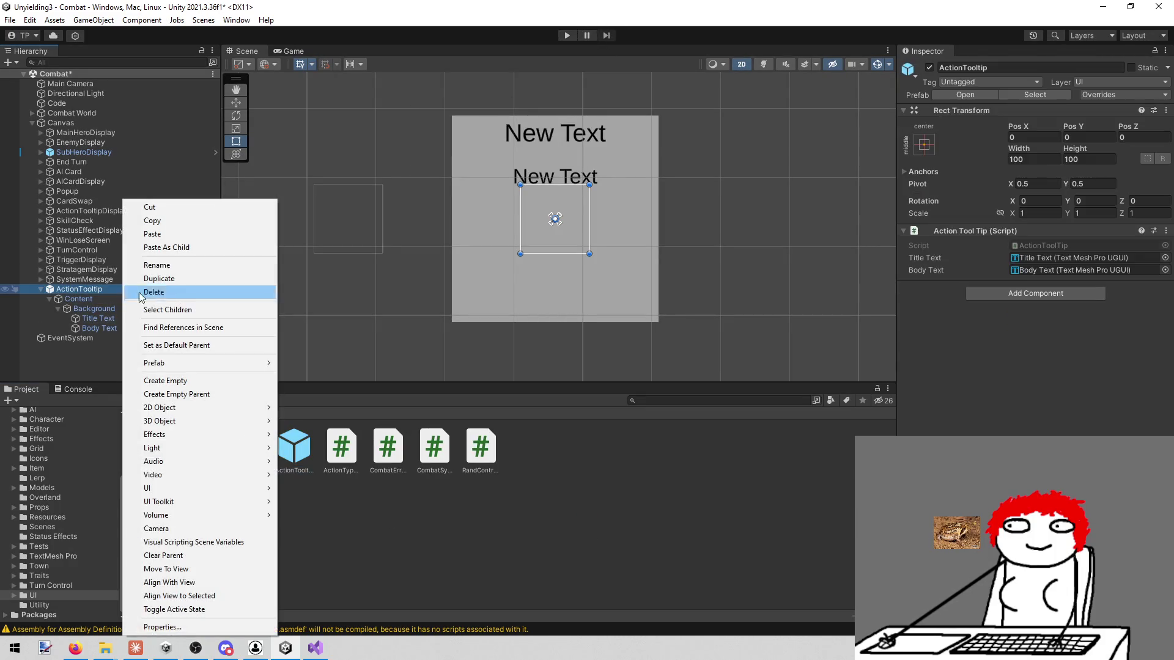
{"action": "left_click", "coordinate": [193, 292]}
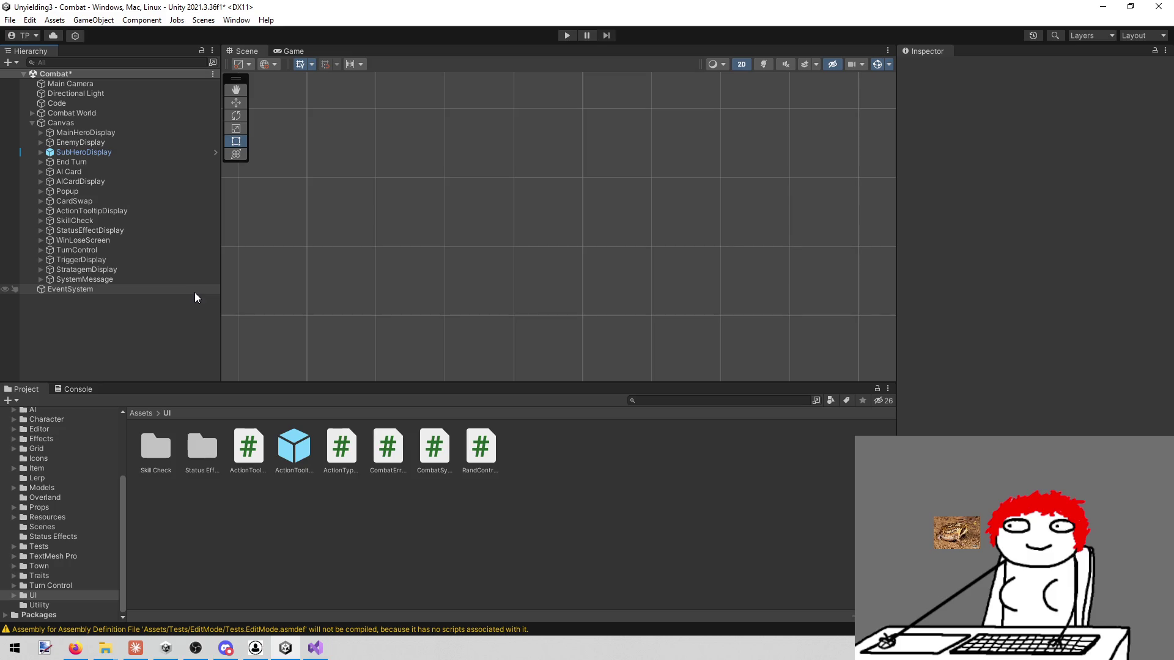
{"action": "left_click", "coordinate": [314, 648]}
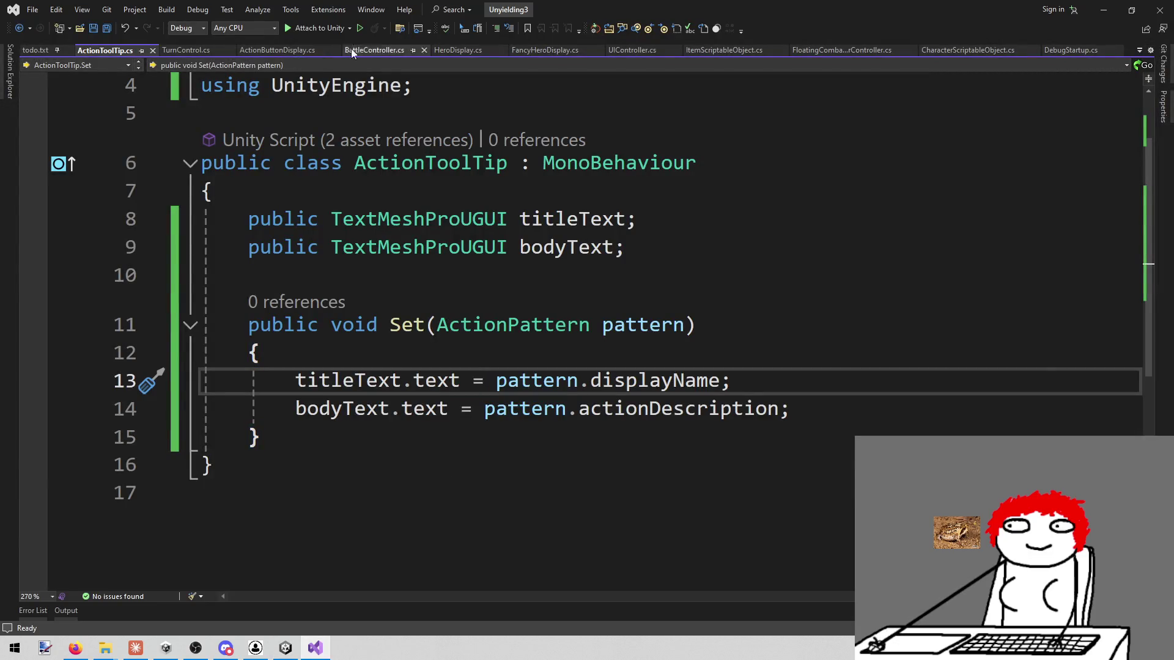
Step: In ActionButtonDisplay.cs, review the ActionTooltipDisplay Exit call and needsExit reset on lines 168–169
{"action": "left_click", "coordinate": [278, 50]}
{"action": "scroll", "coordinate": [302, 206], "scroll_direction": "down", "scroll_amount": 8}
{"action": "scroll", "coordinate": [563, 335], "scroll_direction": "down", "scroll_amount": 20}
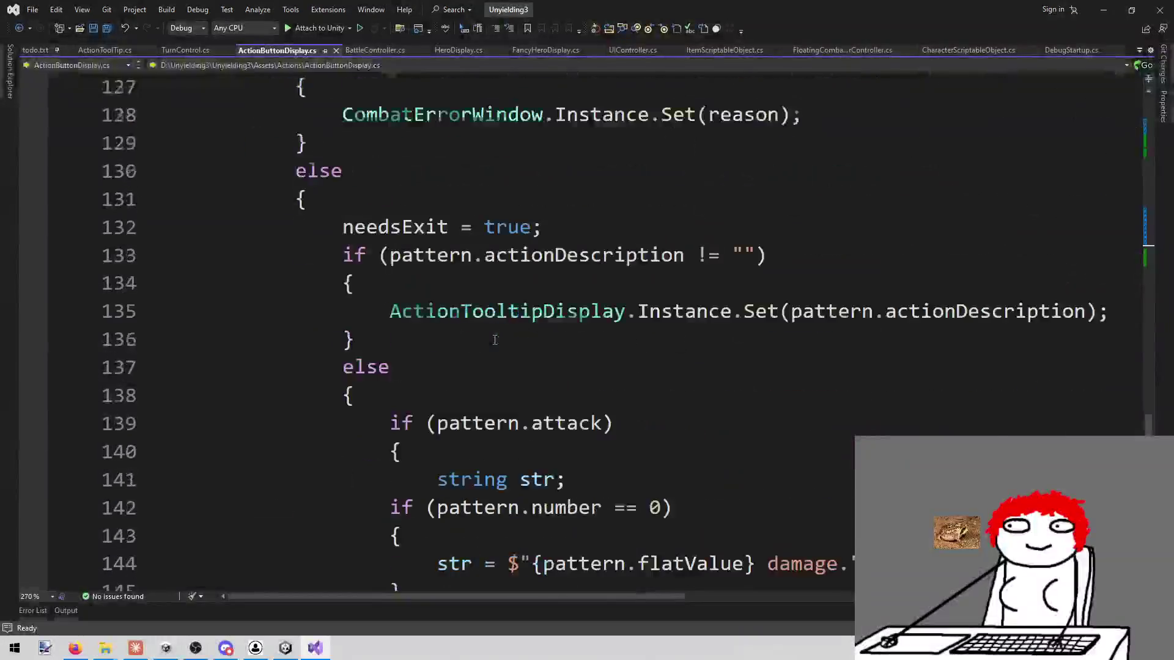
{"action": "scroll", "coordinate": [498, 332], "scroll_direction": "up", "scroll_amount": 6}
{"action": "scroll", "coordinate": [508, 349], "scroll_direction": "down", "scroll_amount": 3}
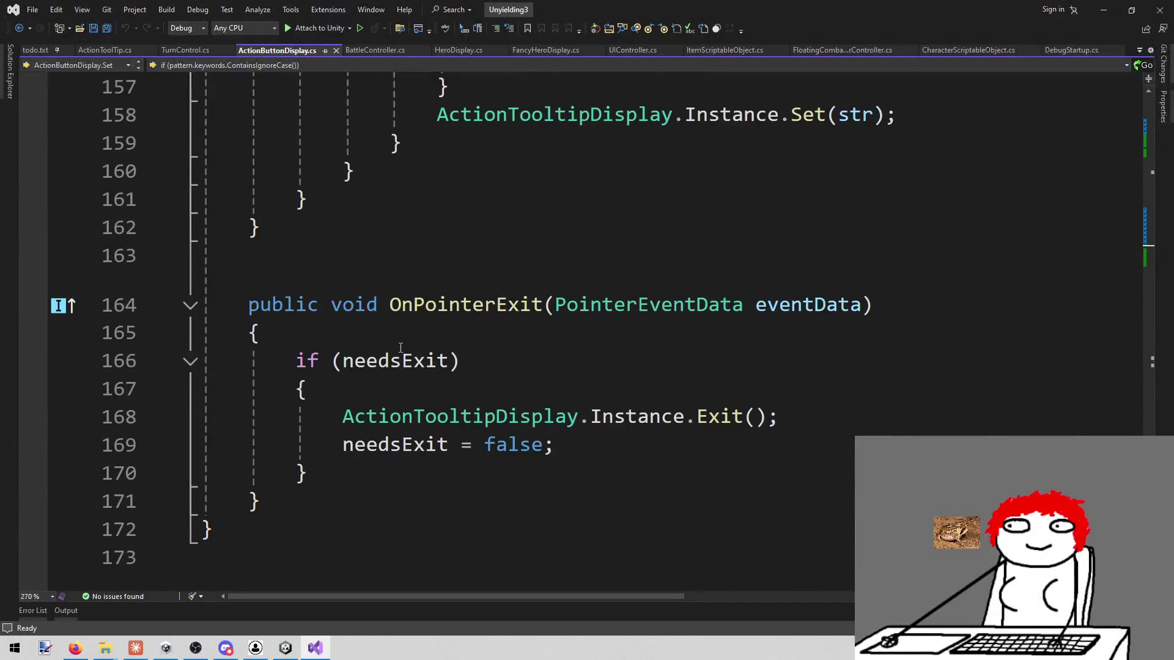
{"action": "left_click", "coordinate": [542, 416]}
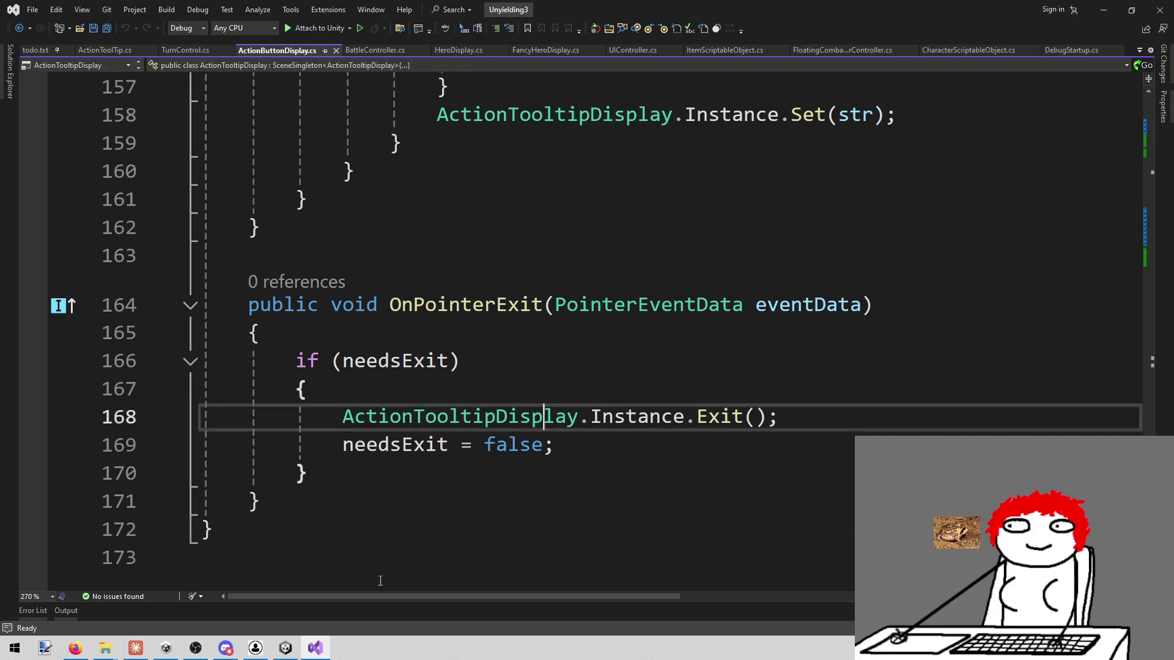
{"action": "left_click", "coordinate": [390, 444]}
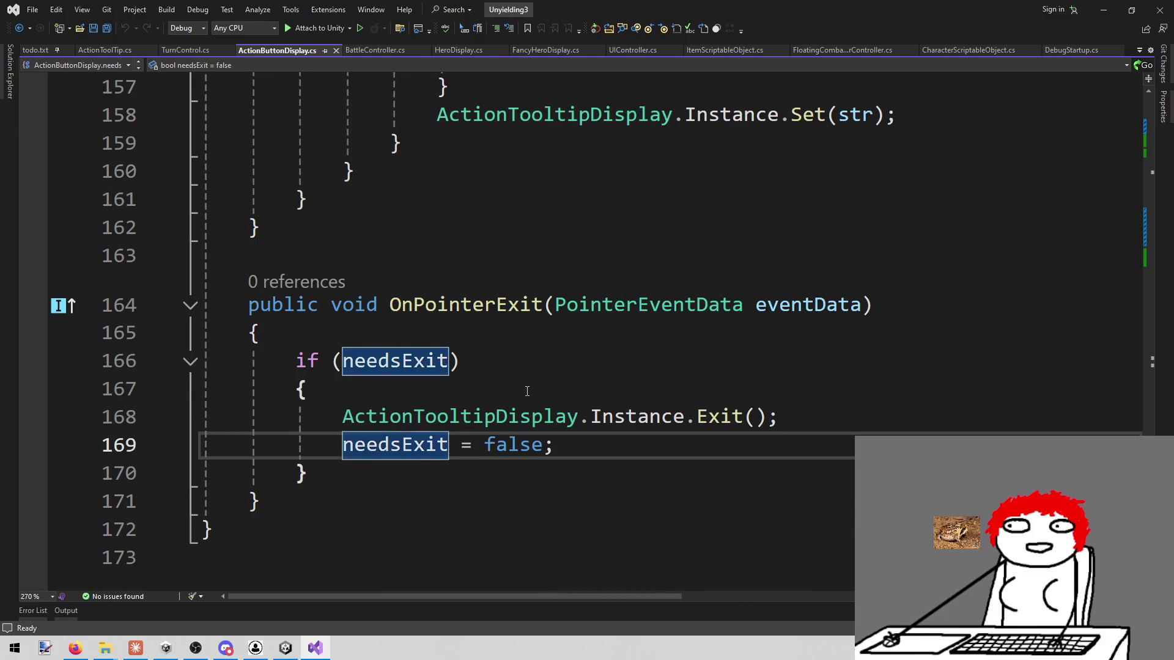
Step: Go to the definition of Exit, opening ActionTooltipDisplay.cs, and check the class's references
{"action": "left_click_drag", "start_coordinate": [696, 417], "coordinate": [767, 416]}
{"action": "right_click", "coordinate": [733, 416]}
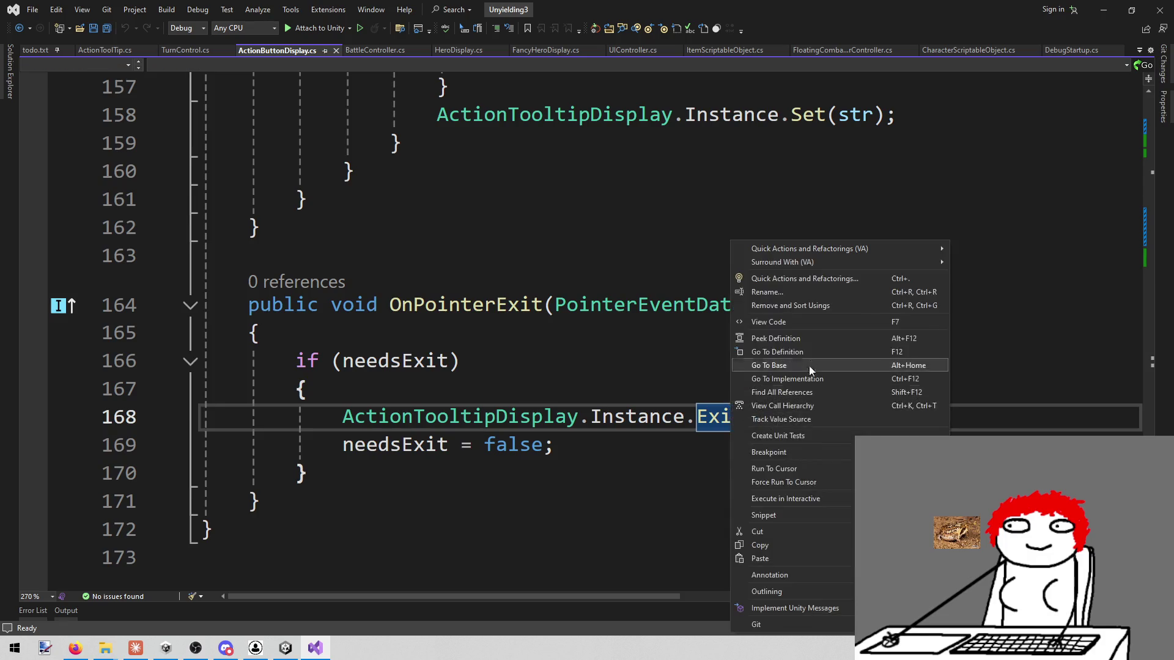
{"action": "left_click", "coordinate": [808, 347]}
{"action": "scroll", "coordinate": [697, 367], "scroll_direction": "up", "scroll_amount": 3}
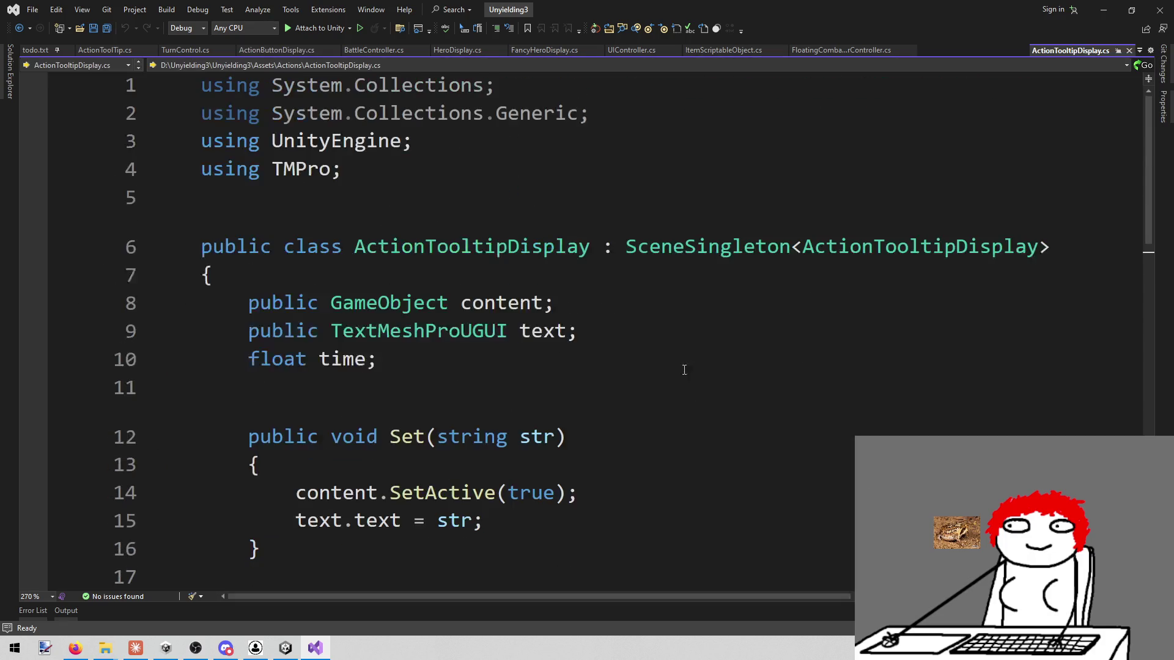
{"action": "scroll", "coordinate": [672, 373], "scroll_direction": "down", "scroll_amount": 11}
{"action": "scroll", "coordinate": [670, 371], "scroll_direction": "up", "scroll_amount": 11}
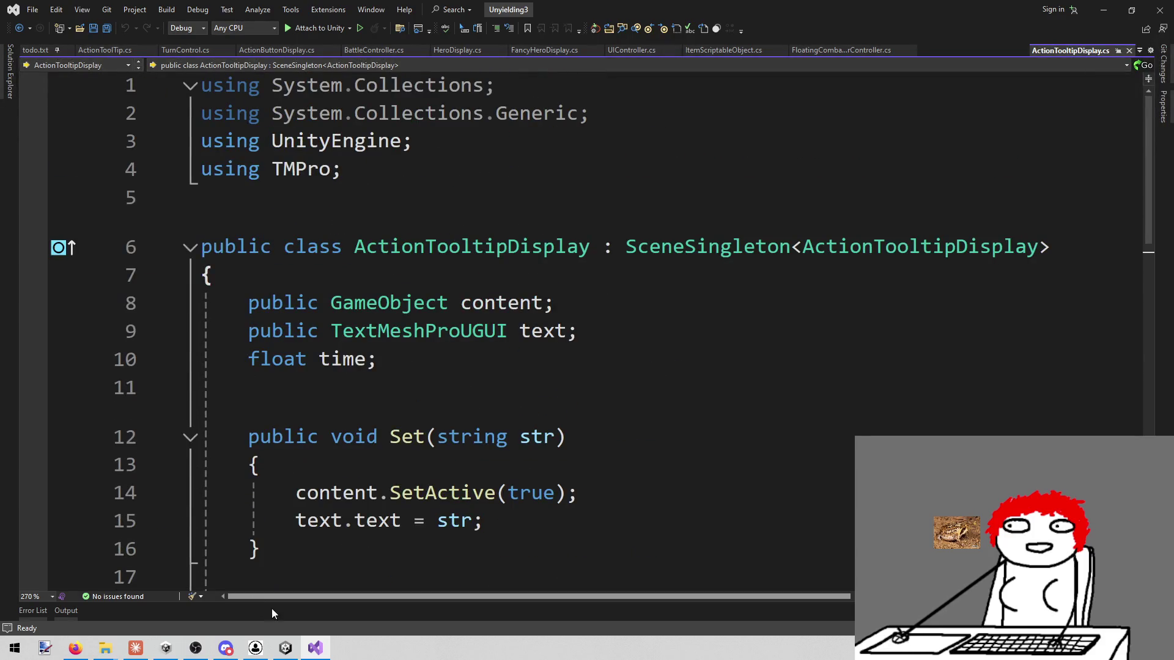
{"action": "left_click", "coordinate": [460, 253]}
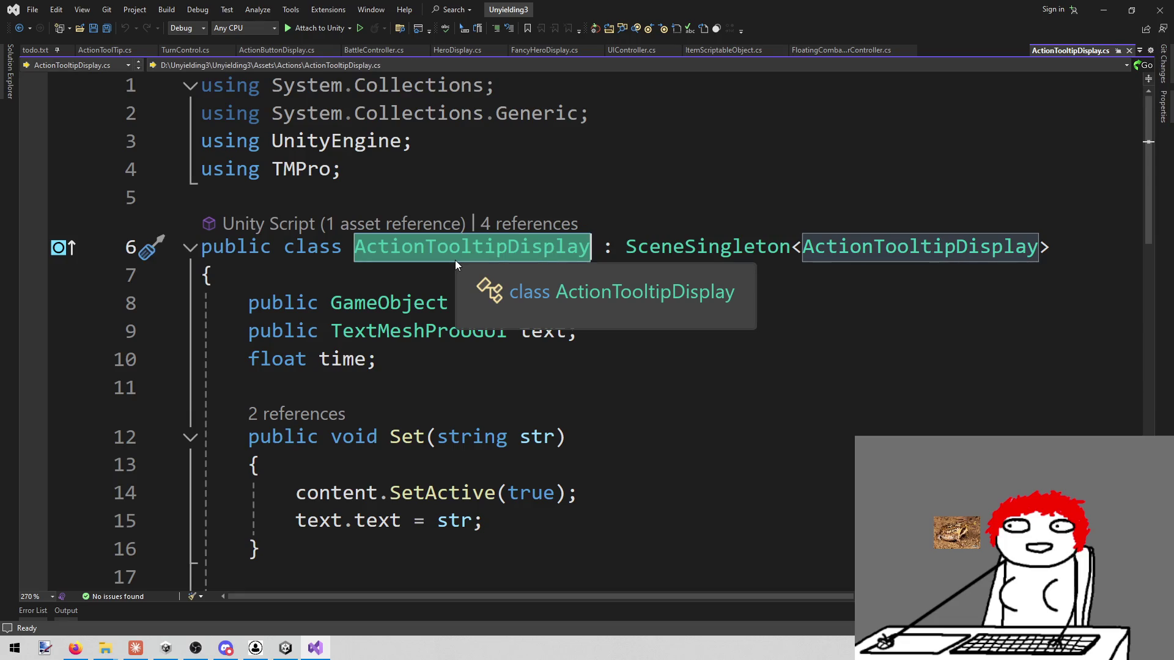
{"action": "left_click", "coordinate": [286, 648]}
Step: Search the Hierarchy for ActionTooltipDisplay, select the object, then clear the search
{"action": "left_click", "coordinate": [135, 63]}
{"action": "type", "text": "ActionTooltipDisplay"}
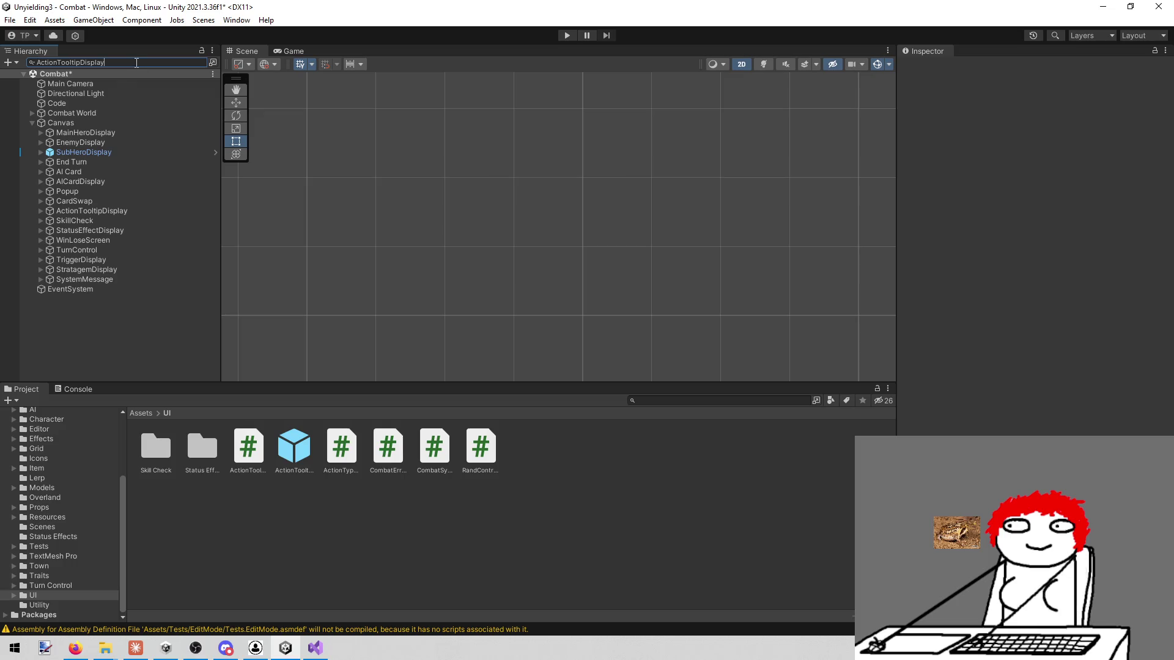
{"action": "left_click", "coordinate": [105, 84]}
{"action": "left_click", "coordinate": [1076, 67]}
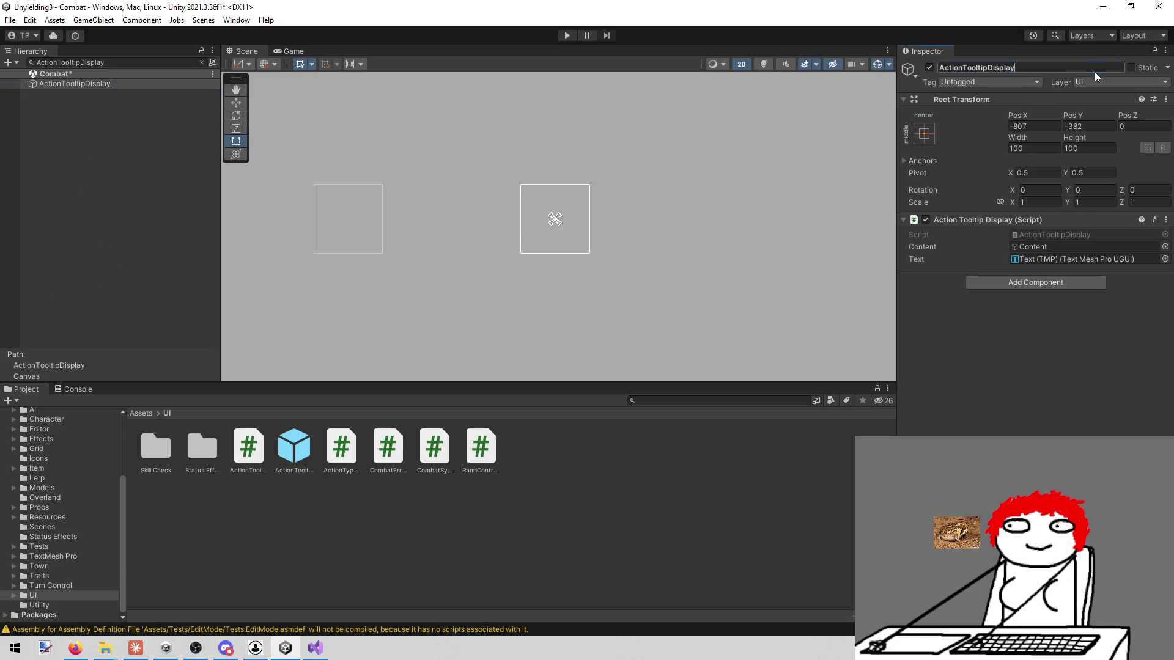
{"action": "left_click", "coordinate": [134, 61]}
{"action": "key", "text": "BackSpace"}
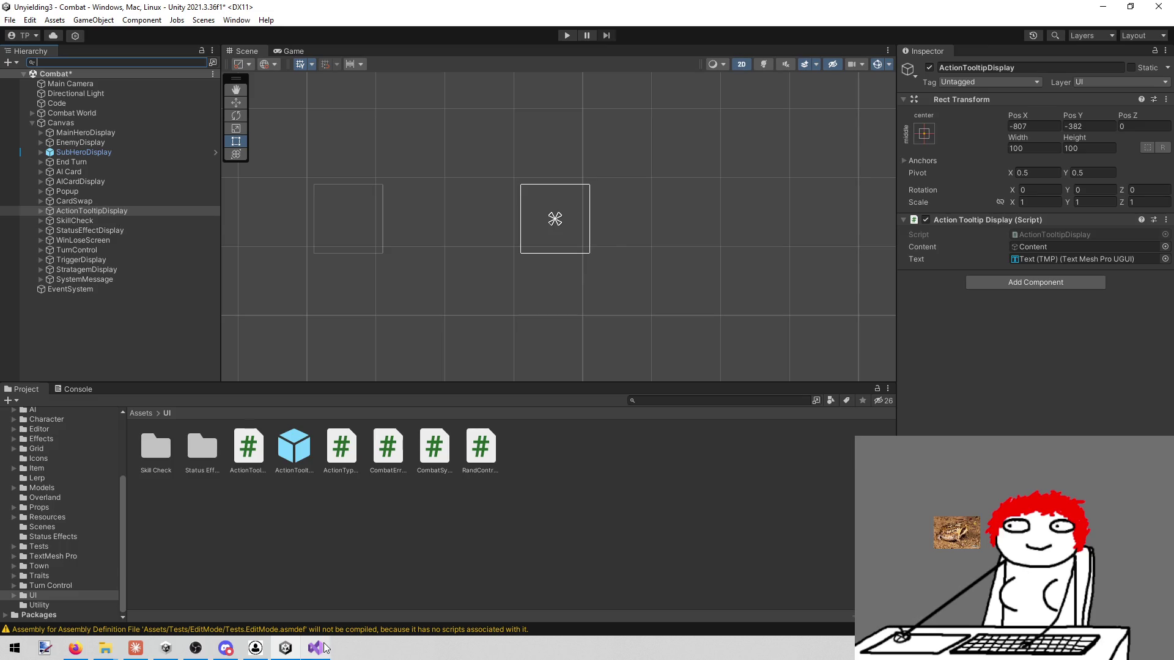
Step: Delete the ActionTooltipDisplay object from the Canvas in the Combat scene
{"action": "mouse_move", "coordinate": [317, 637]}
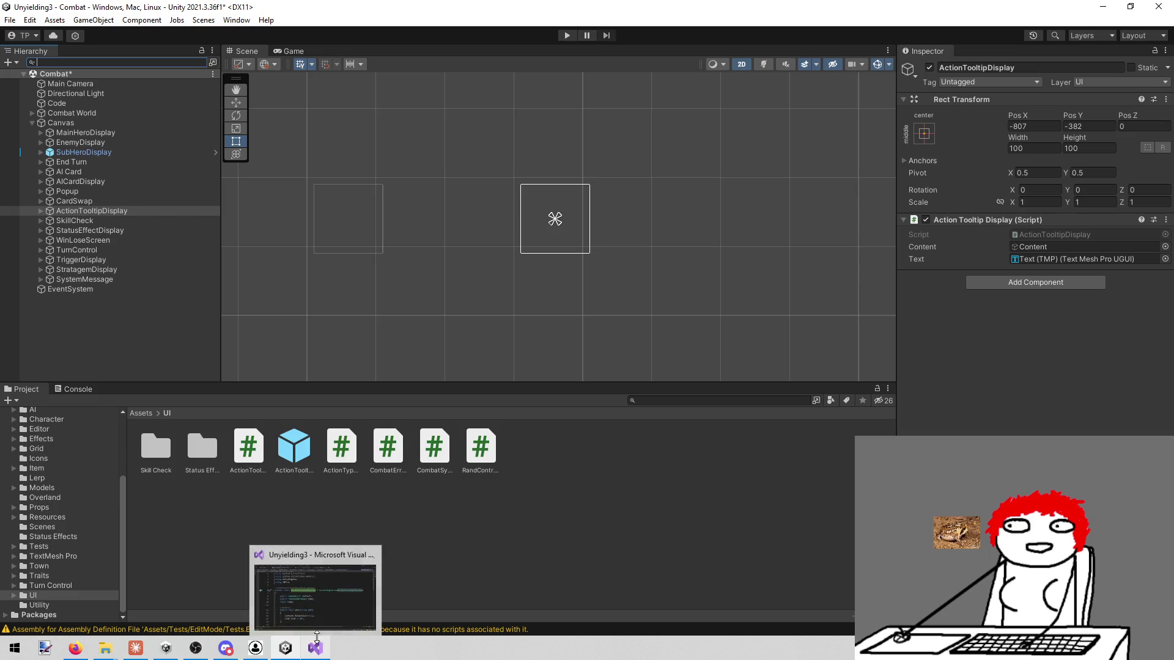
{"action": "right_click", "coordinate": [109, 211]}
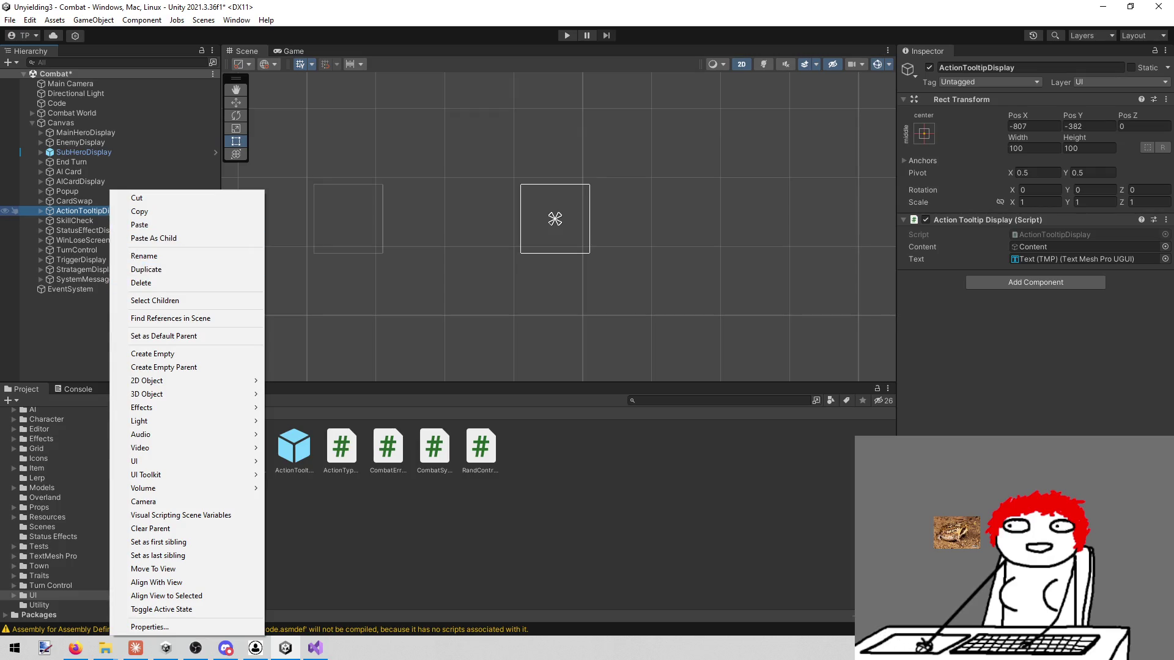
{"action": "key", "text": "Escape"}
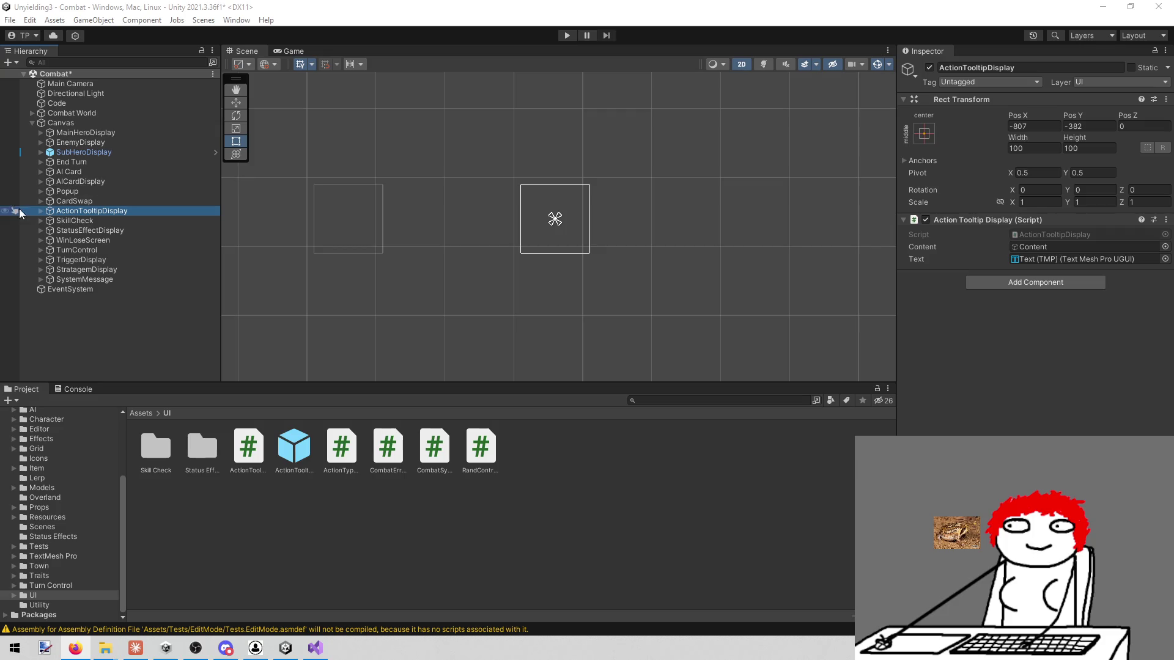
{"action": "right_click", "coordinate": [101, 211]}
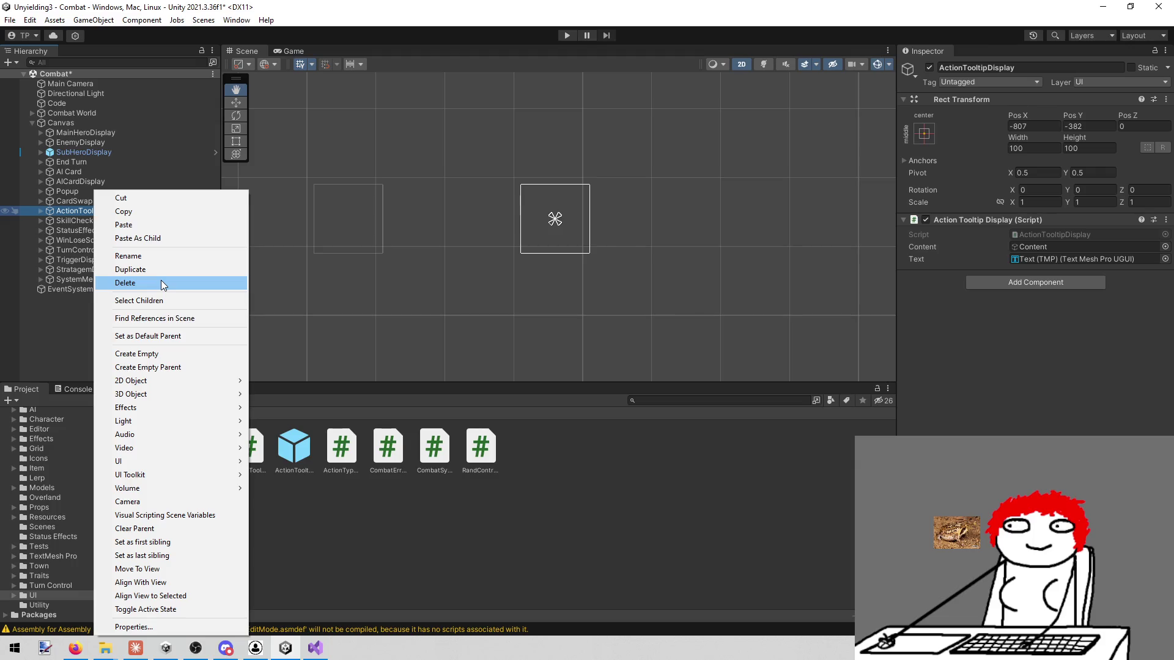
{"action": "left_click", "coordinate": [160, 282]}
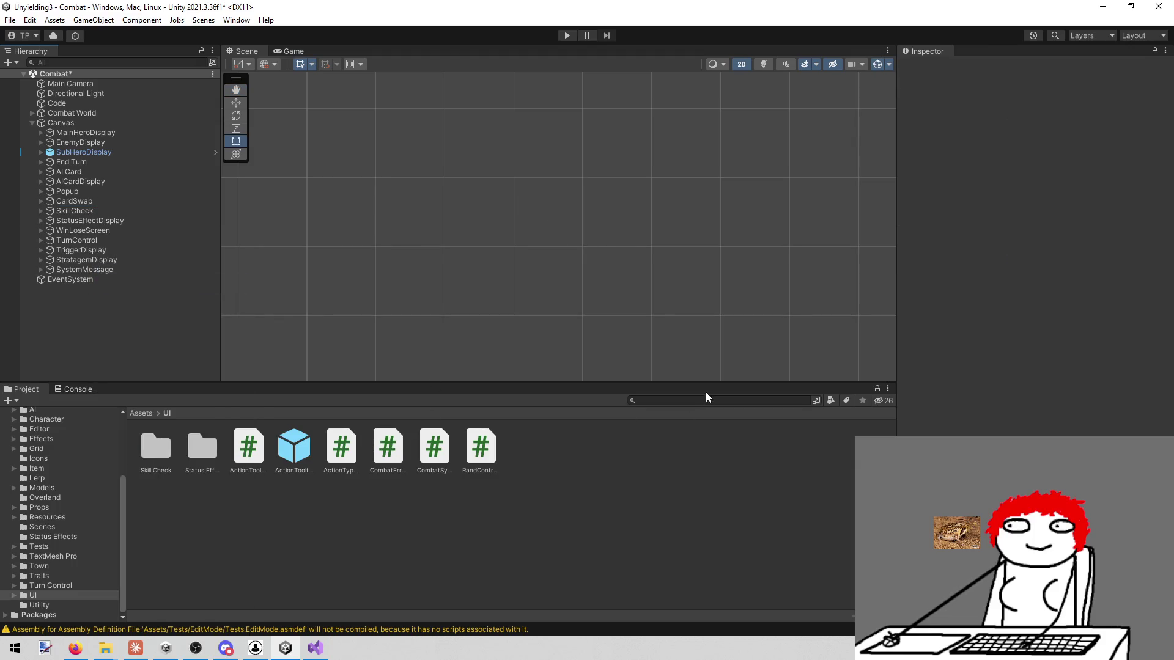
{"action": "left_click", "coordinate": [250, 446]}
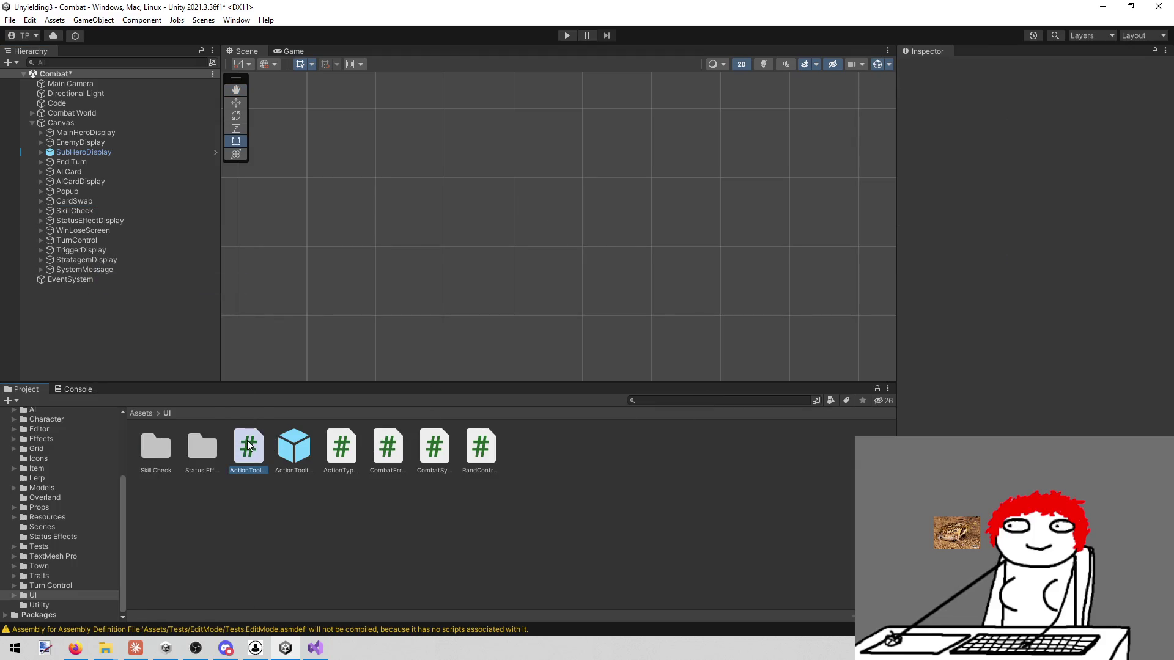
Step: Search the Project panel for 'actiontool' and delete the ActionTooltipDisplay.cs script, confirming the deletion
{"action": "left_click", "coordinate": [350, 447]}
{"action": "left_click", "coordinate": [672, 399]}
{"action": "type", "text": "action"}
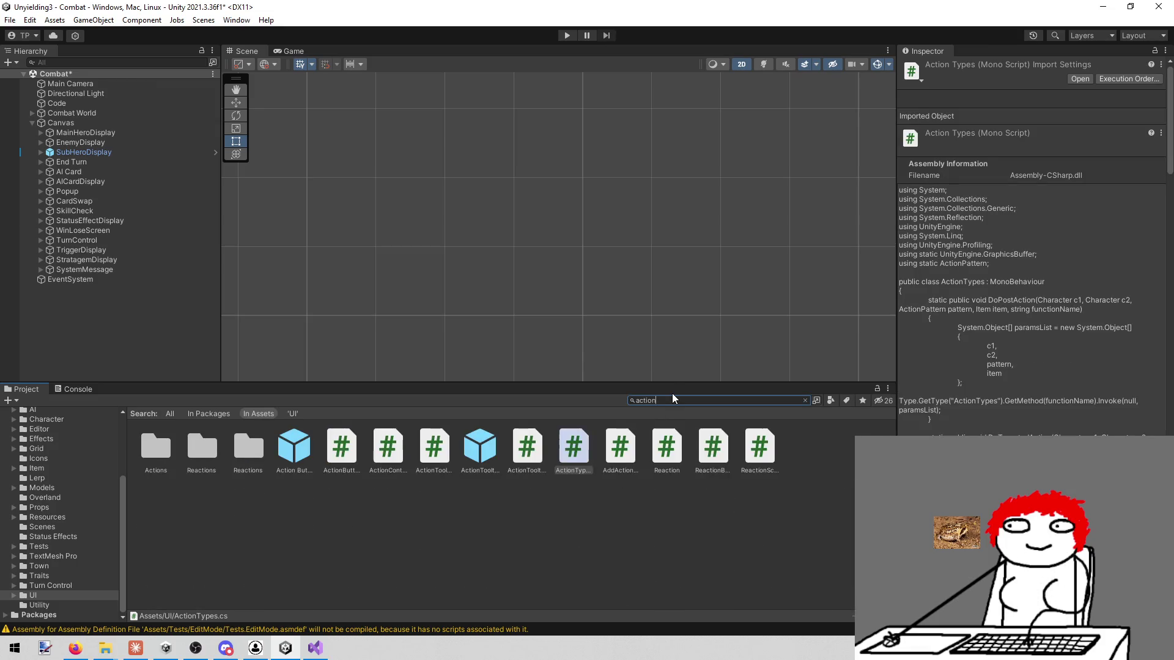
{"action": "type", "text": "tool"}
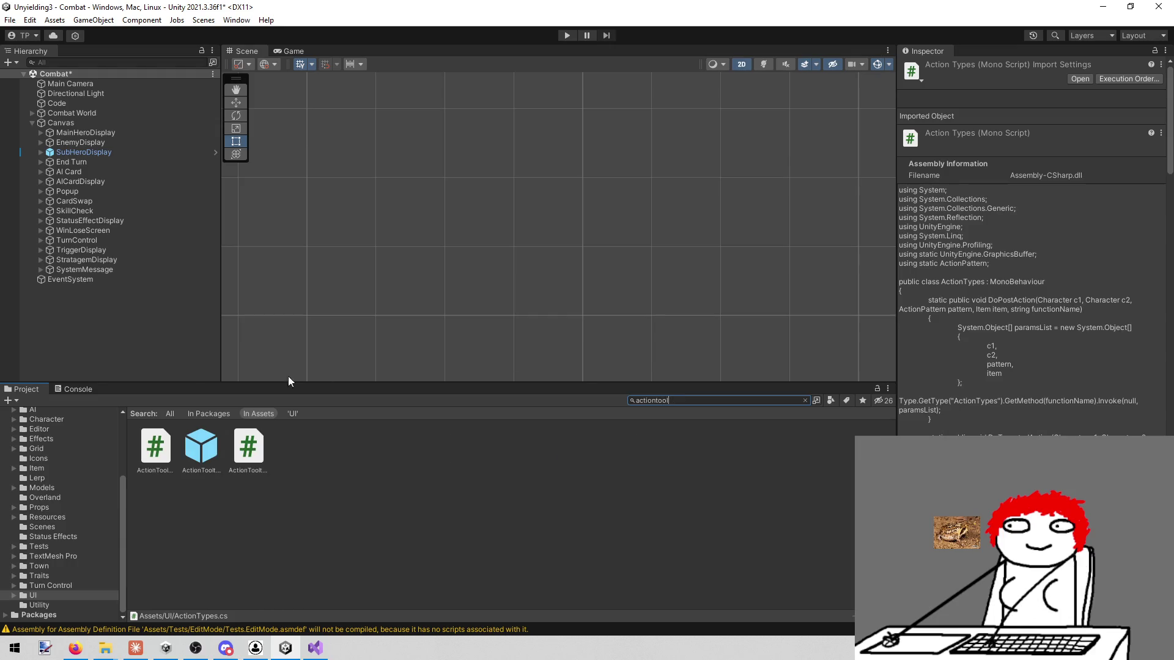
{"action": "left_click", "coordinate": [257, 446]}
{"action": "left_click", "coordinate": [160, 481]}
{"action": "left_click", "coordinate": [165, 457]}
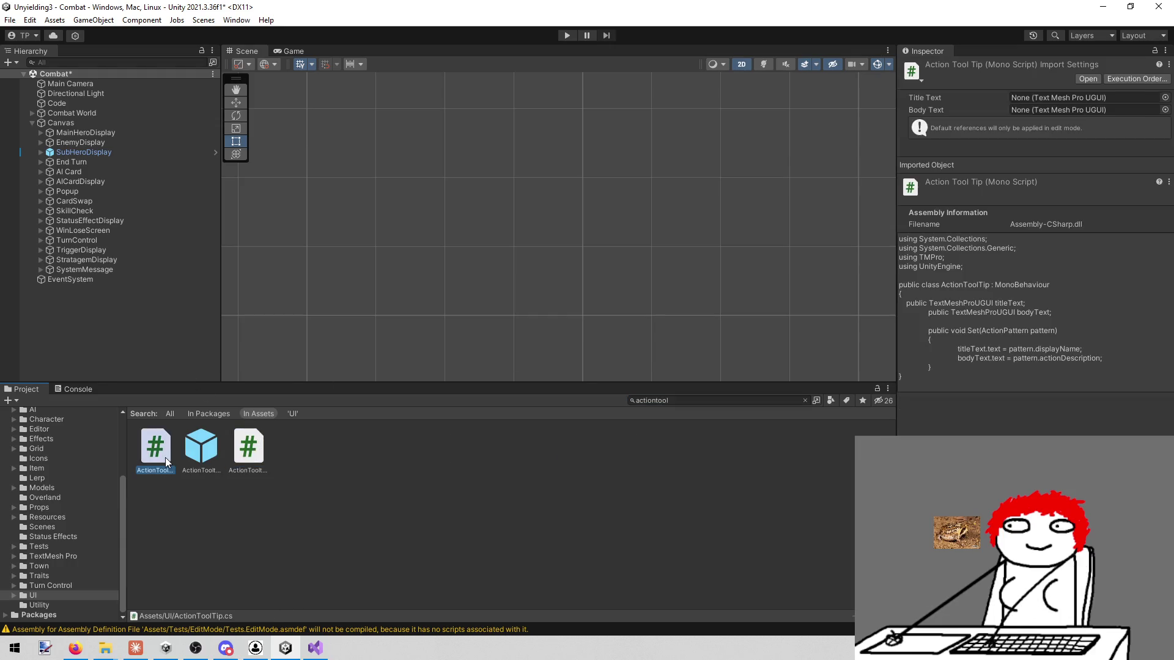
{"action": "left_click", "coordinate": [263, 454]}
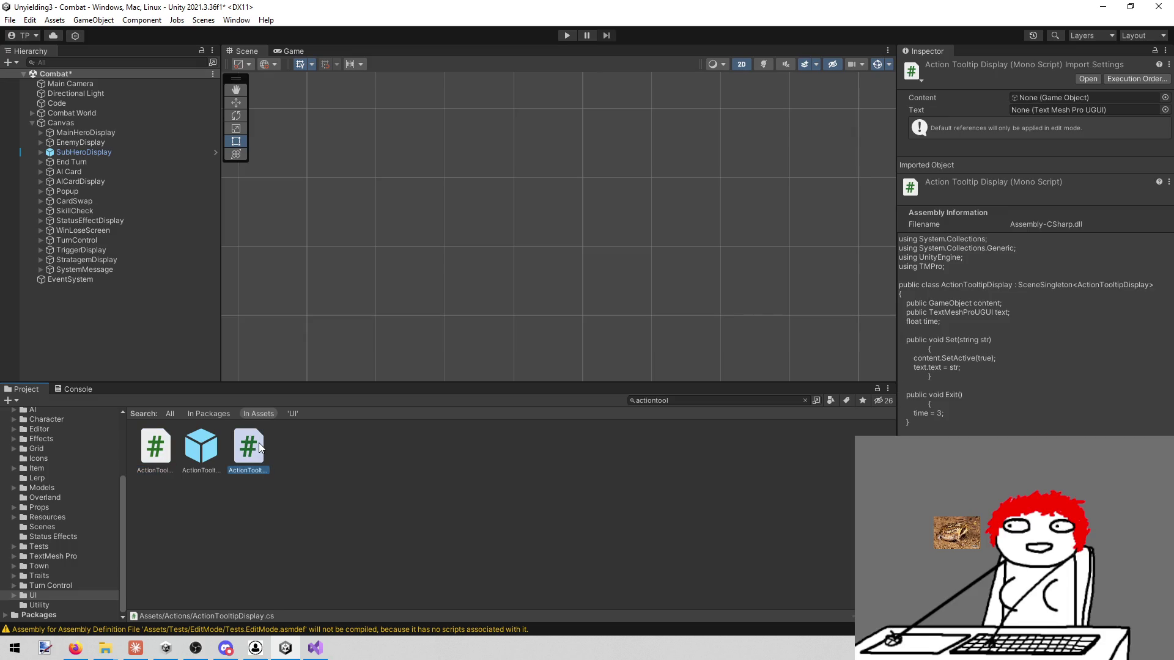
{"action": "right_click", "coordinate": [258, 442]}
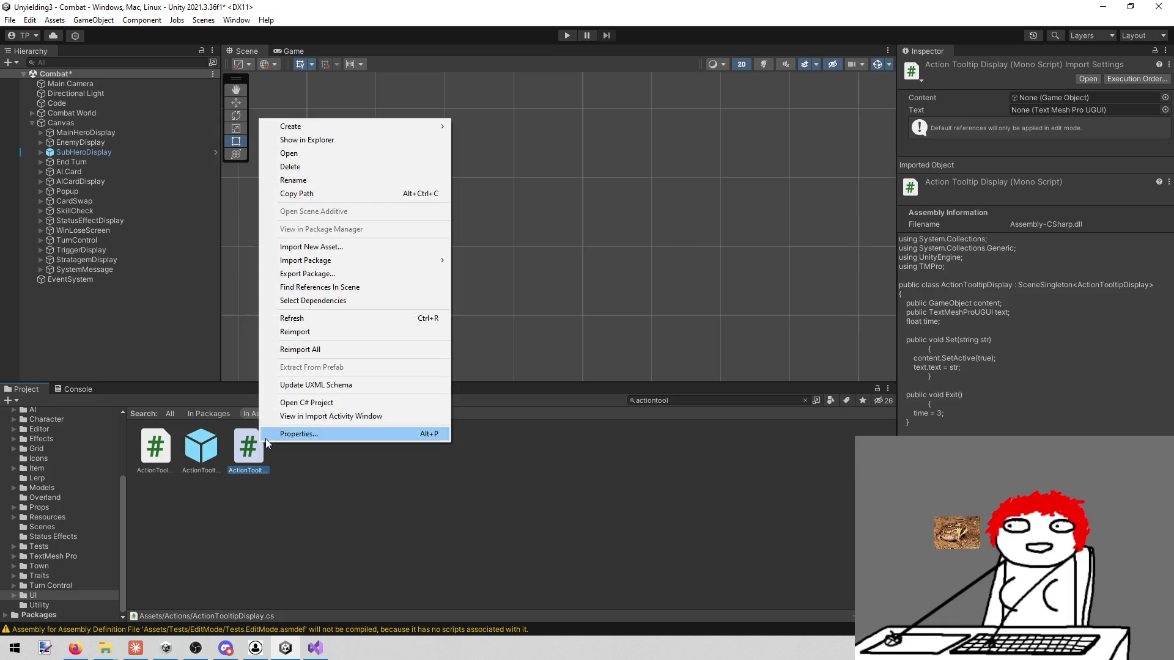
{"action": "left_click", "coordinate": [340, 174]}
{"action": "left_click", "coordinate": [612, 347]}
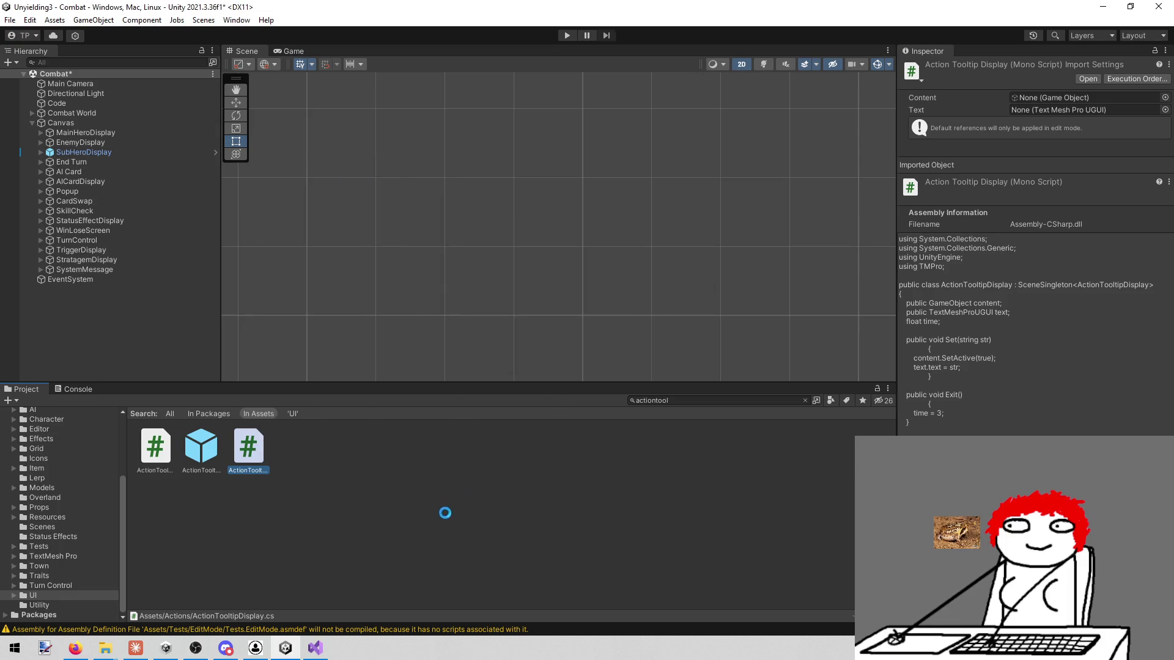
{"action": "left_click", "coordinate": [315, 648]}
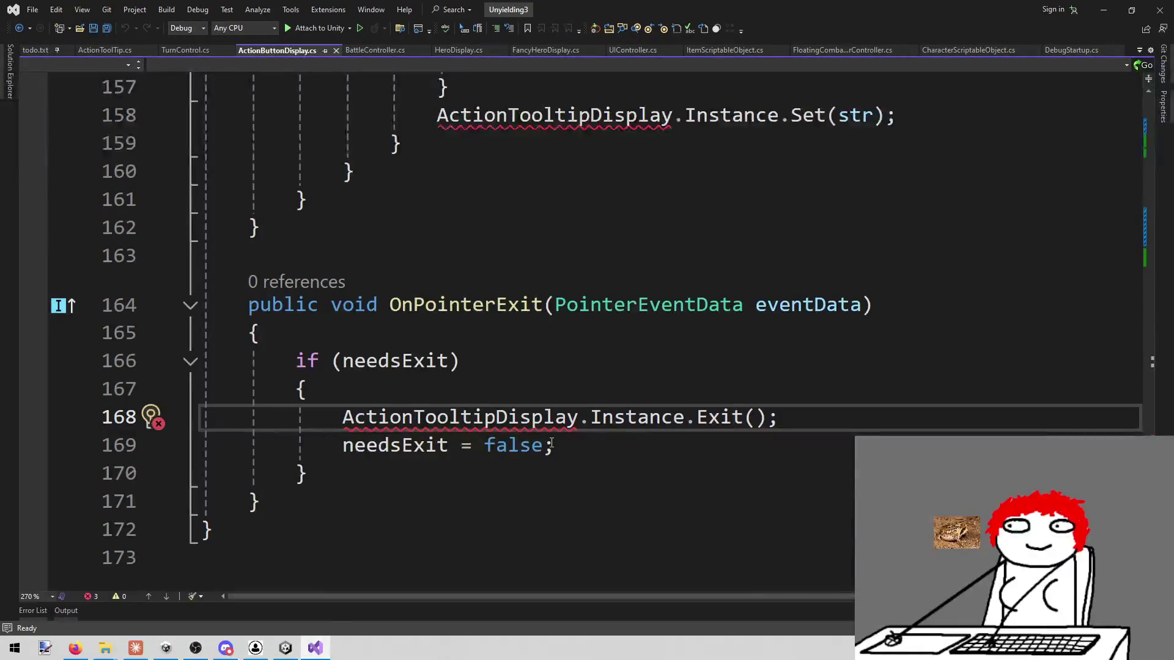
{"action": "scroll", "coordinate": [676, 425], "scroll_direction": "up", "scroll_amount": 4}
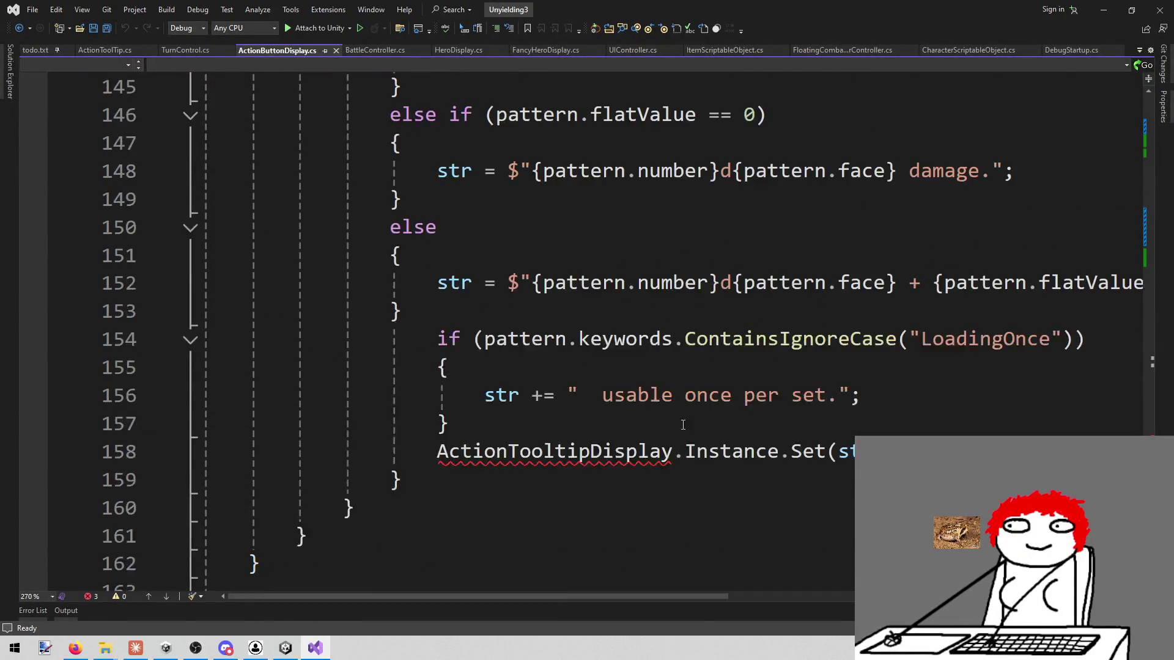
{"action": "scroll", "coordinate": [674, 424], "scroll_direction": "down", "scroll_amount": 1}
{"action": "scroll", "coordinate": [619, 395], "scroll_direction": "up", "scroll_amount": 20}
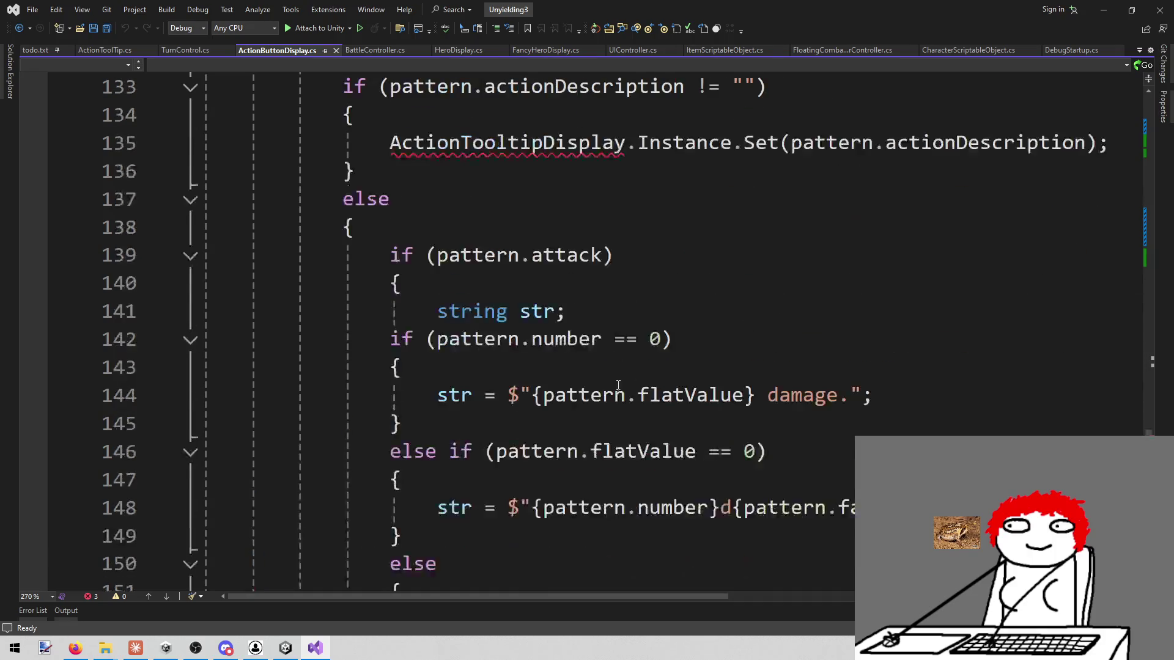
{"action": "scroll", "coordinate": [609, 370], "scroll_direction": "down", "scroll_amount": 20}
{"action": "scroll", "coordinate": [636, 428], "scroll_direction": "up", "scroll_amount": 3}
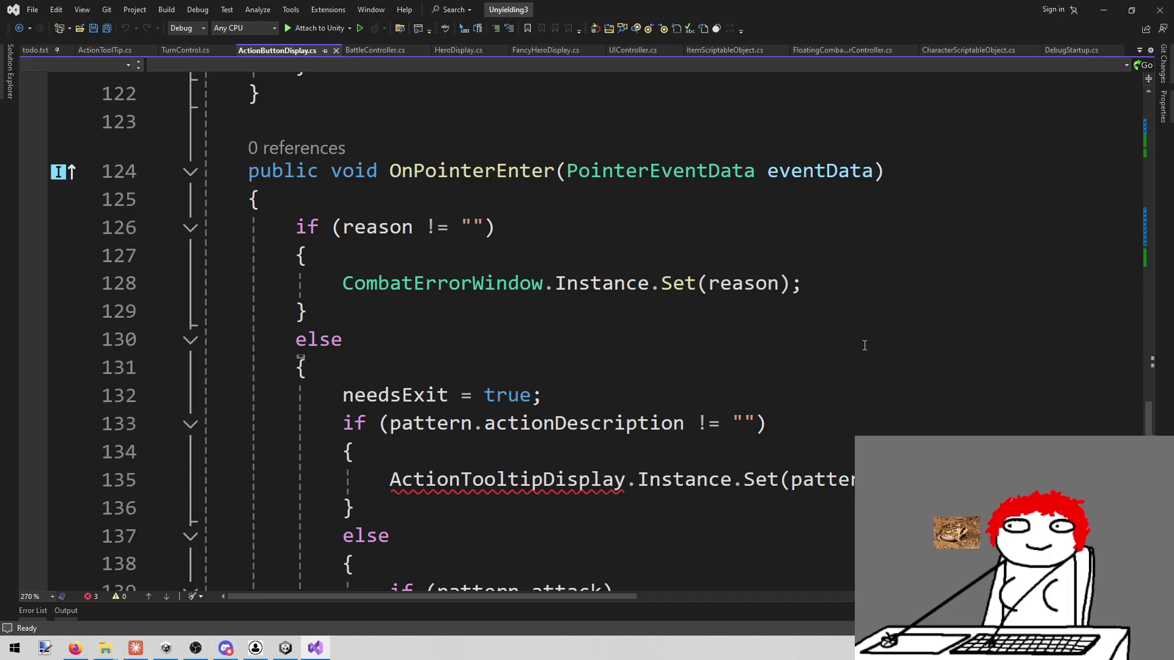
{"action": "scroll", "coordinate": [858, 352], "scroll_direction": "down", "scroll_amount": 3}
{"action": "scroll", "coordinate": [821, 377], "scroll_direction": "up", "scroll_amount": 1}
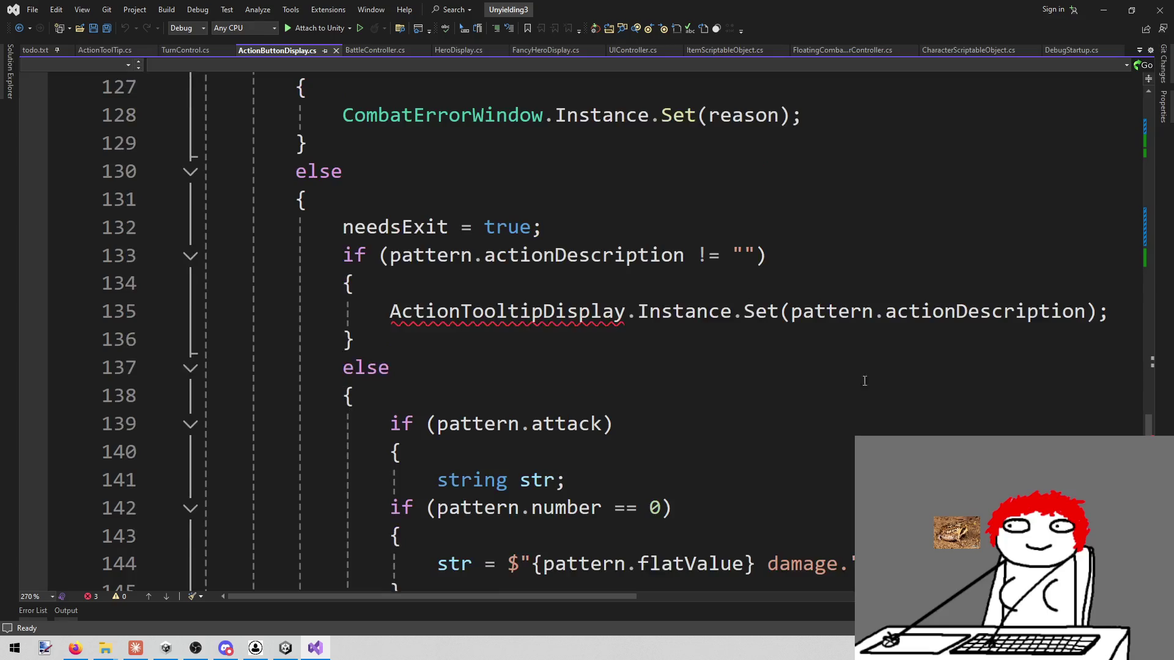
{"action": "mouse_move", "coordinate": [1111, 317]}
{"action": "left_mouse_down"}
{"action": "mouse_move", "coordinate": [350, 283]}
{"action": "mouse_move", "coordinate": [388, 309]}
{"action": "left_mouse_up"}
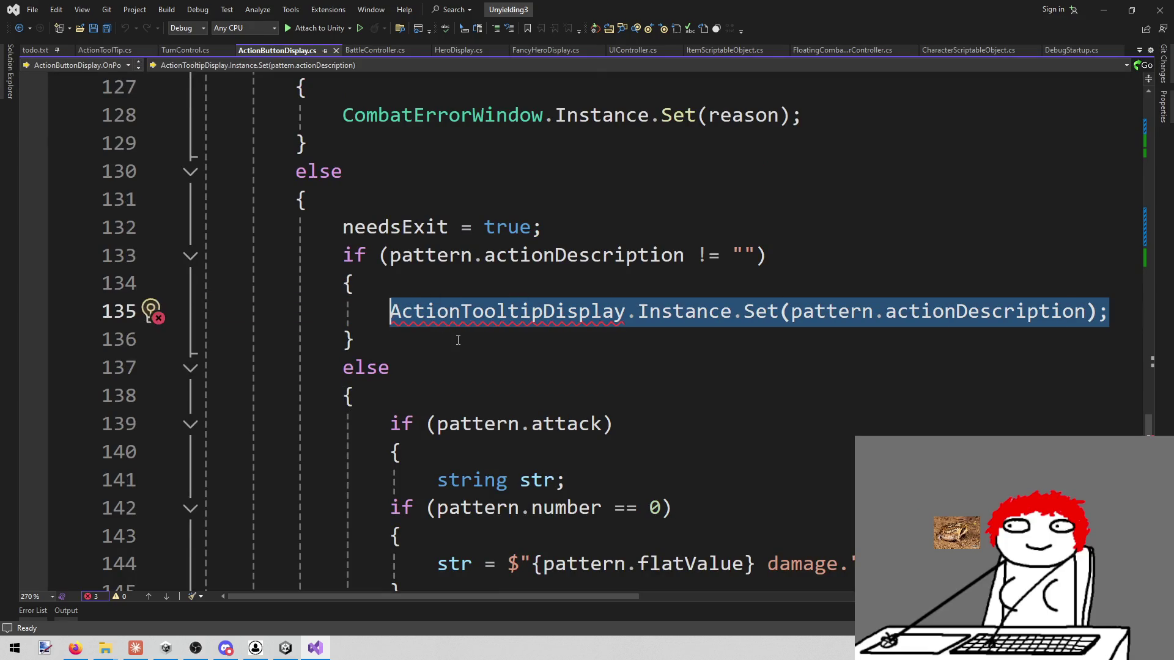
{"action": "scroll", "coordinate": [437, 371], "scroll_direction": "up", "scroll_amount": 1}
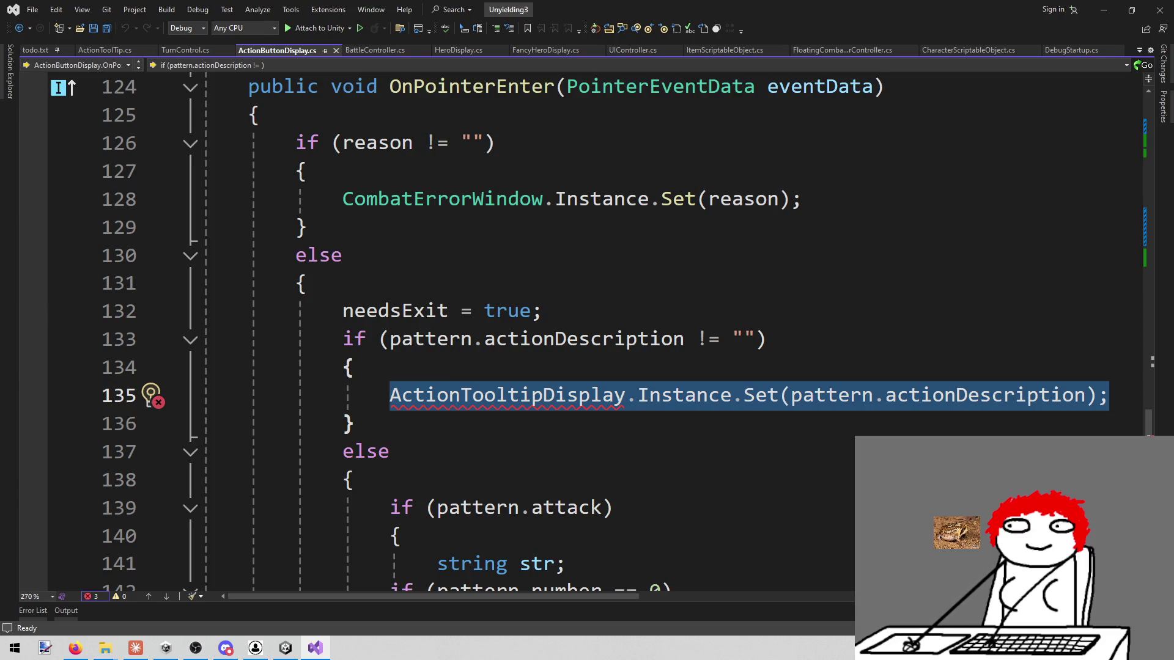
{"action": "key", "text": "alt+Tab"}
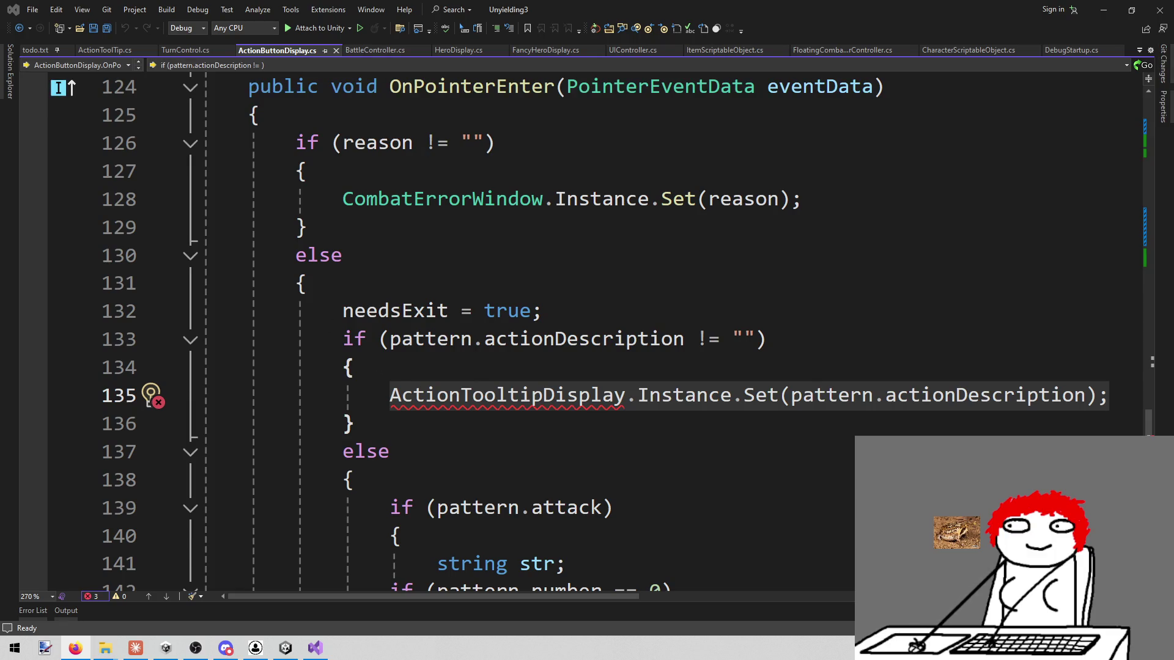
{"action": "mouse_move", "coordinate": [627, 344]}
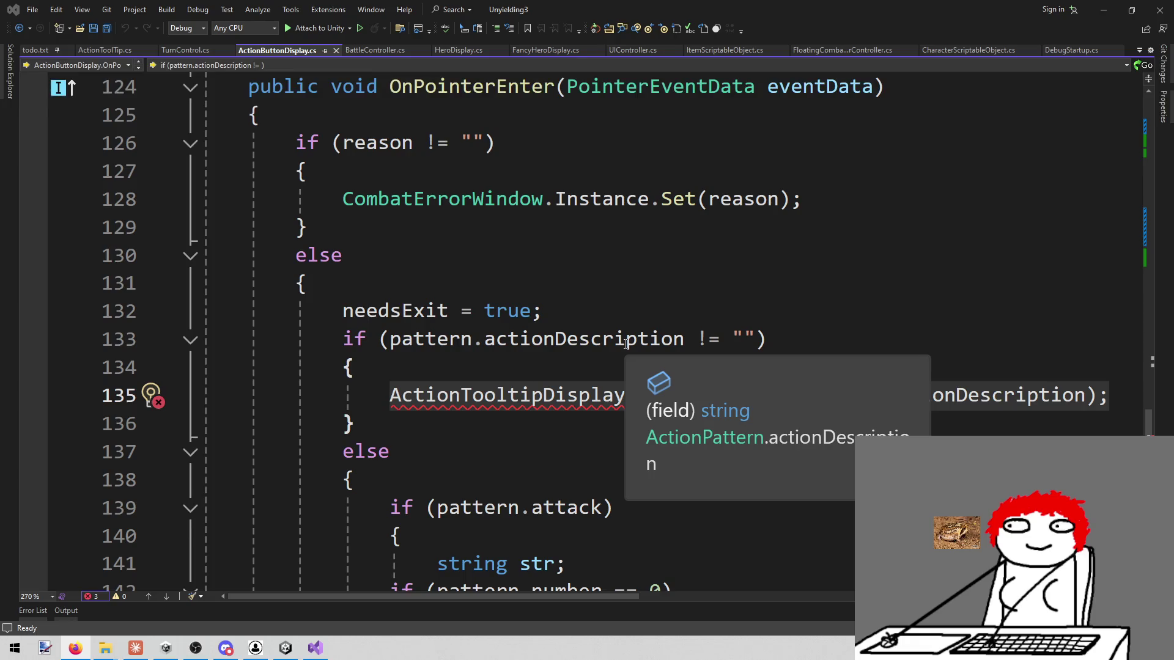
{"action": "double_click", "coordinate": [645, 198]}
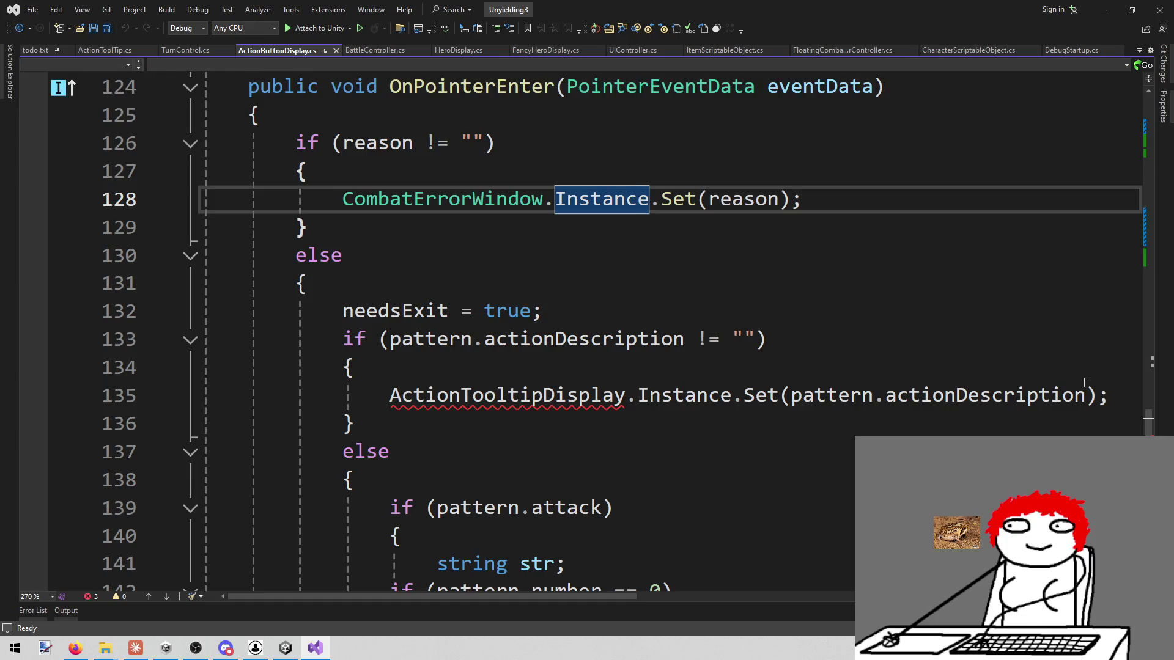
{"action": "left_click", "coordinate": [1110, 395]}
{"action": "mouse_move", "coordinate": [1110, 396]}
{"action": "left_mouse_down"}
{"action": "mouse_move", "coordinate": [353, 424]}
{"action": "mouse_move", "coordinate": [394, 388]}
{"action": "left_mouse_up"}
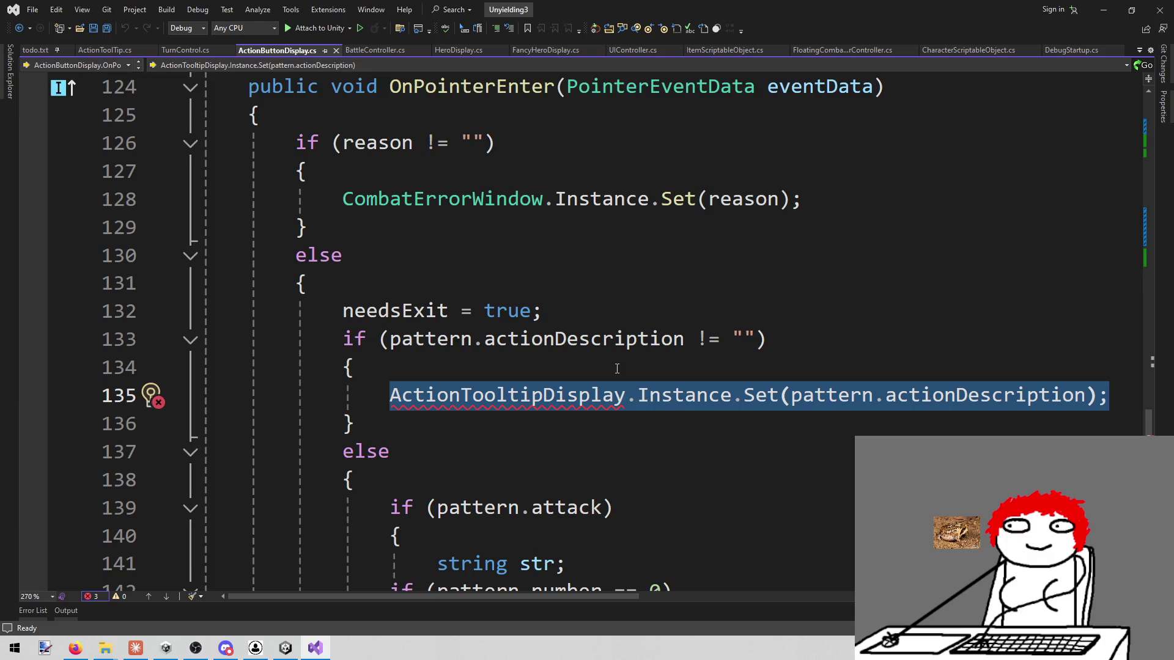
{"action": "scroll", "coordinate": [617, 369], "scroll_direction": "up", "scroll_amount": 1}
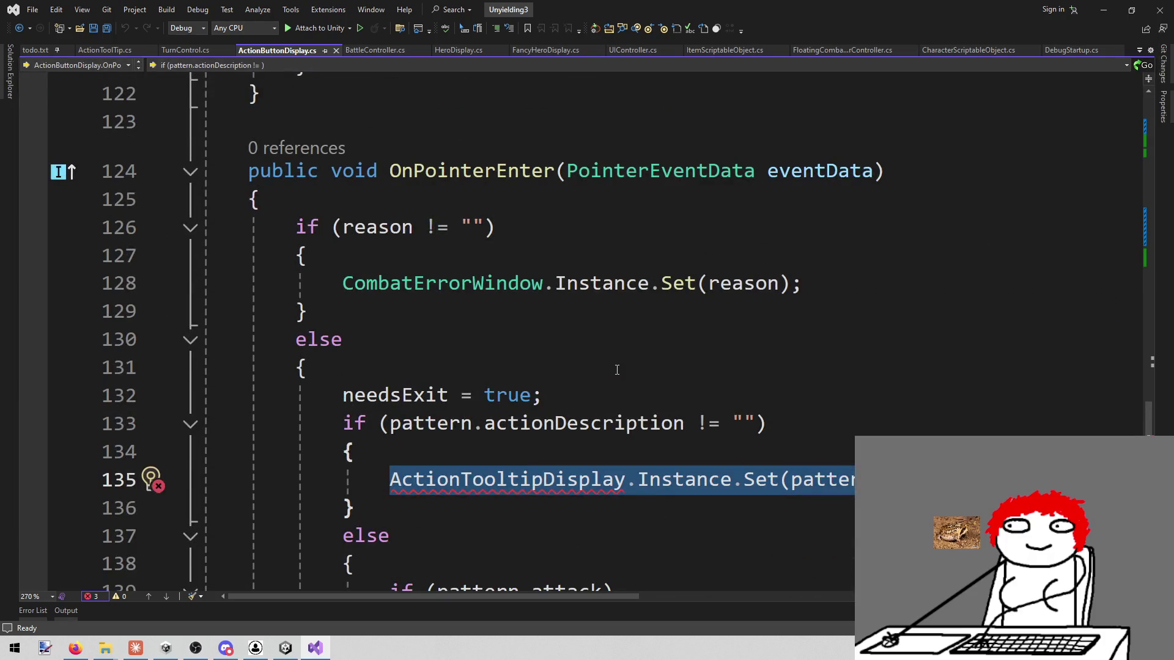
Step: Delete the old ActionTooltipDisplay call, save, and leave an 'asdf' placeholder in its place
{"action": "key", "text": "Delete"}
{"action": "key", "text": "ctrl+s"}
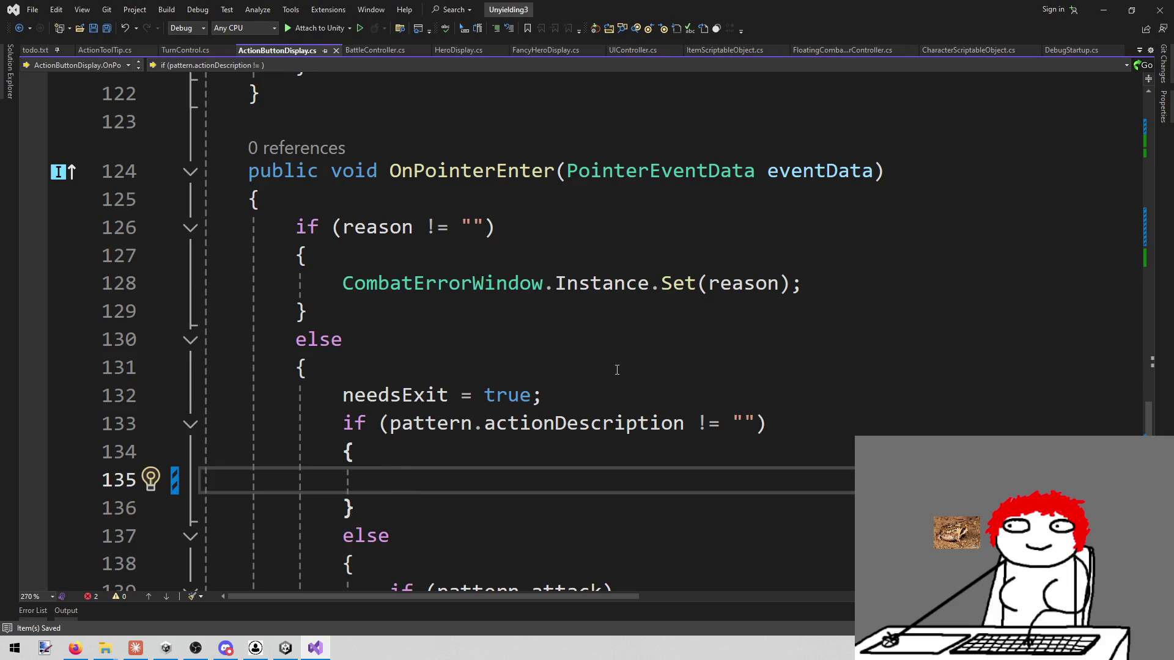
{"action": "type", "text": "asdf"}
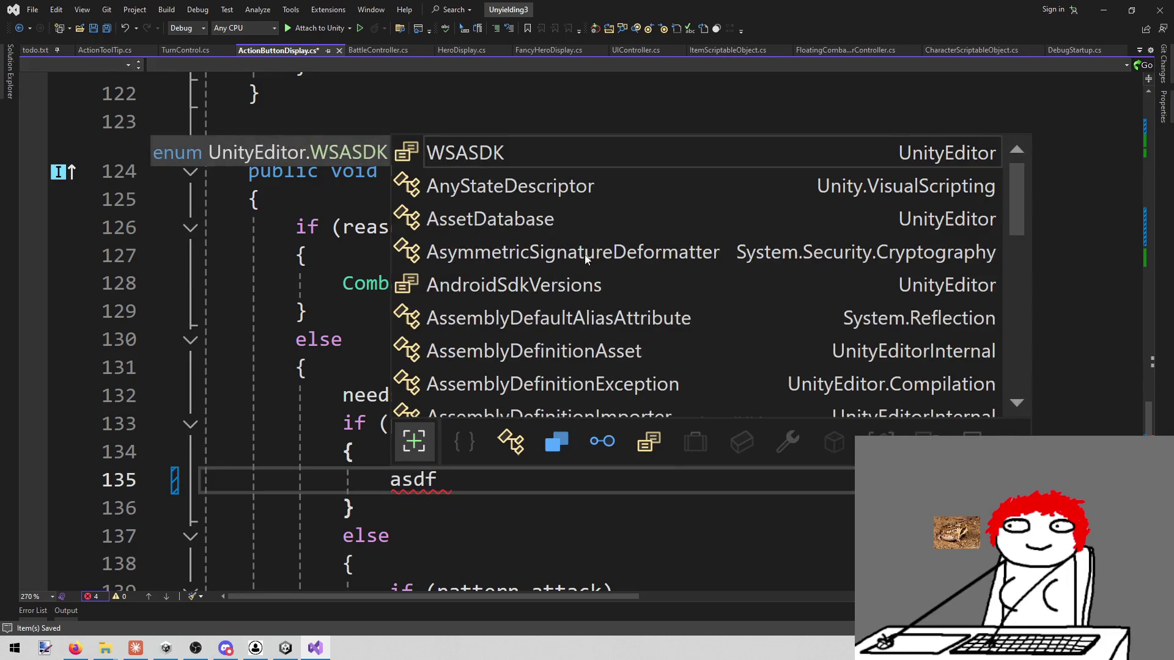
{"action": "scroll", "coordinate": [331, 256], "scroll_direction": "up", "scroll_amount": 20}
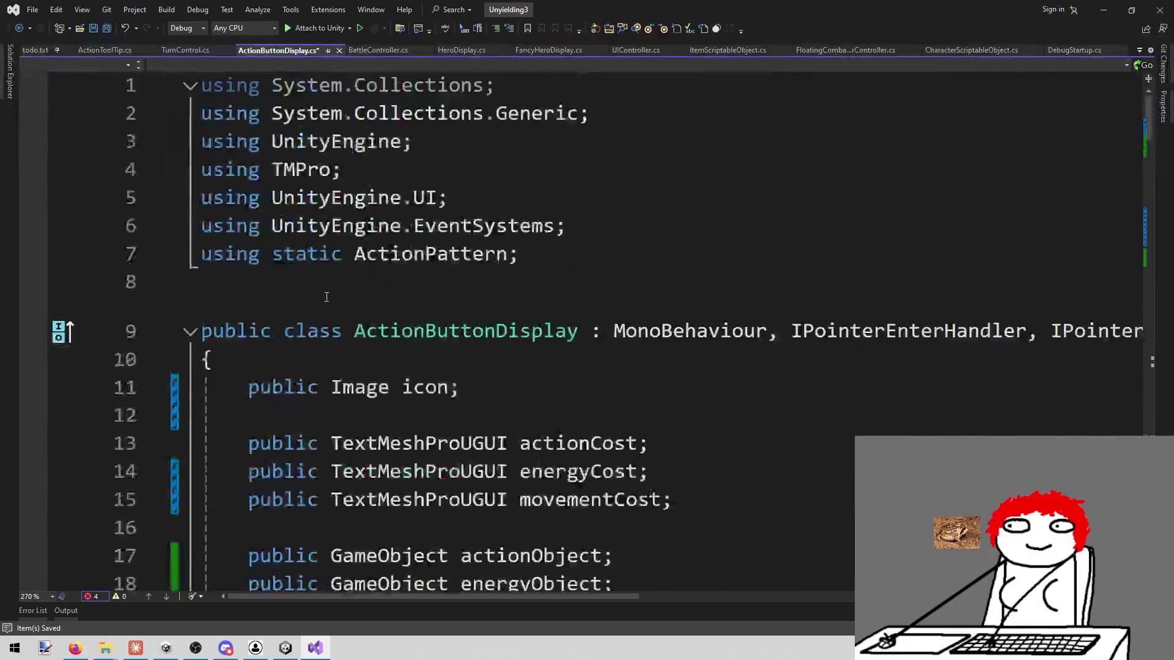
{"action": "scroll", "coordinate": [481, 373], "scroll_direction": "down", "scroll_amount": 8}
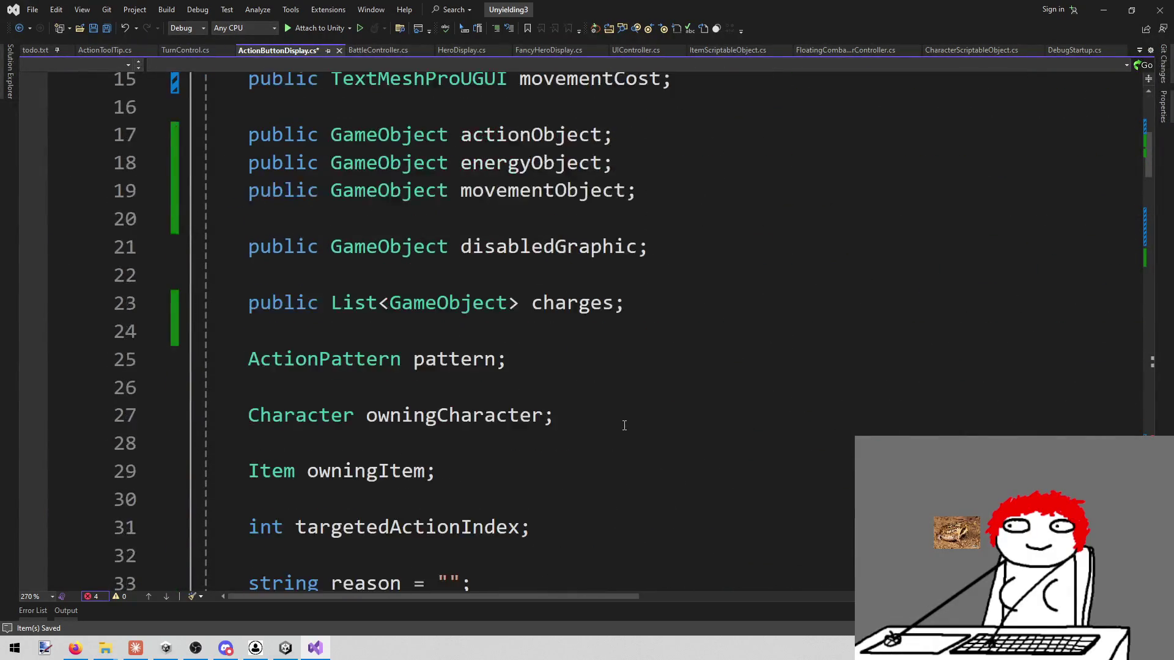
Step: Start a 'public' declaration on line 38, then remove the unfinished line and save
{"action": "left_click", "coordinate": [638, 476]}
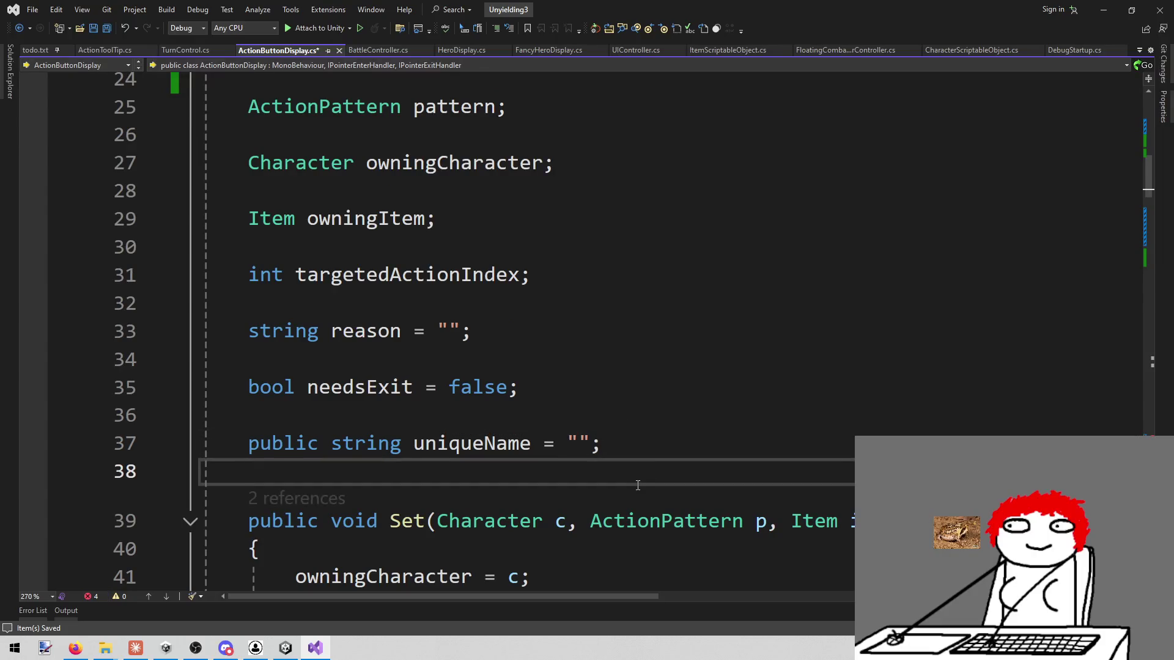
{"action": "key", "text": "Return"}
{"action": "type", "text": "public"}
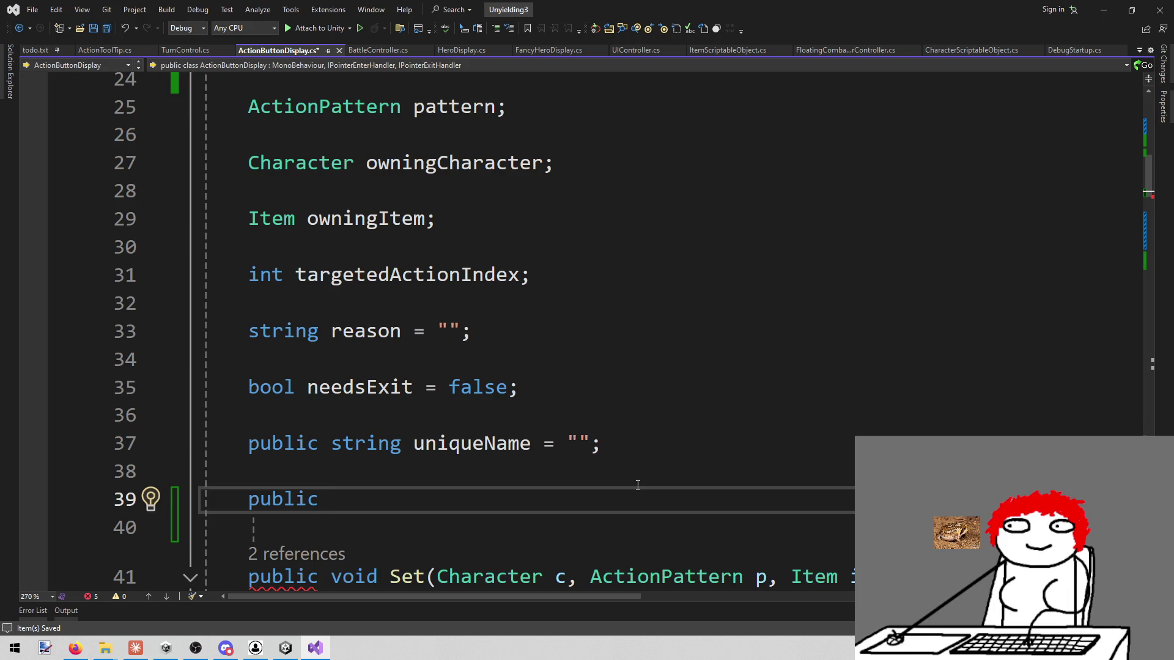
{"action": "key", "text": "shift+Home"}
{"action": "key", "text": "BackSpace"}
{"action": "key", "text": "BackSpace"}
{"action": "key", "text": "BackSpace"}
{"action": "key", "text": "ctrl+s"}
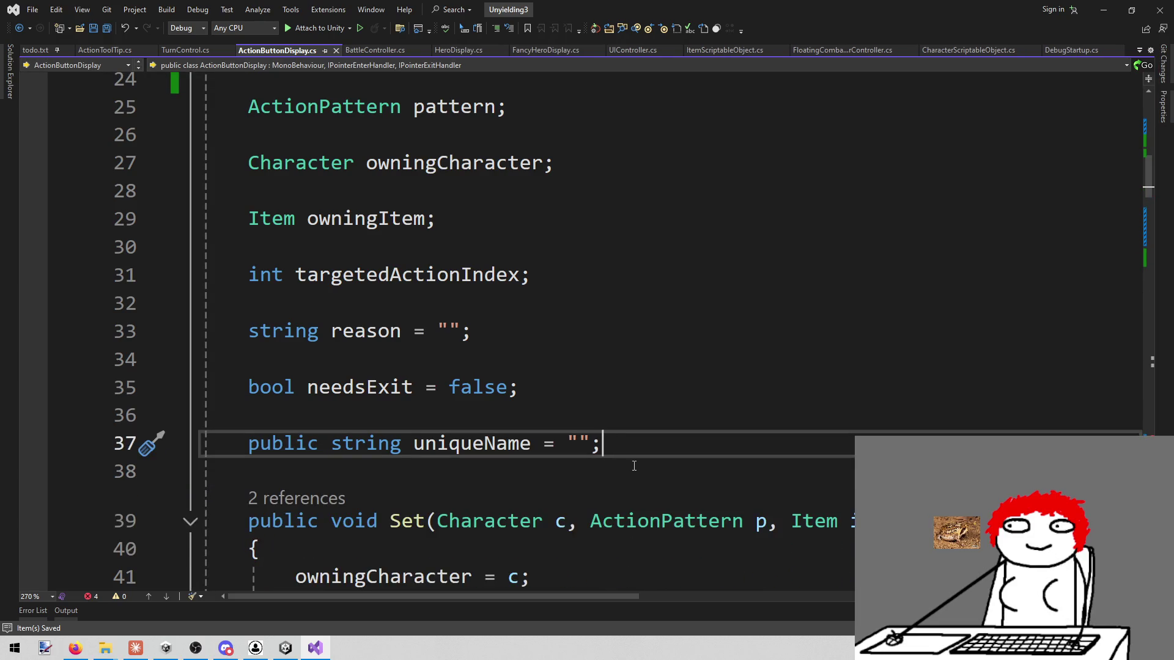
Step: Add the field 'public ActionToolTip actionToolTip;' after uniqueName and save the file
{"action": "key", "text": "Return"}
{"action": "key", "text": "Return"}
{"action": "type", "text": "puibl"}
{"action": "type", "text": "blic "}
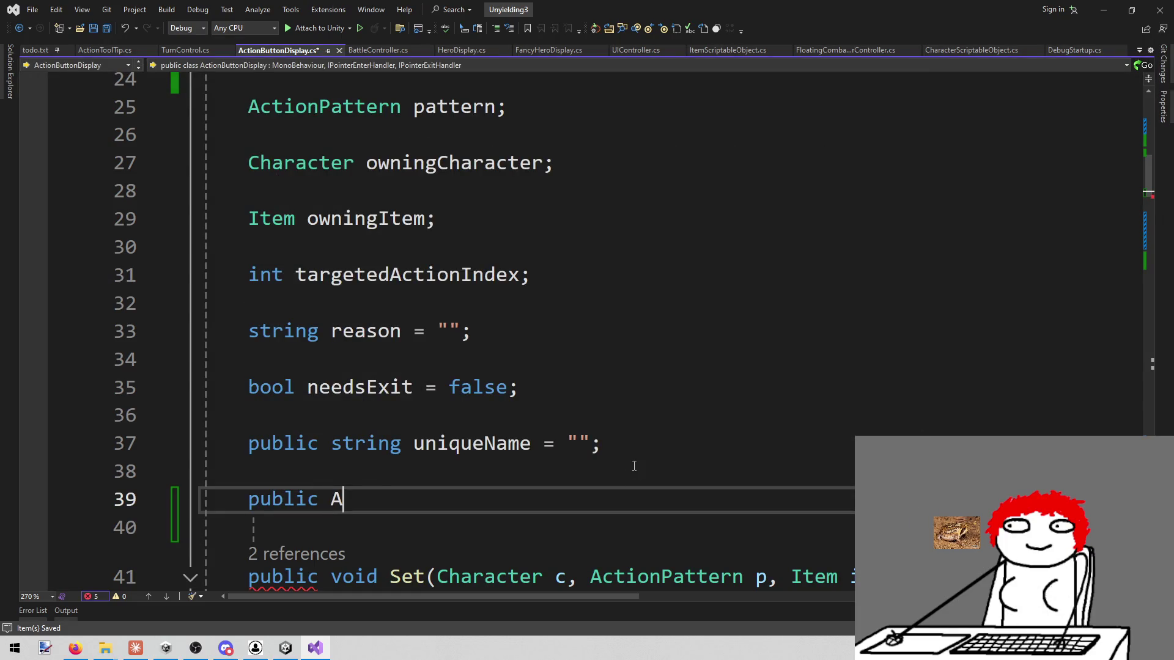
{"action": "type", "text": "tiont"}
{"action": "key", "text": "BackSpace"}
{"action": "key", "text": "BackSpace"}
{"action": "key", "text": "BackSpace"}
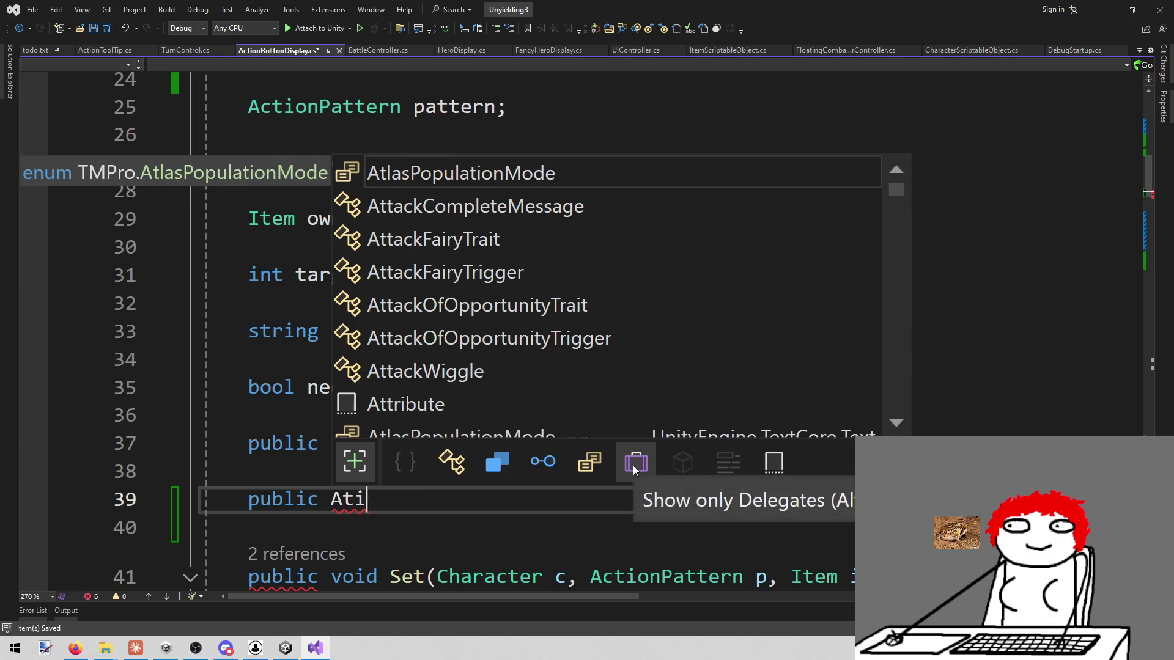
{"action": "key", "text": "BackSpace"}
{"action": "key", "text": "BackSpace"}
{"action": "type", "text": "ctiont"}
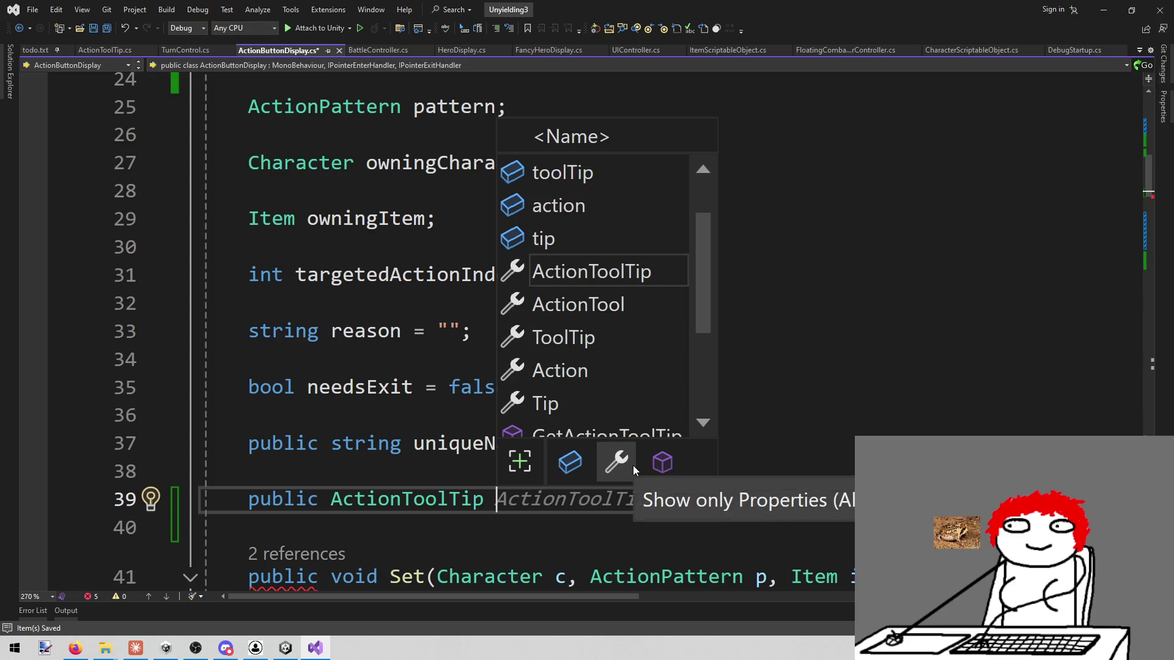
{"action": "key", "text": "Tab"}
{"action": "type", "text": ";"}
{"action": "key", "text": "BackSpace"}
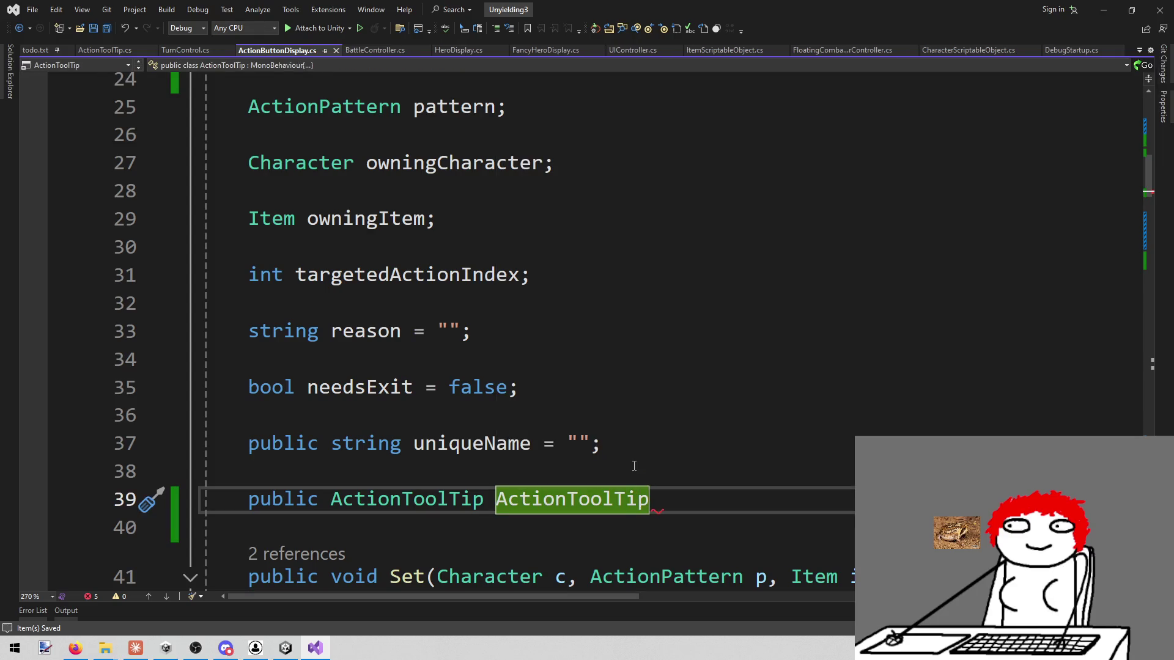
{"action": "type", "text": ";"}
{"action": "key", "text": "ctrl+Left"}
{"action": "key", "text": "ctrl+Left"}
{"action": "key", "text": "Delete"}
{"action": "type", "text": "a"}
{"action": "key", "text": "ctrl+s"}
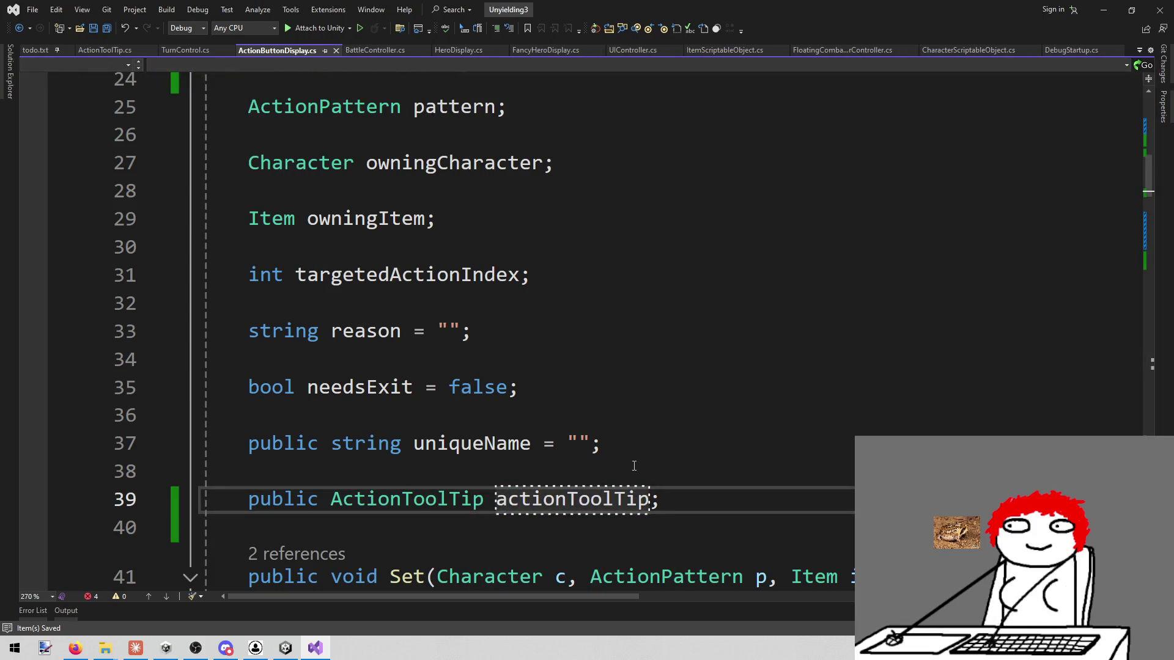
Step: Find the 'asdf' placeholder and select it on line 137
{"action": "left_click", "coordinate": [717, 329]}
{"action": "key", "text": "ctrl+f"}
{"action": "type", "text": "asdf"}
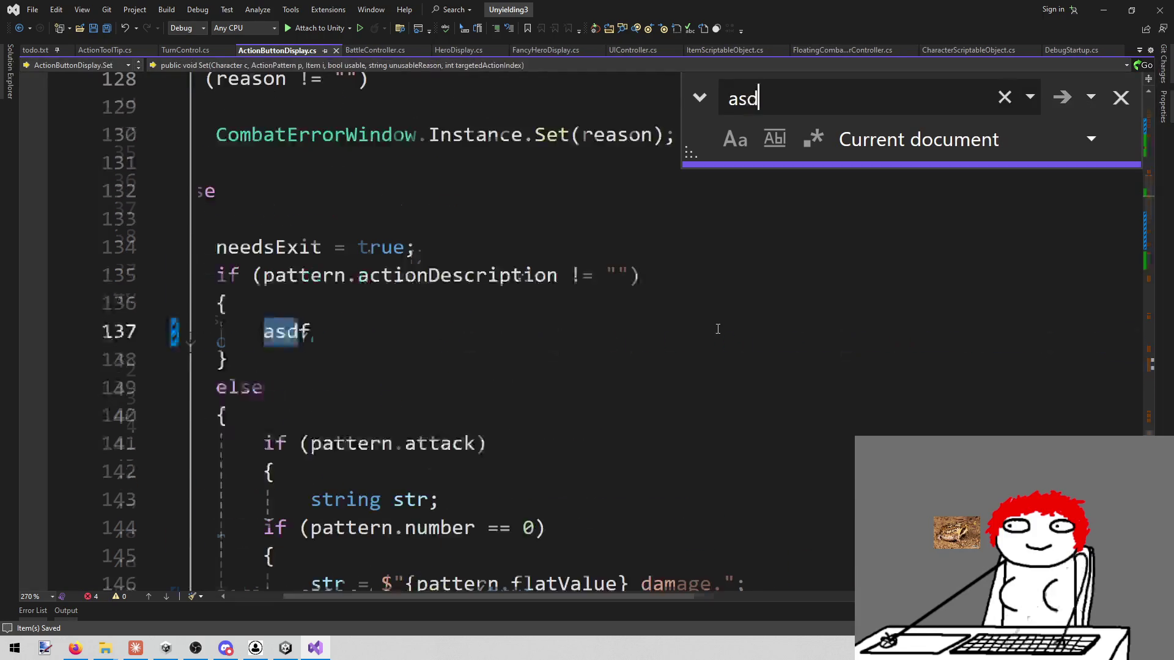
{"action": "key", "text": "Escape"}
{"action": "left_click", "coordinate": [377, 341]}
{"action": "key", "text": "shift+Home"}
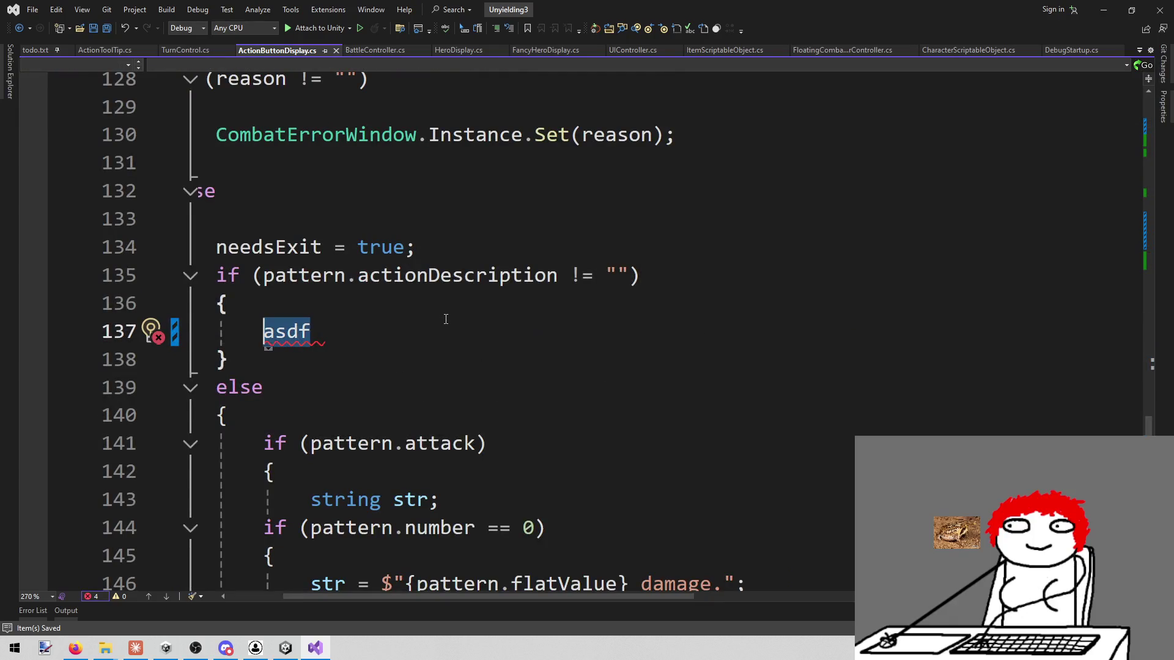